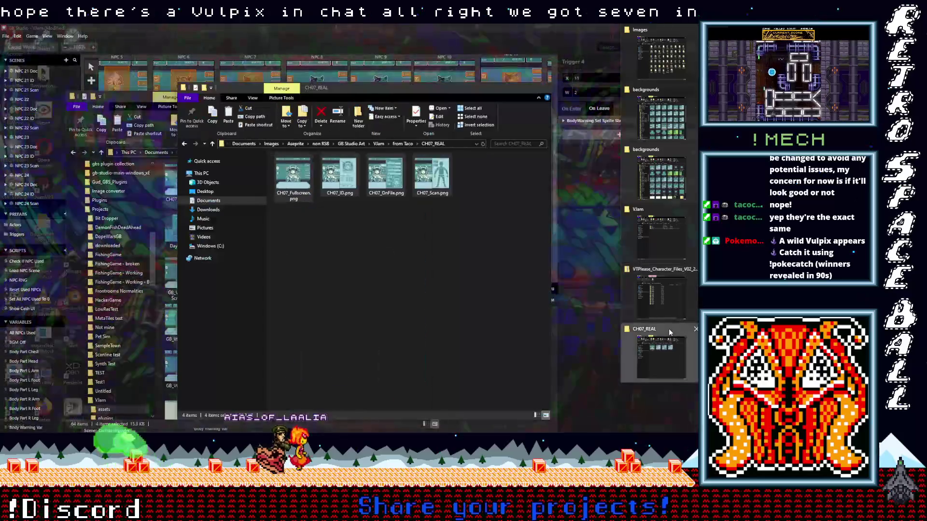
Copy the four CH08_REAL images into the Vlam project's backgrounds folder
{"action": "left_click", "coordinate": [668, 329]}
{"action": "left_click", "coordinate": [213, 144]}
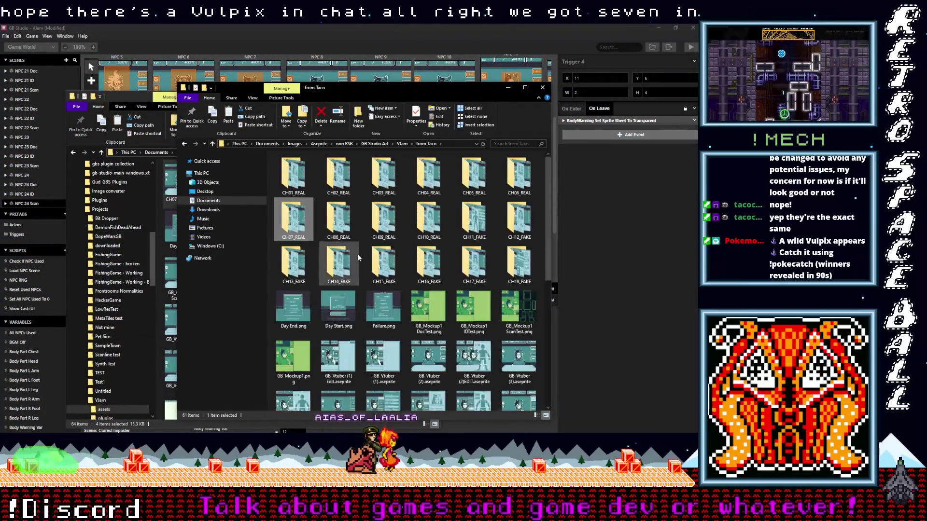
{"action": "double_click", "coordinate": [339, 225]}
{"action": "key", "text": "ctrl+a"}
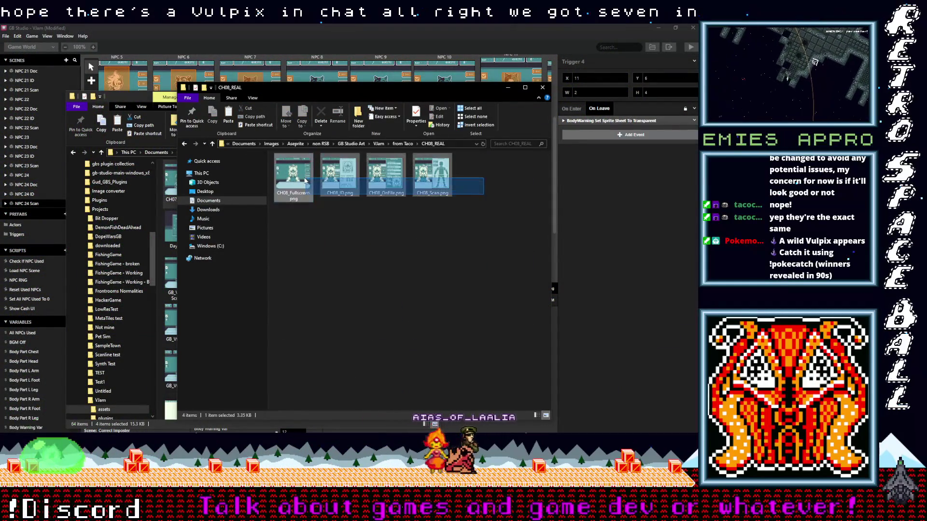
{"action": "right_click", "coordinate": [300, 179]}
{"action": "left_click", "coordinate": [197, 349]}
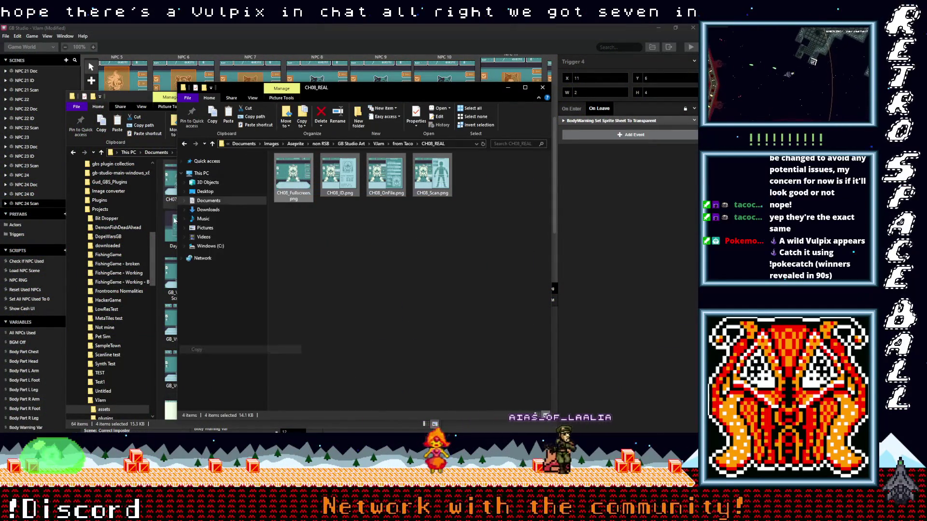
{"action": "left_click", "coordinate": [146, 102]}
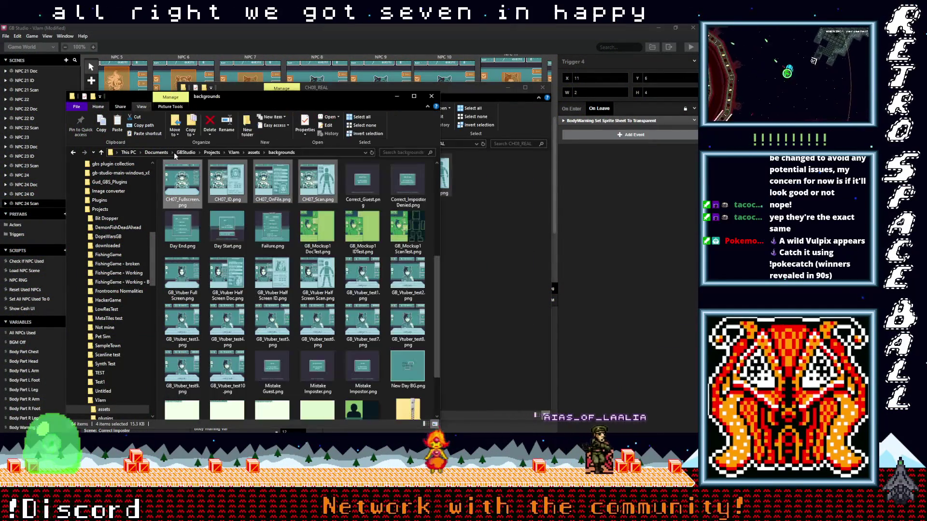
{"action": "right_click", "coordinate": [161, 216]}
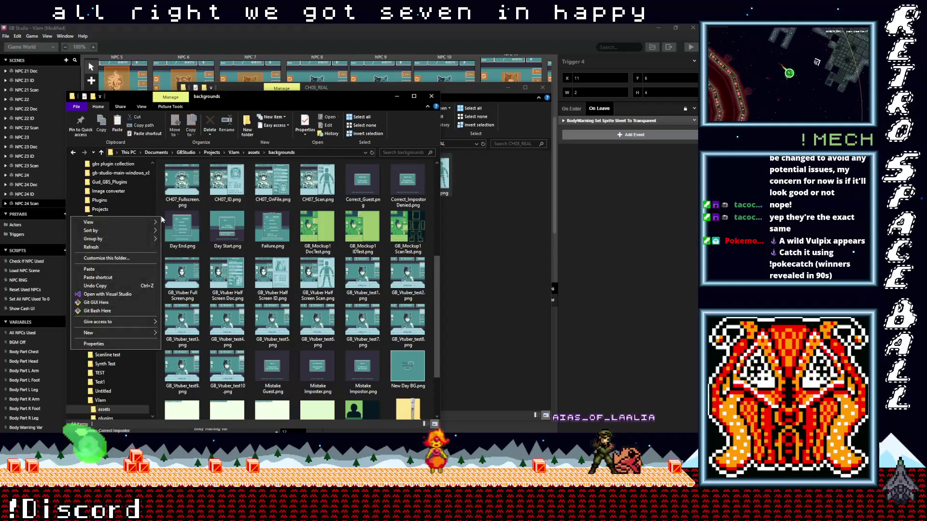
{"action": "left_click", "coordinate": [126, 266]}
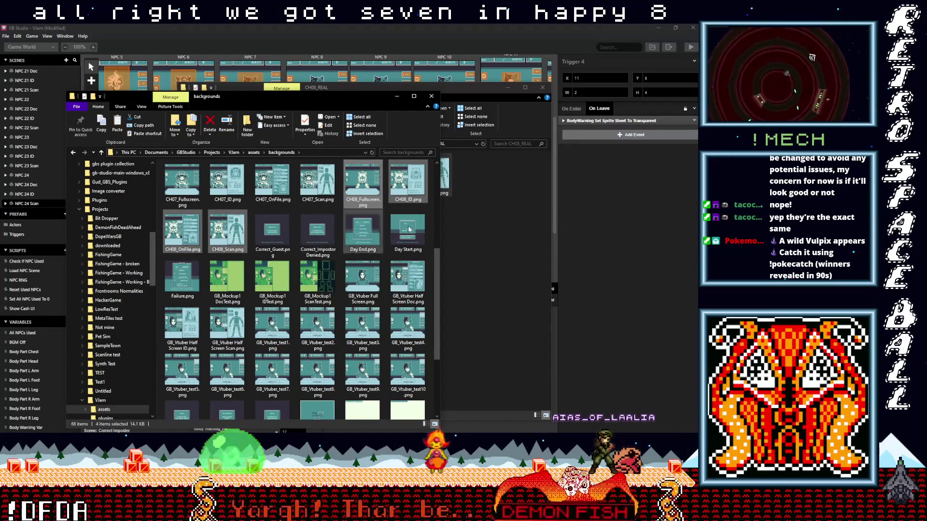
Copy the four CH09_REAL images into the backgrounds folder
{"action": "left_click", "coordinate": [503, 224]}
{"action": "left_click", "coordinate": [216, 143]}
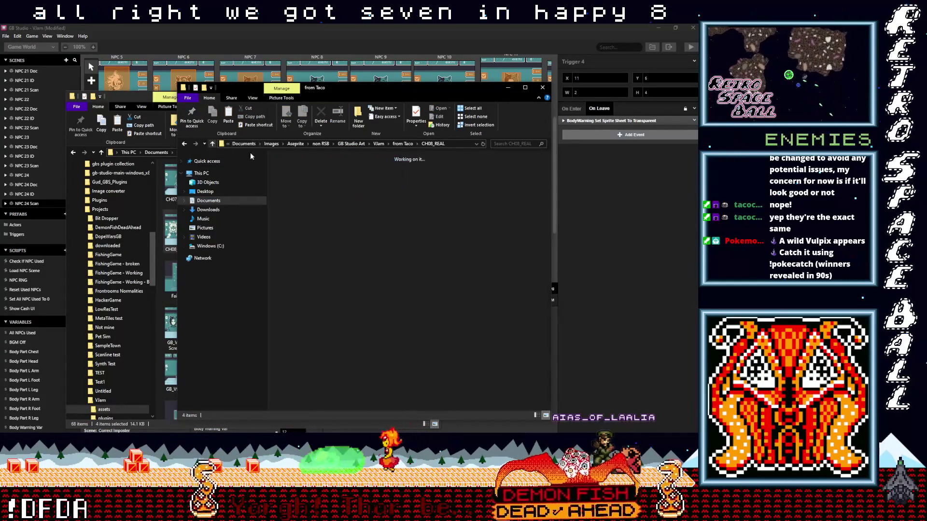
{"action": "double_click", "coordinate": [389, 221]}
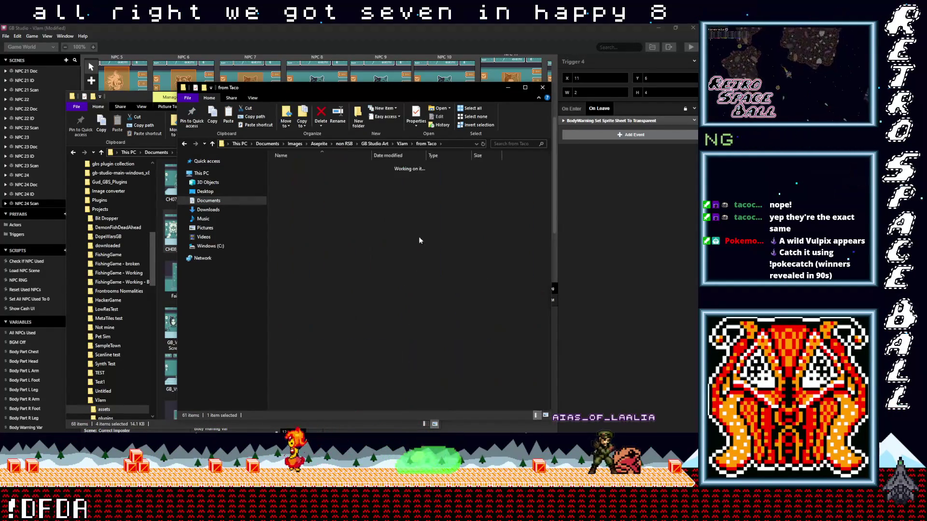
{"action": "mouse_move", "coordinate": [498, 224]}
{"action": "left_mouse_down"}
{"action": "mouse_move", "coordinate": [274, 178]}
{"action": "mouse_move", "coordinate": [296, 181]}
{"action": "left_mouse_up"}
{"action": "right_click", "coordinate": [295, 181]}
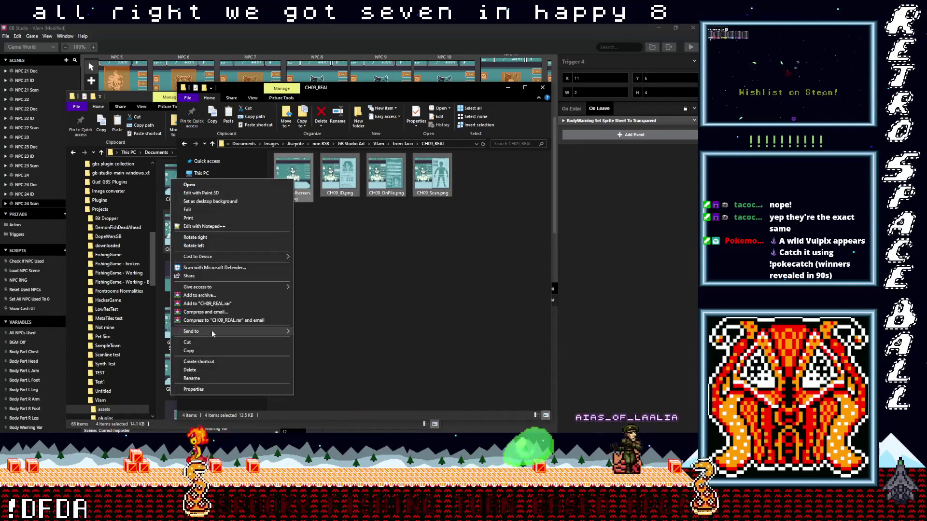
{"action": "left_click", "coordinate": [212, 348]}
{"action": "left_click", "coordinate": [144, 100]}
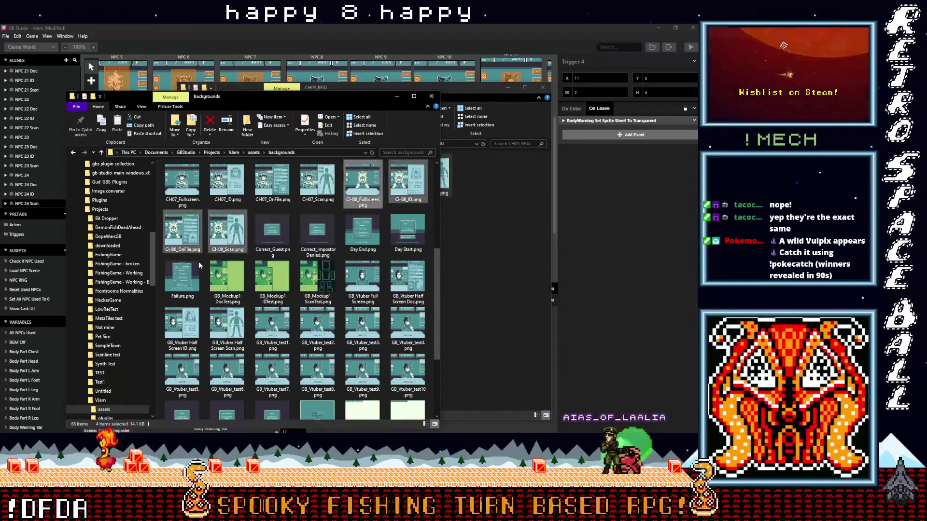
{"action": "right_click", "coordinate": [159, 263]}
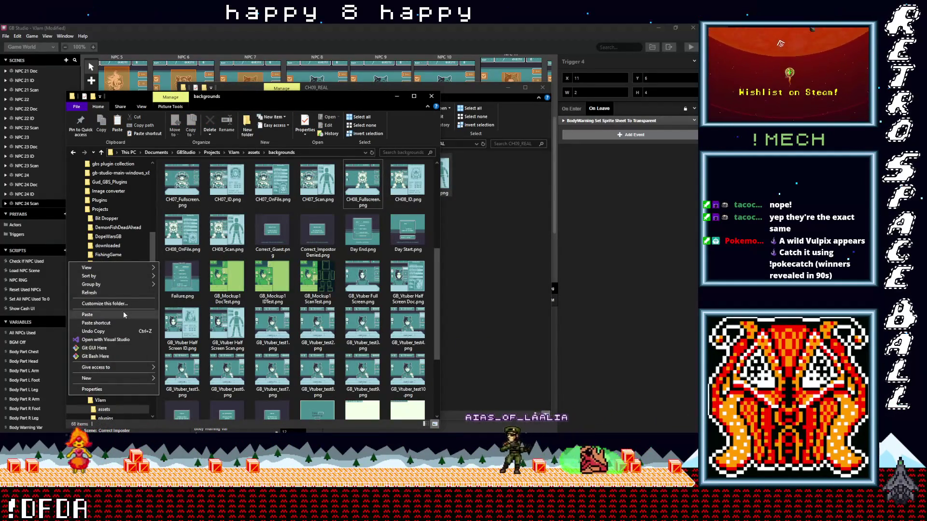
{"action": "left_click", "coordinate": [87, 315]}
Copy the four CH10_REAL images into the backgrounds folder
{"action": "left_click", "coordinate": [495, 258]}
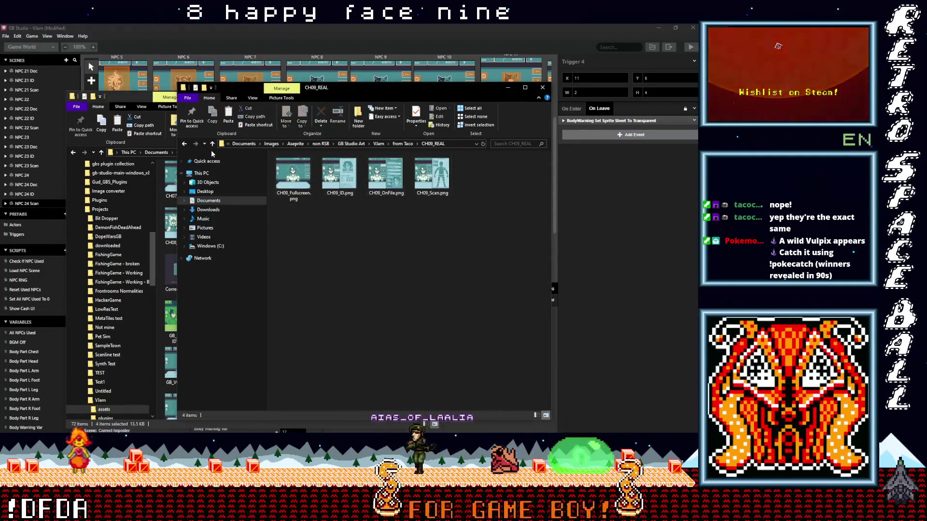
{"action": "key", "text": "alt+Up"}
{"action": "double_click", "coordinate": [441, 238]}
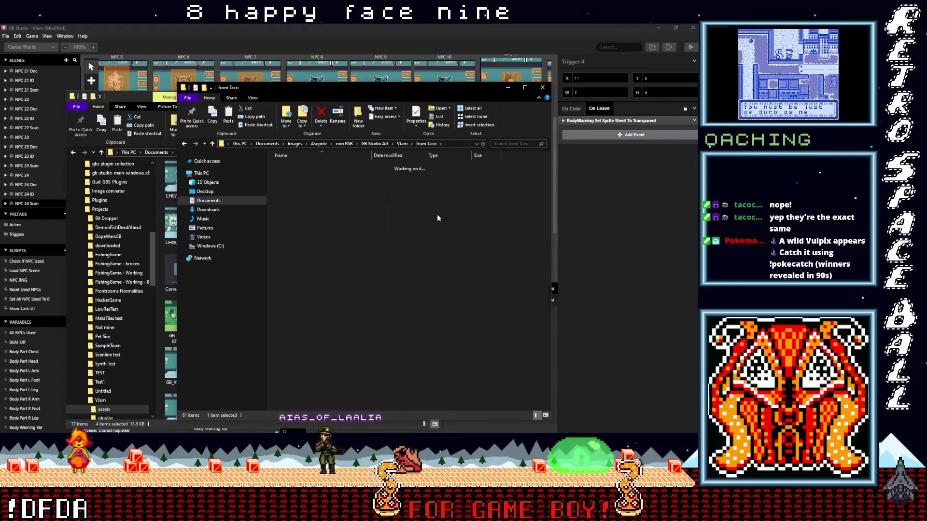
{"action": "left_click_drag", "start_coordinate": [494, 239], "coordinate": [301, 174]}
{"action": "right_click", "coordinate": [301, 173]}
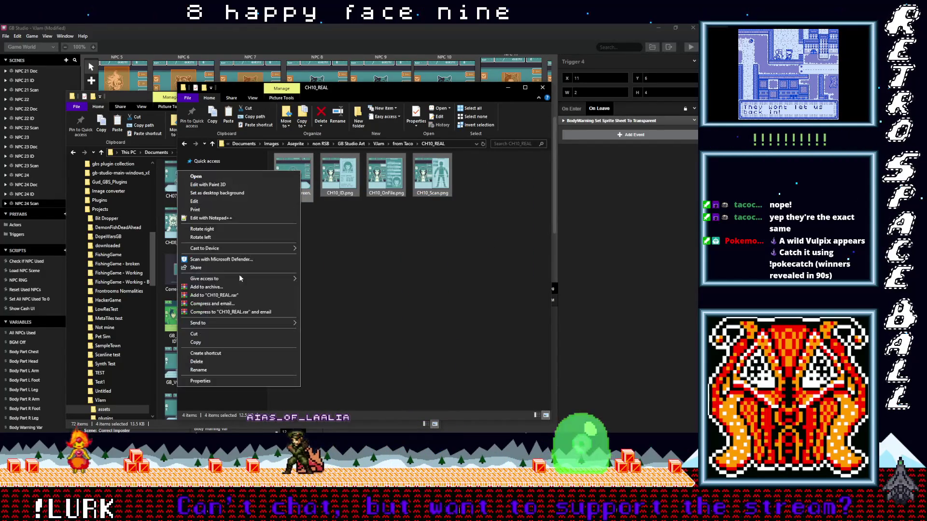
{"action": "left_click", "coordinate": [215, 344]}
{"action": "left_click", "coordinate": [160, 212]}
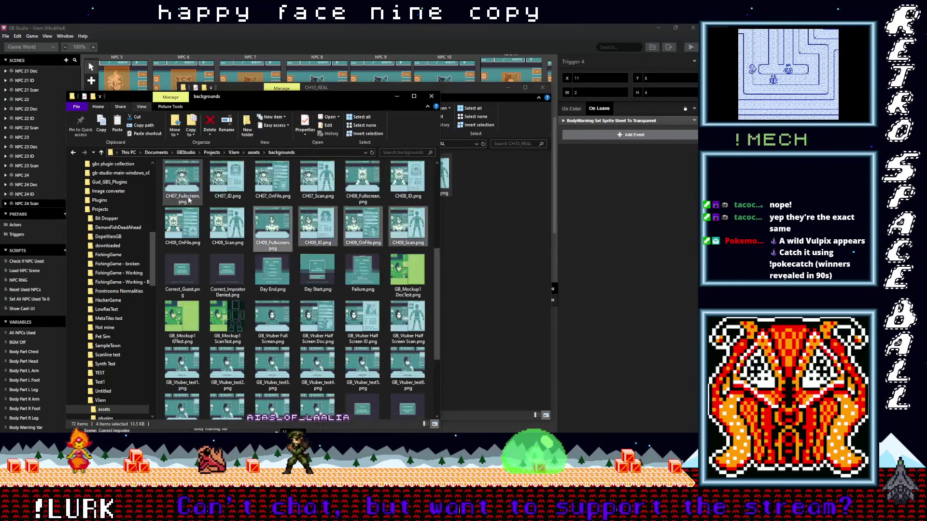
{"action": "right_click", "coordinate": [159, 211]}
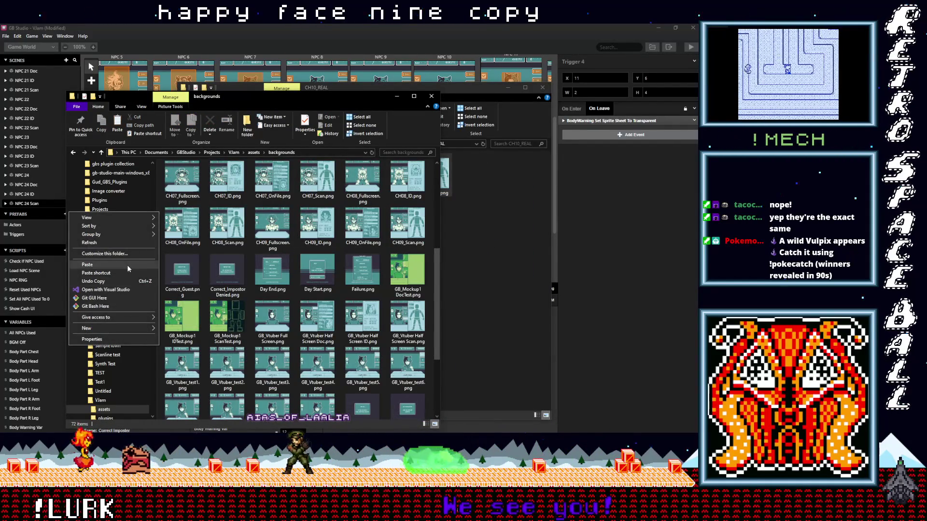
{"action": "left_click", "coordinate": [148, 267]}
{"action": "key", "text": "ctrl+v"}
{"action": "left_click", "coordinate": [222, 88]}
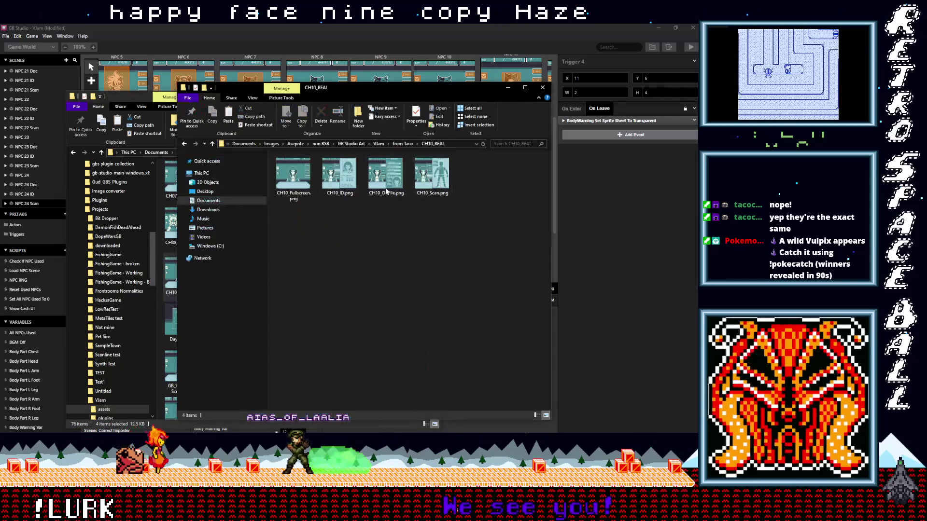
{"action": "left_click", "coordinate": [212, 143]}
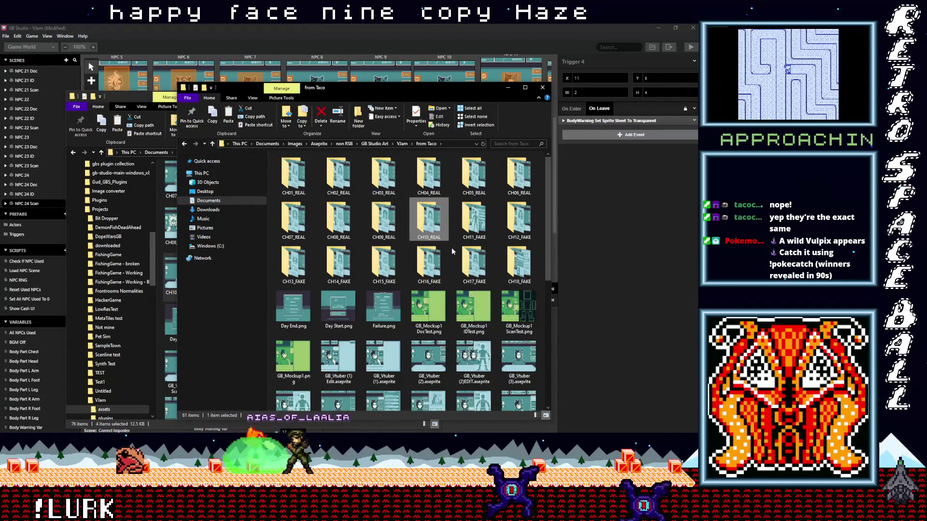
Copy the four CH11_FAKE images into the backgrounds folder
{"action": "double_click", "coordinate": [469, 226]}
{"action": "left_click_drag", "start_coordinate": [496, 248], "coordinate": [277, 155]}
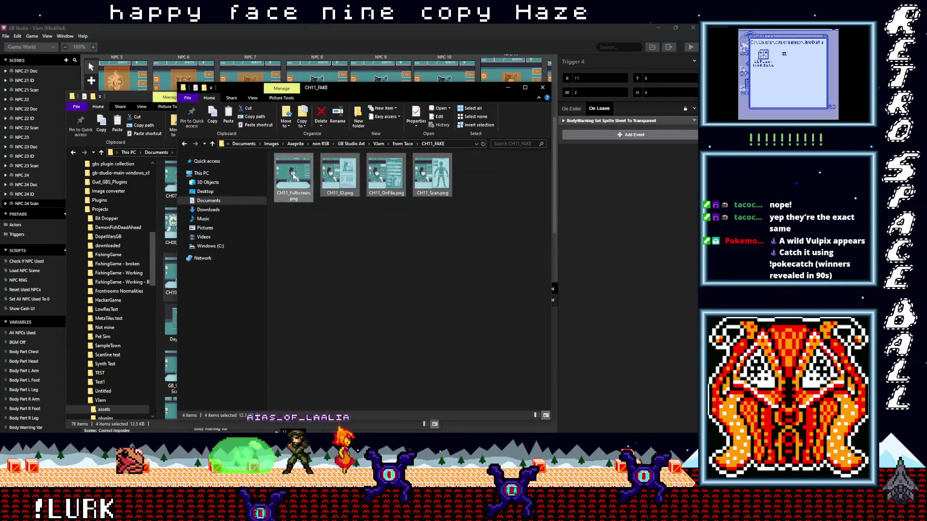
{"action": "right_click", "coordinate": [293, 174]}
{"action": "left_click", "coordinate": [207, 345]}
{"action": "left_click", "coordinate": [172, 188]}
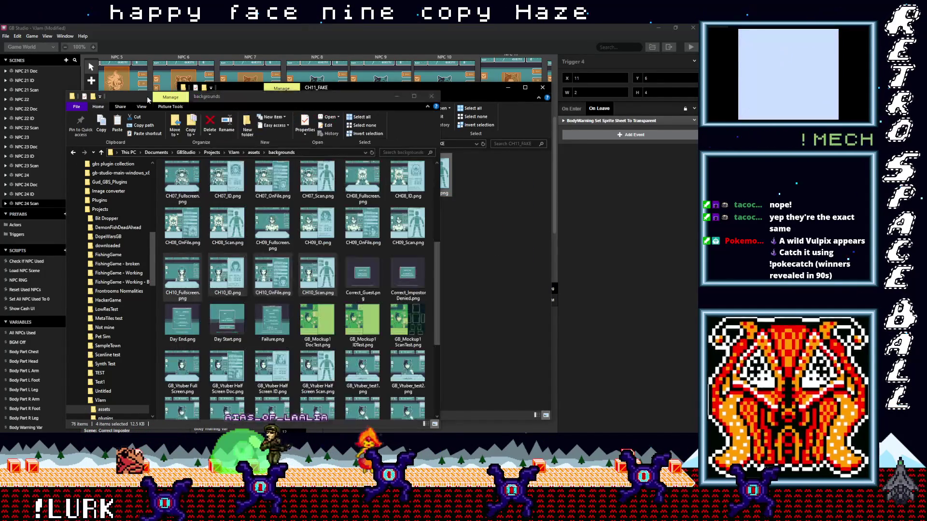
{"action": "right_click", "coordinate": [160, 186]}
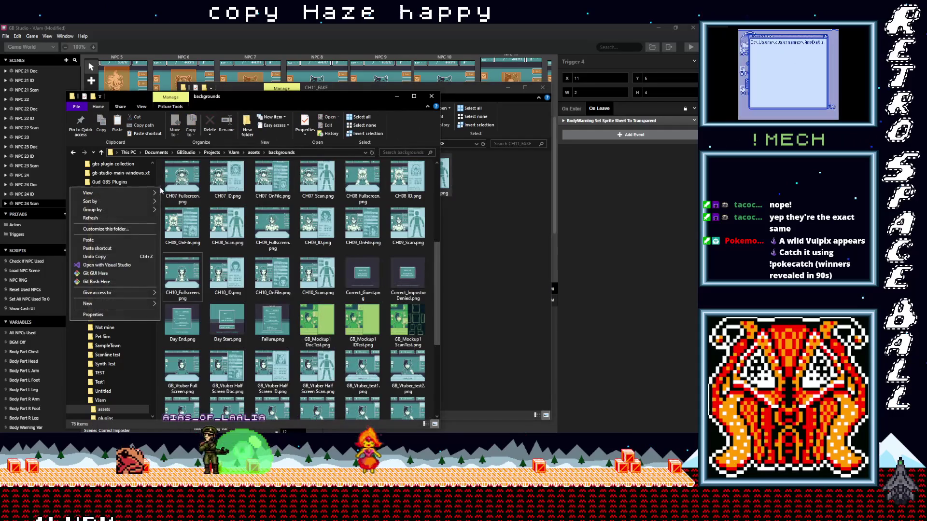
{"action": "left_click", "coordinate": [130, 240]}
Copy the four CH12_FAKE images into the backgrounds folder
{"action": "left_click", "coordinate": [493, 259]}
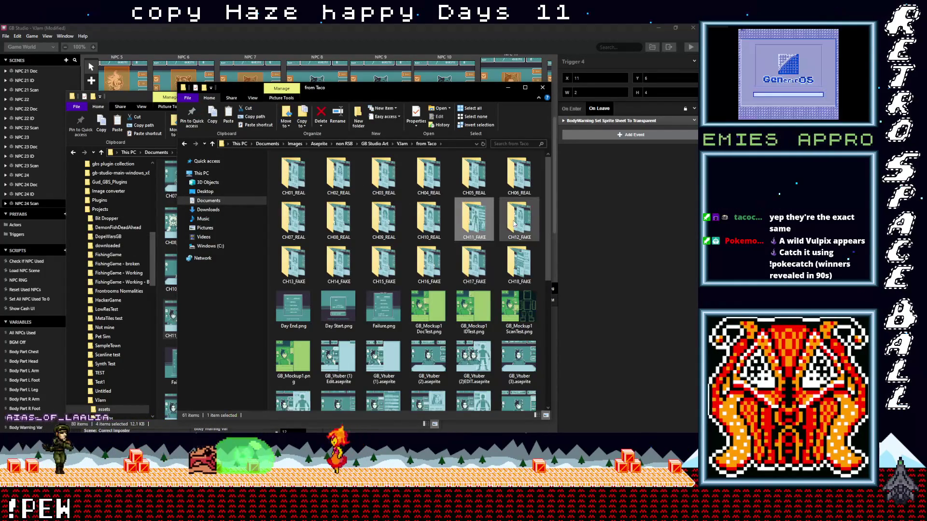
{"action": "double_click", "coordinate": [519, 220]}
{"action": "left_click_drag", "start_coordinate": [513, 256], "coordinate": [302, 177]}
{"action": "right_click", "coordinate": [300, 174]}
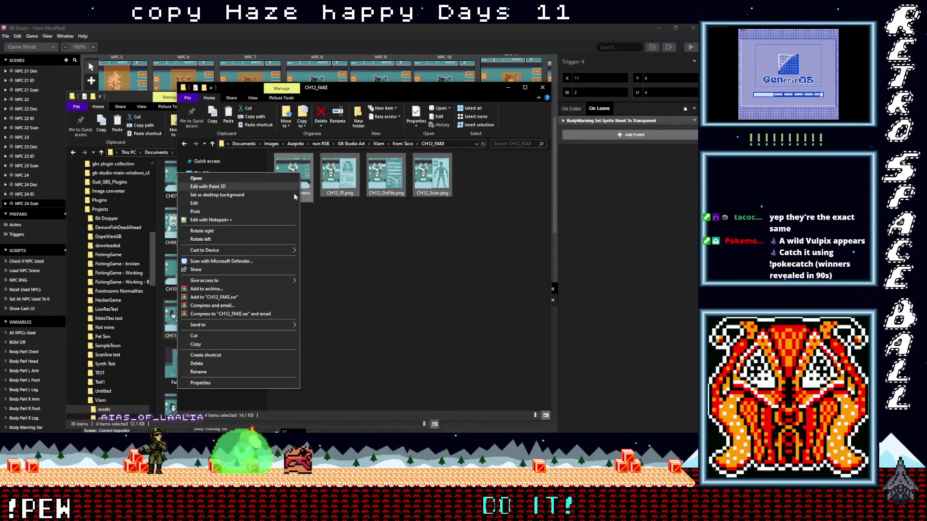
{"action": "left_click", "coordinate": [217, 347]}
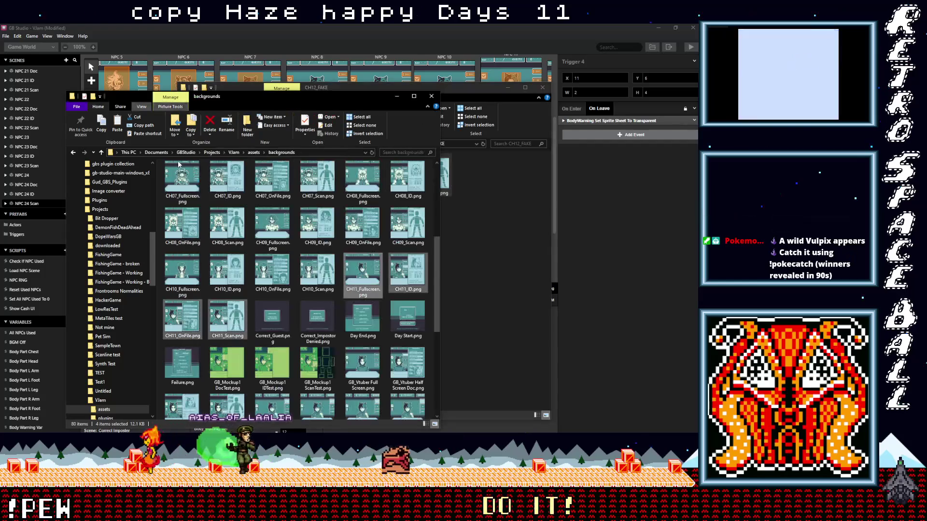
{"action": "left_click", "coordinate": [163, 200]}
{"action": "right_click", "coordinate": [161, 198]}
{"action": "left_click", "coordinate": [138, 250]}
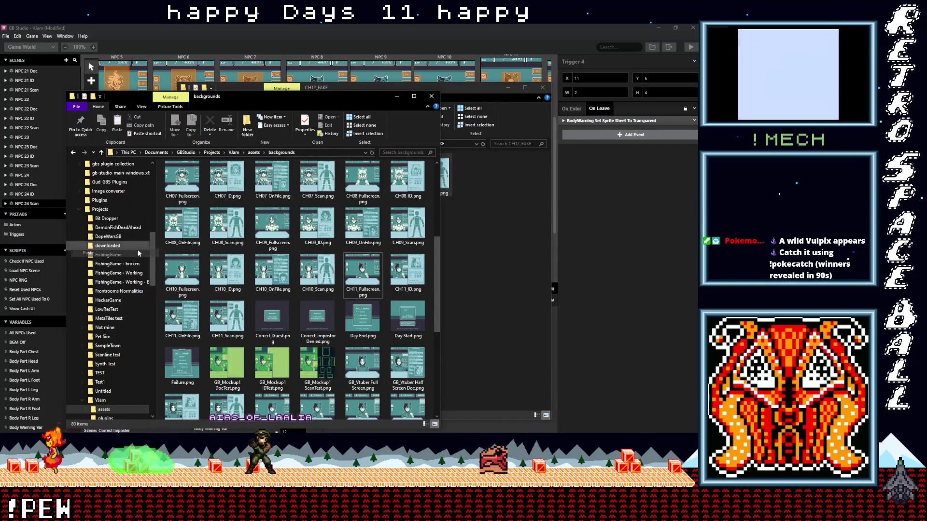
Copy the four CH13_FAKE images into the backgrounds folder
{"action": "left_click", "coordinate": [457, 222]}
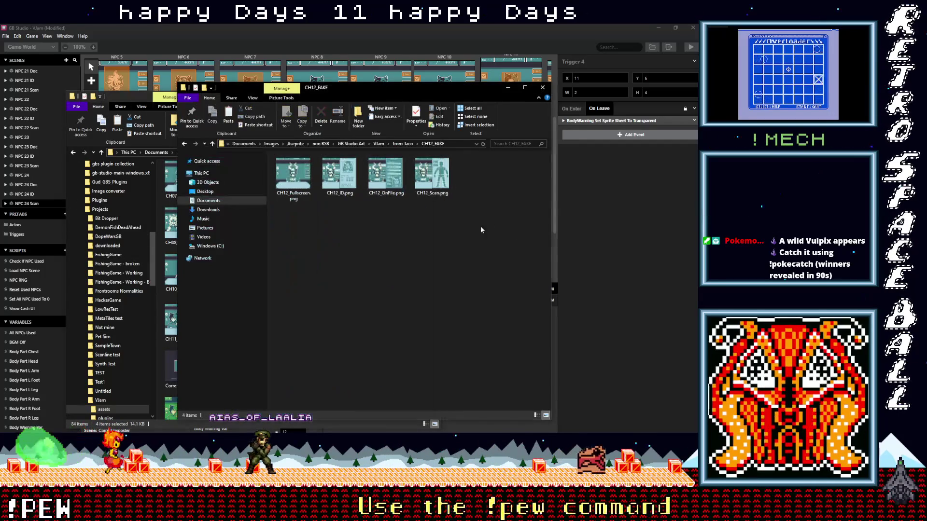
{"action": "key", "text": "BackSpace"}
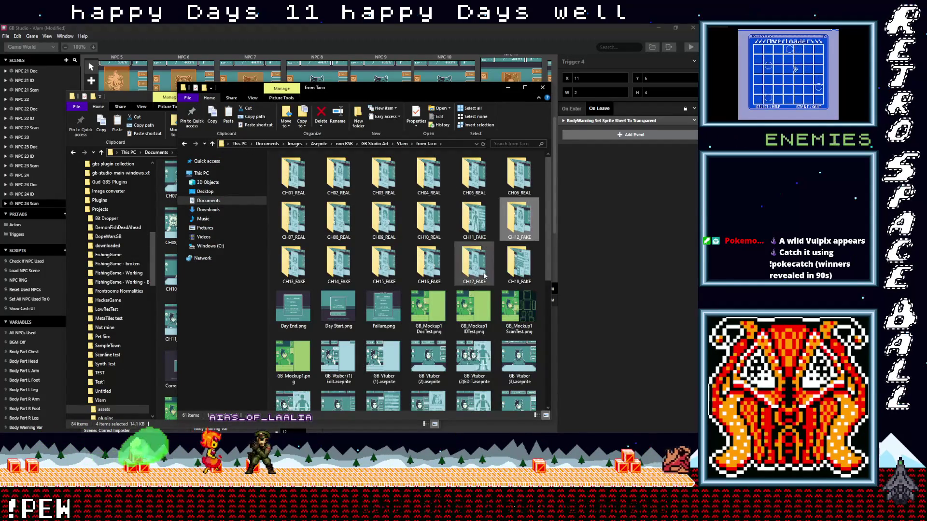
{"action": "double_click", "coordinate": [294, 264]}
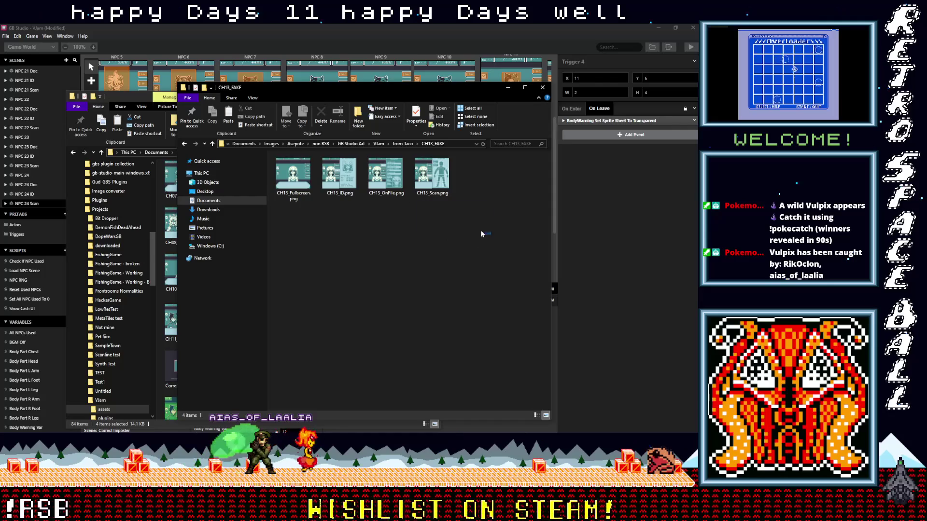
{"action": "left_click_drag", "start_coordinate": [481, 234], "coordinate": [301, 174]}
{"action": "right_click", "coordinate": [300, 178]}
{"action": "left_click", "coordinate": [218, 343]}
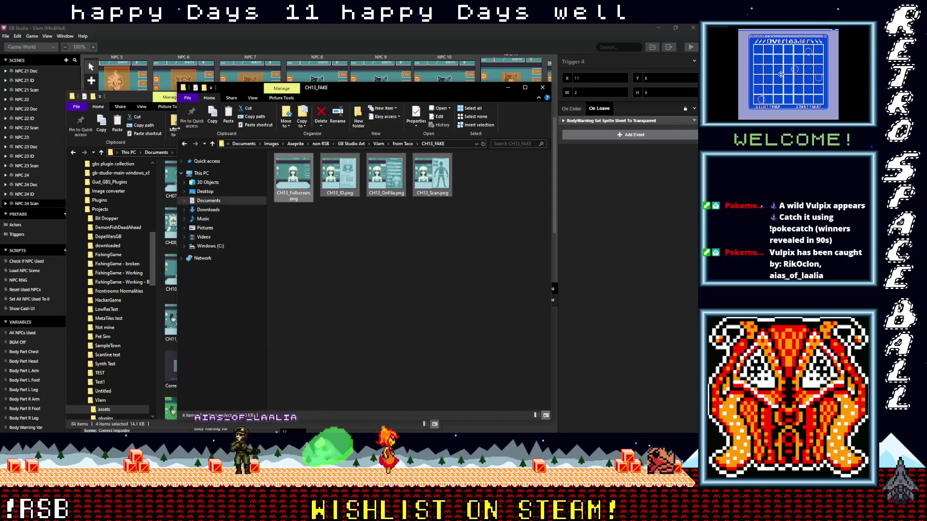
{"action": "left_click", "coordinate": [138, 96]}
{"action": "right_click", "coordinate": [158, 199]}
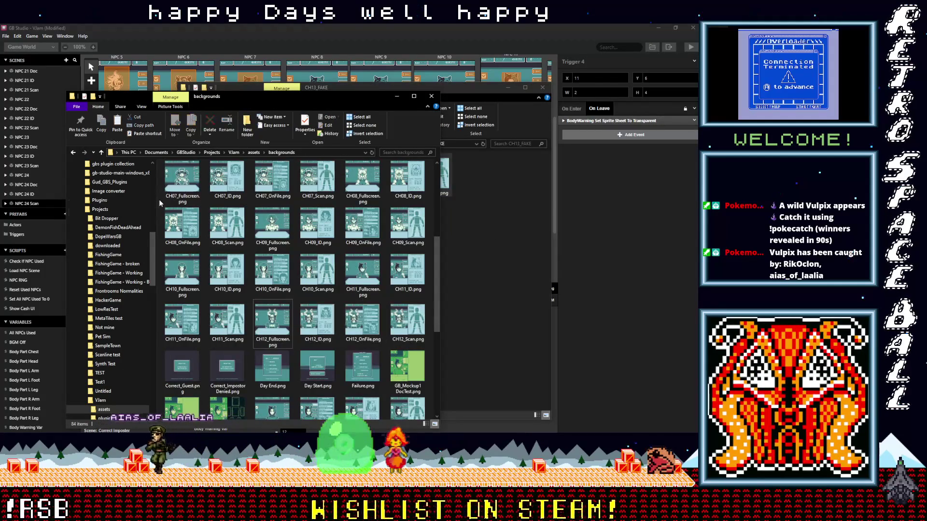
{"action": "left_click", "coordinate": [121, 256]}
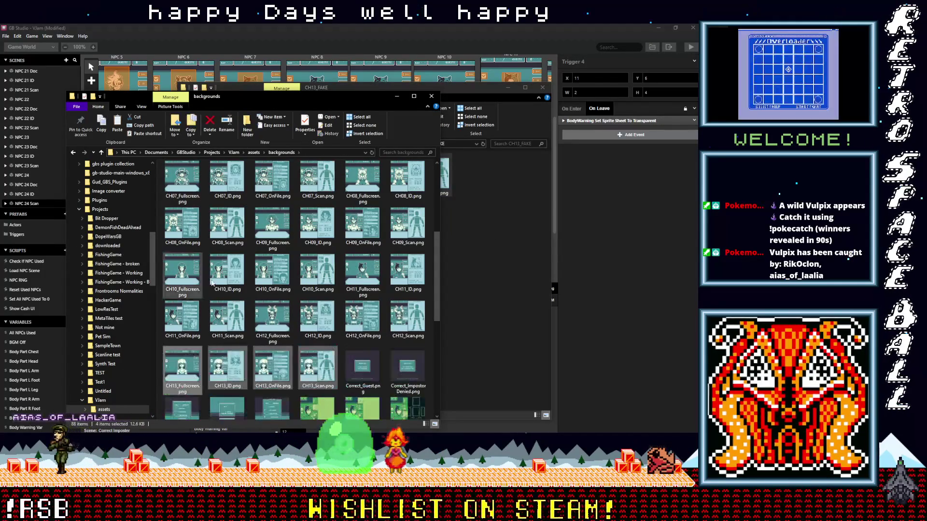
Copy the four CH14_FAKE images into the backgrounds folder
{"action": "left_click", "coordinate": [489, 268]}
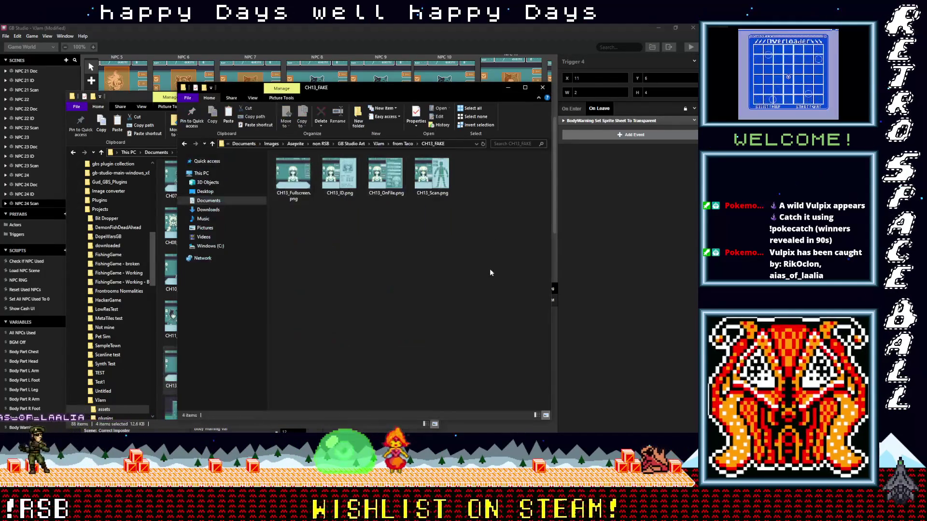
{"action": "left_click", "coordinate": [213, 144]}
{"action": "double_click", "coordinate": [347, 261]}
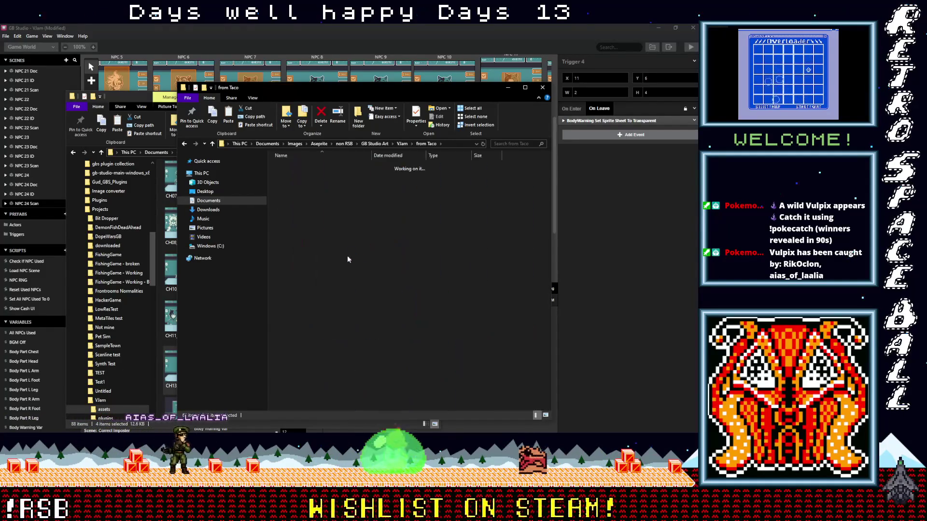
{"action": "left_click_drag", "start_coordinate": [499, 241], "coordinate": [290, 183]}
{"action": "right_click", "coordinate": [291, 183]}
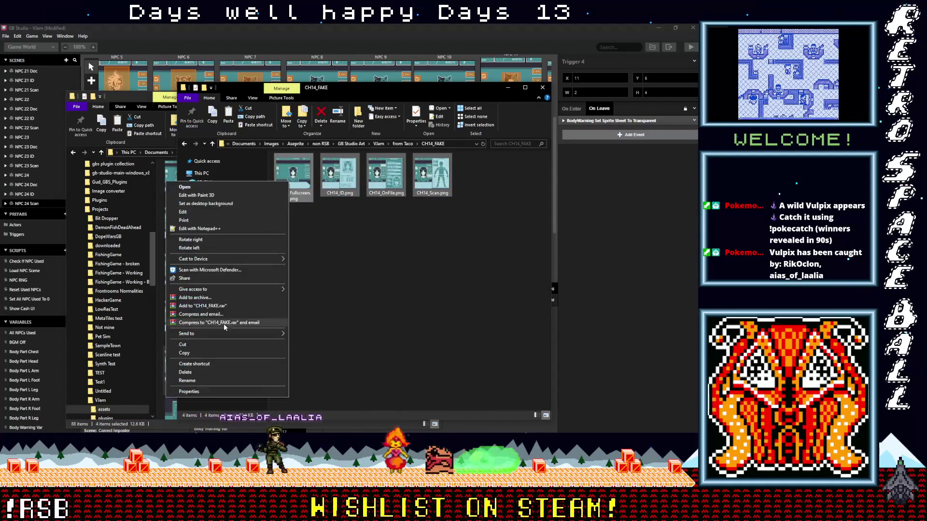
{"action": "left_click", "coordinate": [219, 352]}
{"action": "left_click", "coordinate": [164, 139]}
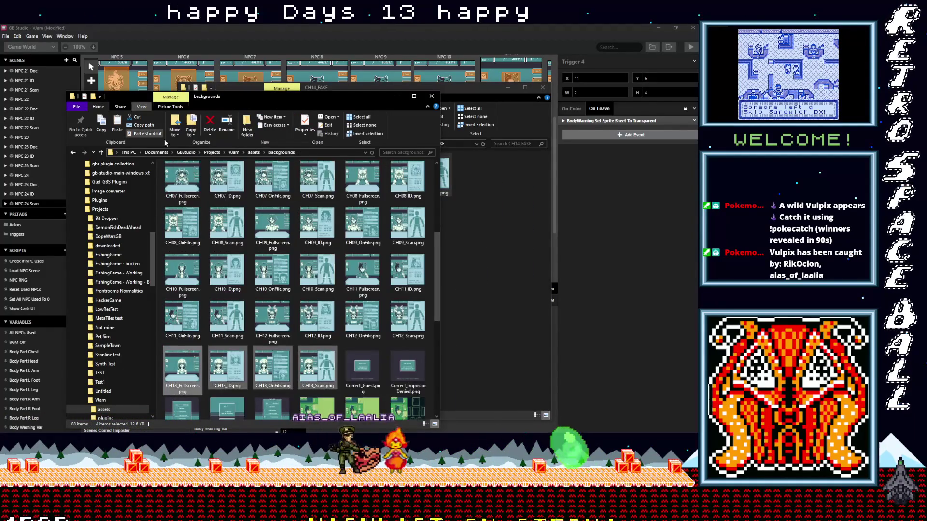
{"action": "right_click", "coordinate": [160, 200]}
{"action": "left_click", "coordinate": [135, 251]}
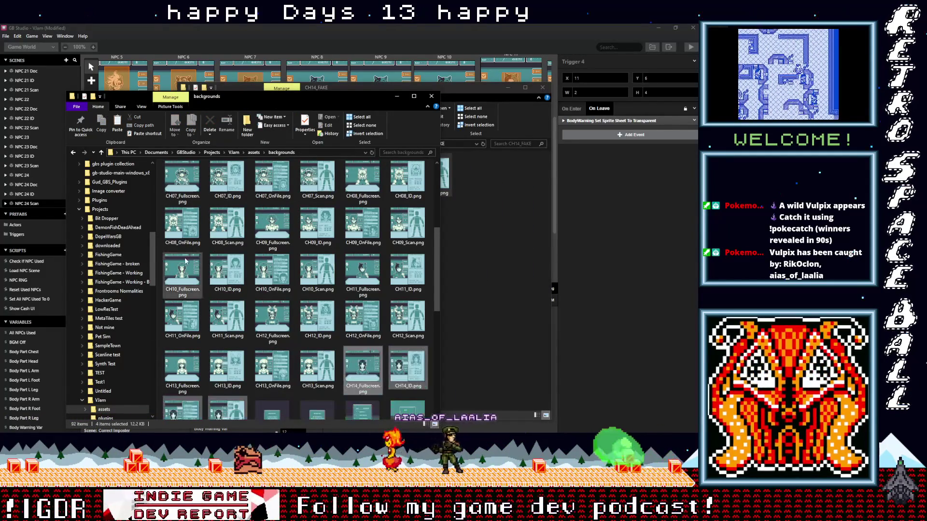
Copy the four CH15_FAKE images into the backgrounds folder
{"action": "left_click", "coordinate": [512, 261]}
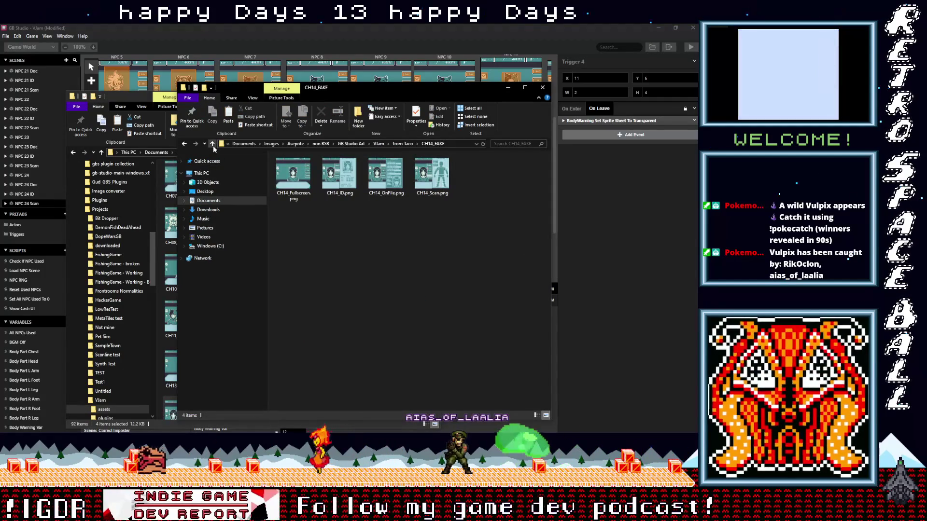
{"action": "left_click", "coordinate": [212, 144]}
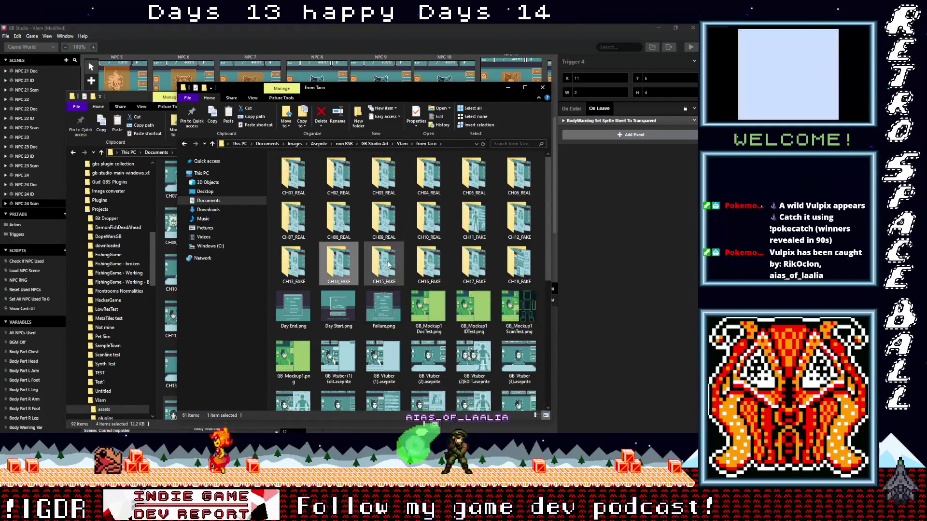
{"action": "double_click", "coordinate": [389, 263]}
{"action": "mouse_move", "coordinate": [492, 225]}
{"action": "left_mouse_down"}
{"action": "mouse_move", "coordinate": [311, 156]}
{"action": "mouse_move", "coordinate": [288, 176]}
{"action": "left_mouse_up"}
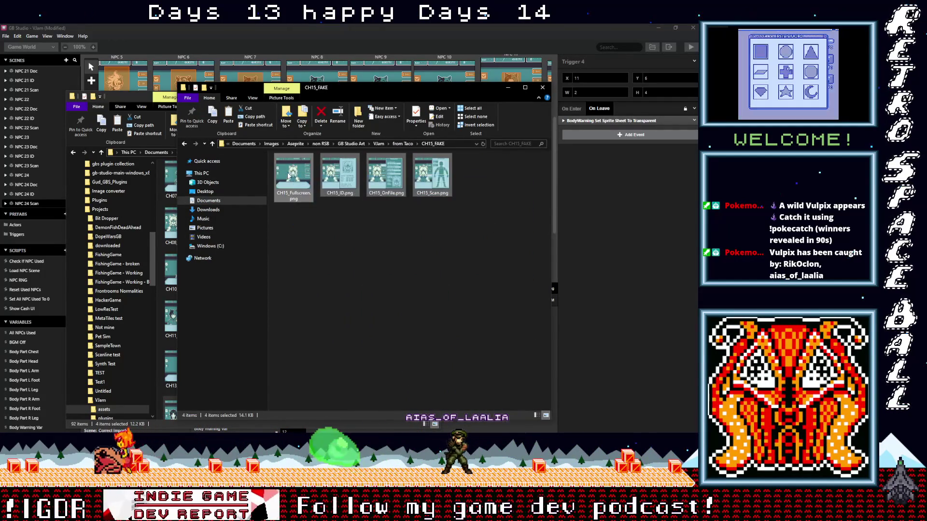
{"action": "right_click", "coordinate": [288, 176]}
{"action": "left_click", "coordinate": [195, 343]}
{"action": "left_click", "coordinate": [164, 140]}
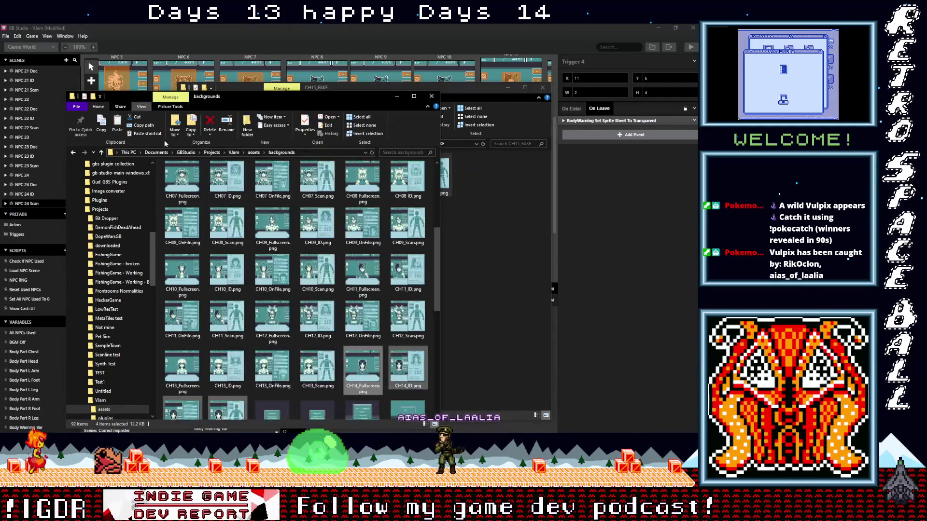
{"action": "right_click", "coordinate": [161, 204]}
{"action": "left_click", "coordinate": [118, 258]}
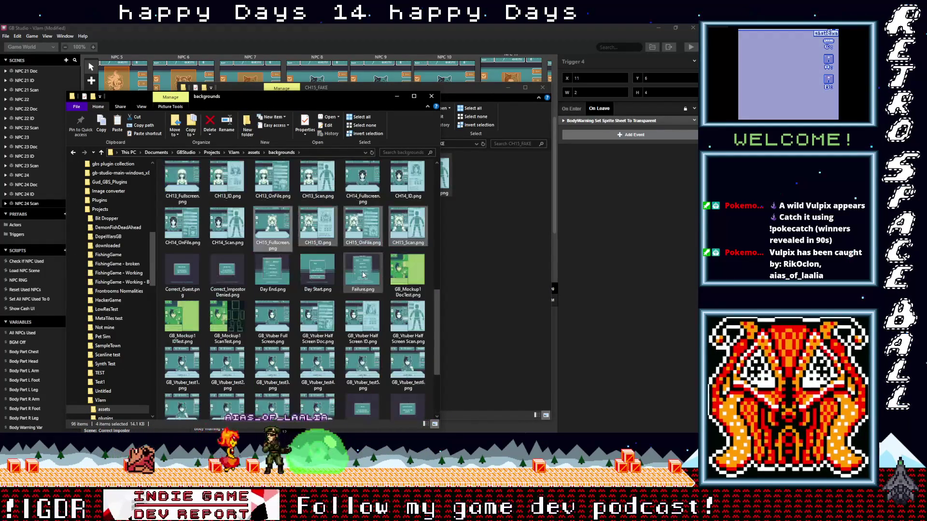
Copy the four CH16_FAKE images into the backgrounds folder
{"action": "left_click", "coordinate": [492, 285]}
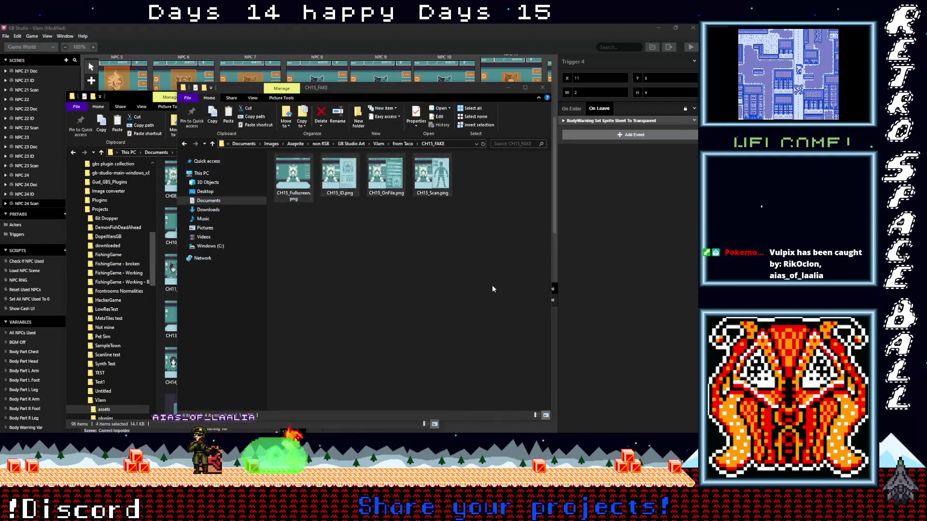
{"action": "left_click", "coordinate": [212, 144]}
{"action": "double_click", "coordinate": [419, 269]}
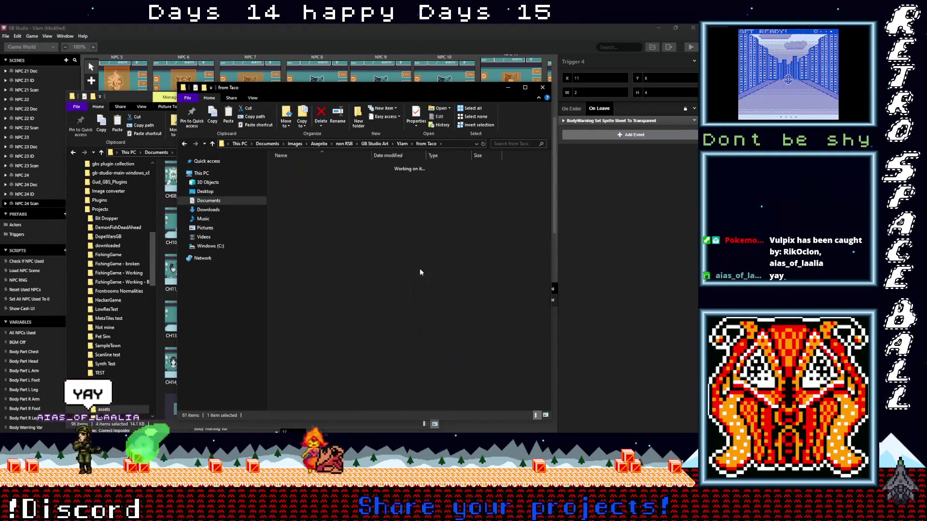
{"action": "left_click_drag", "start_coordinate": [477, 269], "coordinate": [278, 153]}
{"action": "right_click", "coordinate": [288, 179]}
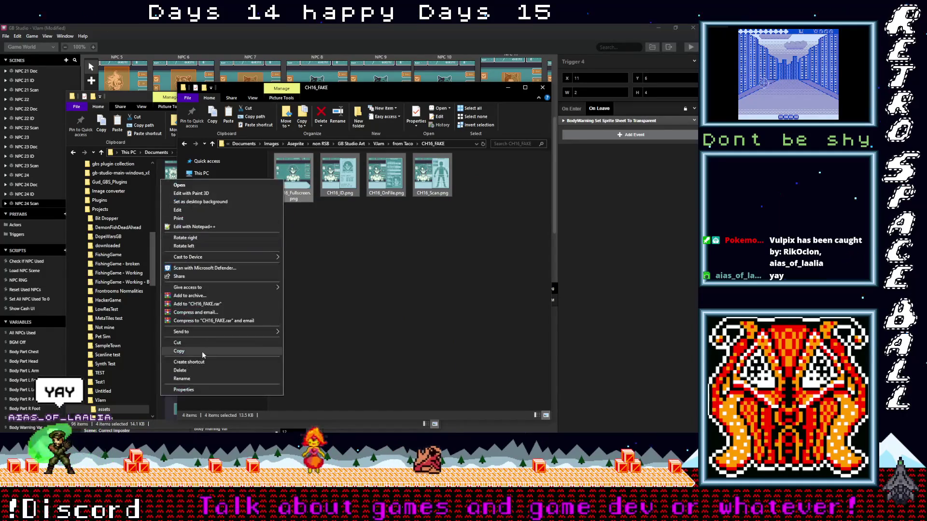
{"action": "left_click", "coordinate": [202, 352]}
{"action": "left_click", "coordinate": [147, 97]}
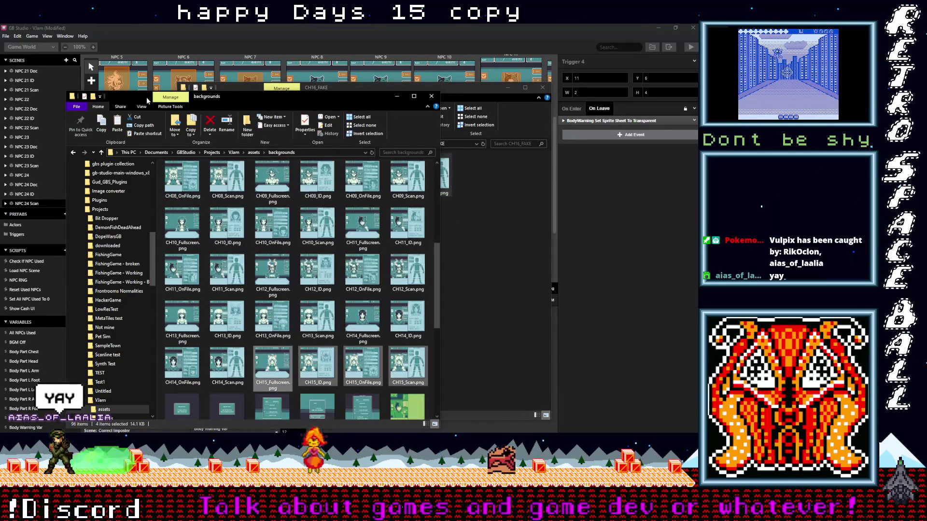
{"action": "right_click", "coordinate": [161, 205]}
{"action": "left_click", "coordinate": [128, 270]}
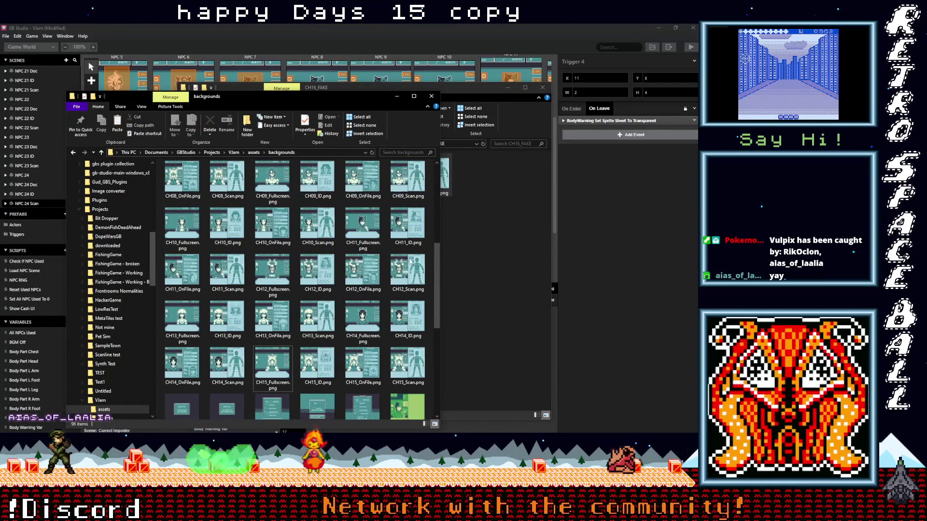
Copy the CH17_FAKE images into the backgrounds folder
{"action": "left_click", "coordinate": [490, 257]}
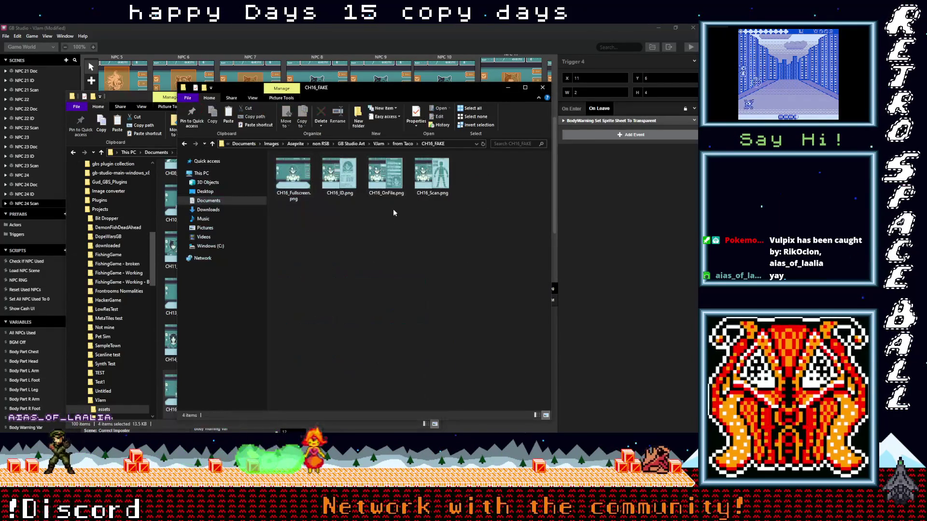
{"action": "left_click", "coordinate": [212, 143]}
{"action": "double_click", "coordinate": [474, 263]}
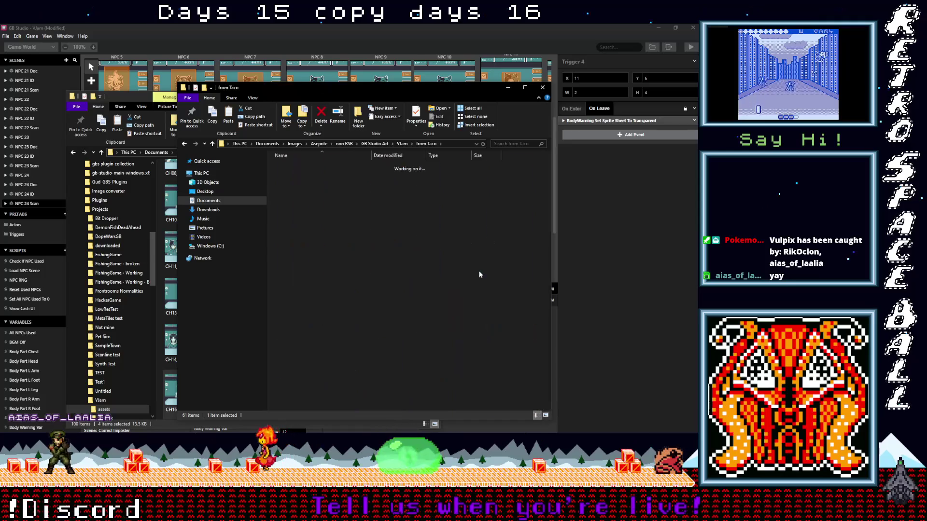
{"action": "left_click_drag", "start_coordinate": [487, 235], "coordinate": [303, 186]}
{"action": "right_click", "coordinate": [292, 184]}
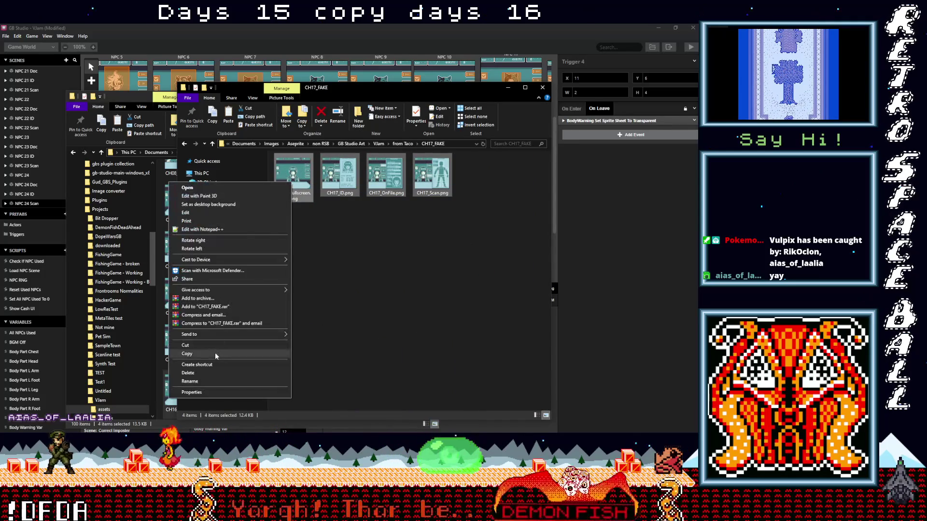
{"action": "left_click", "coordinate": [216, 352]}
{"action": "left_click", "coordinate": [137, 97]}
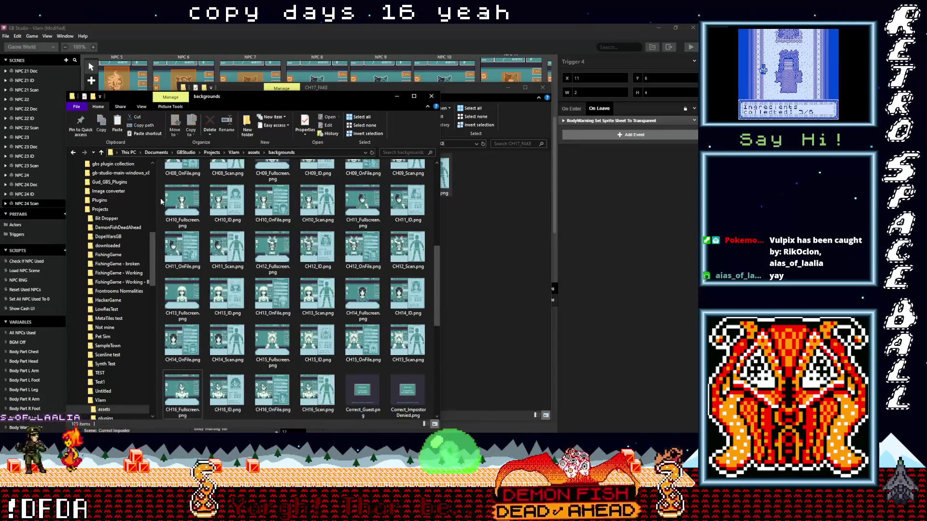
{"action": "right_click", "coordinate": [160, 198]}
{"action": "left_click", "coordinate": [133, 245]}
Copy the four CH18_FAKE images into the backgrounds folder and close CH18_FAKE
{"action": "left_click", "coordinate": [486, 280]}
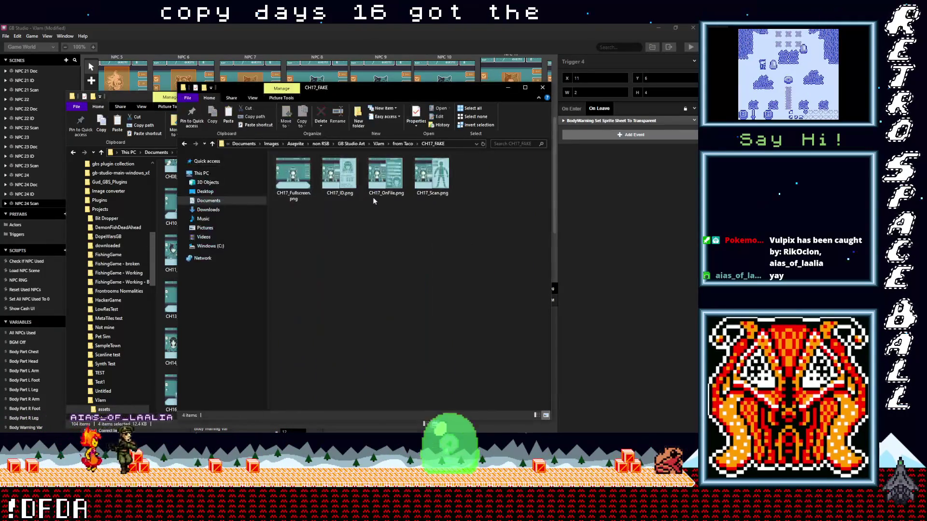
{"action": "key", "text": "alt+Left"}
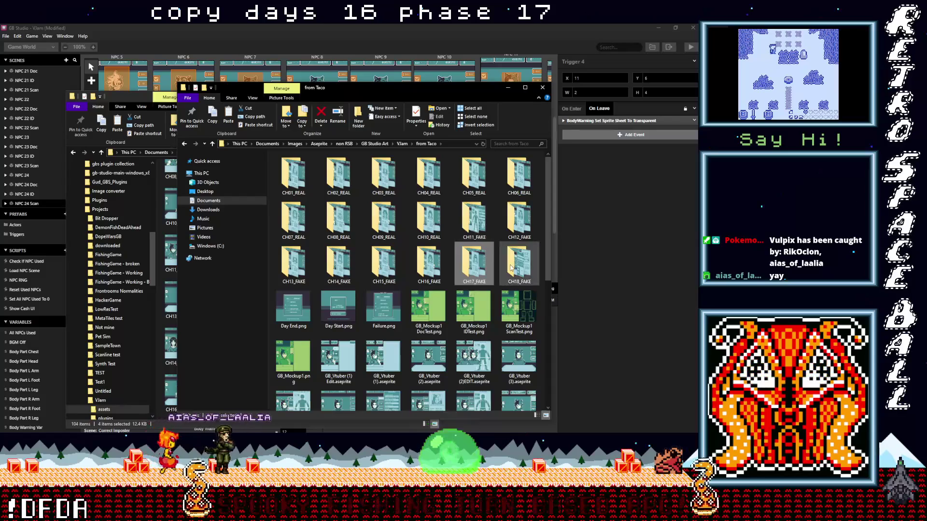
{"action": "double_click", "coordinate": [508, 264]}
{"action": "left_click_drag", "start_coordinate": [483, 251], "coordinate": [293, 173]}
{"action": "right_click", "coordinate": [295, 185]}
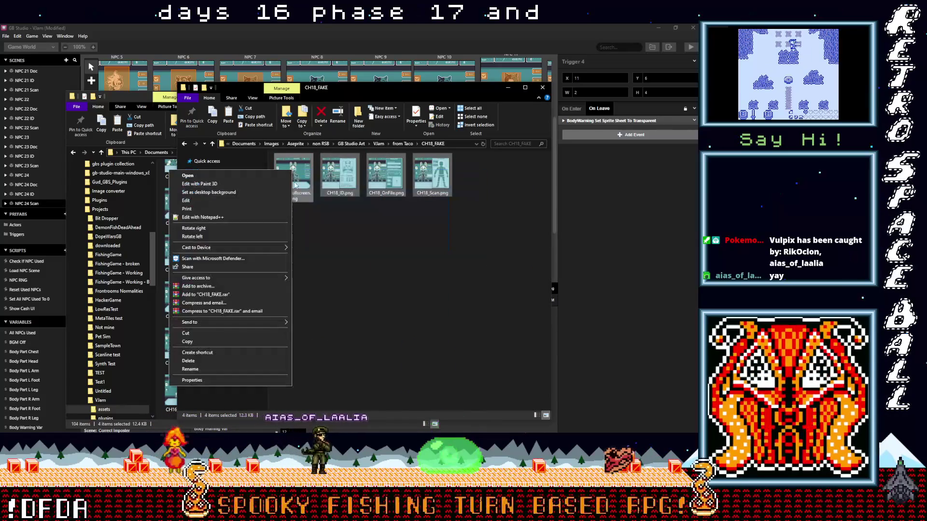
{"action": "left_click", "coordinate": [220, 342]}
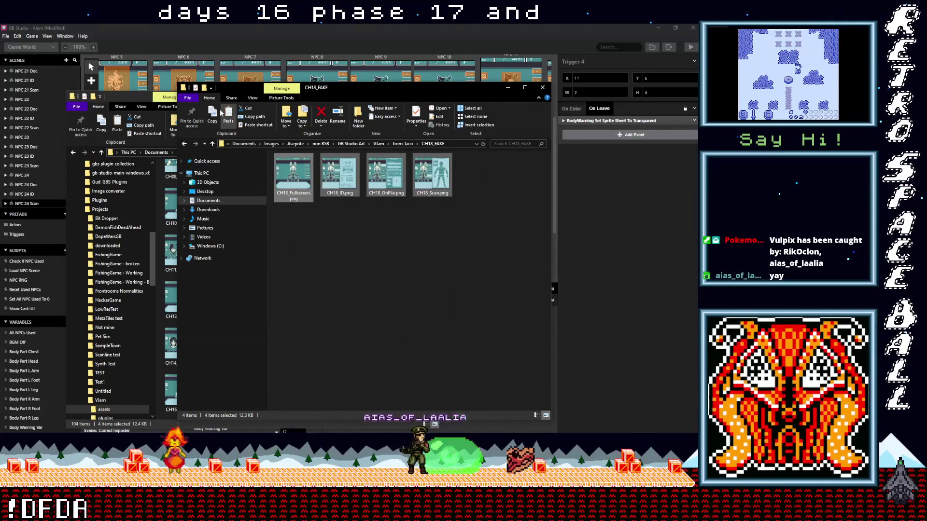
{"action": "left_click", "coordinate": [172, 120]}
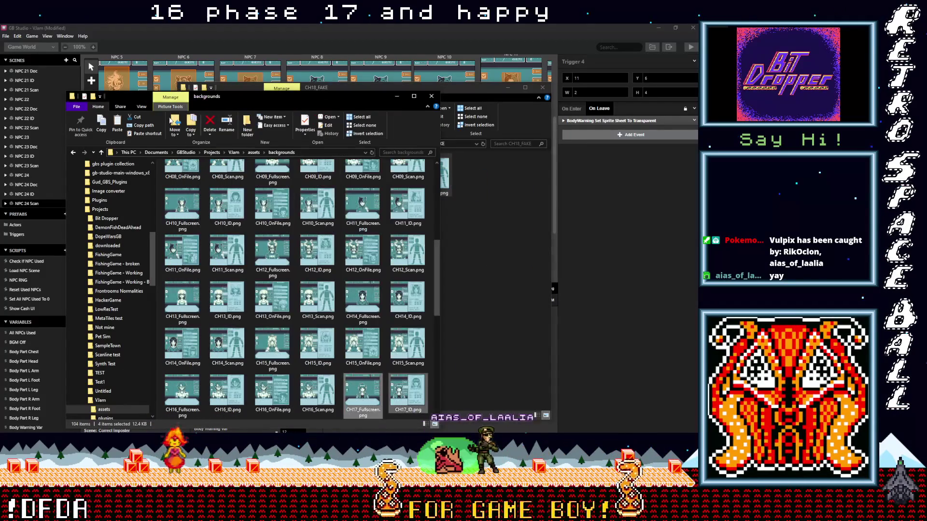
{"action": "right_click", "coordinate": [162, 221]}
{"action": "left_click", "coordinate": [117, 273]}
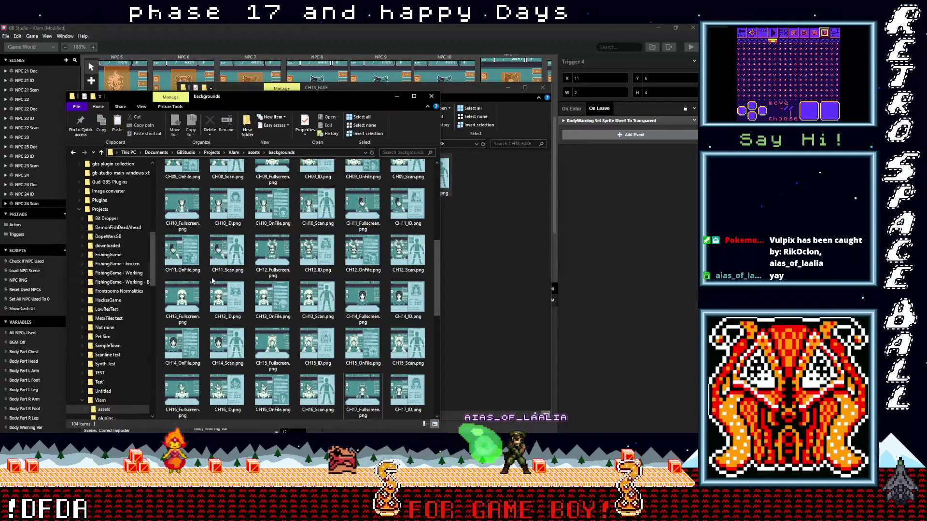
{"action": "left_click", "coordinate": [542, 88]}
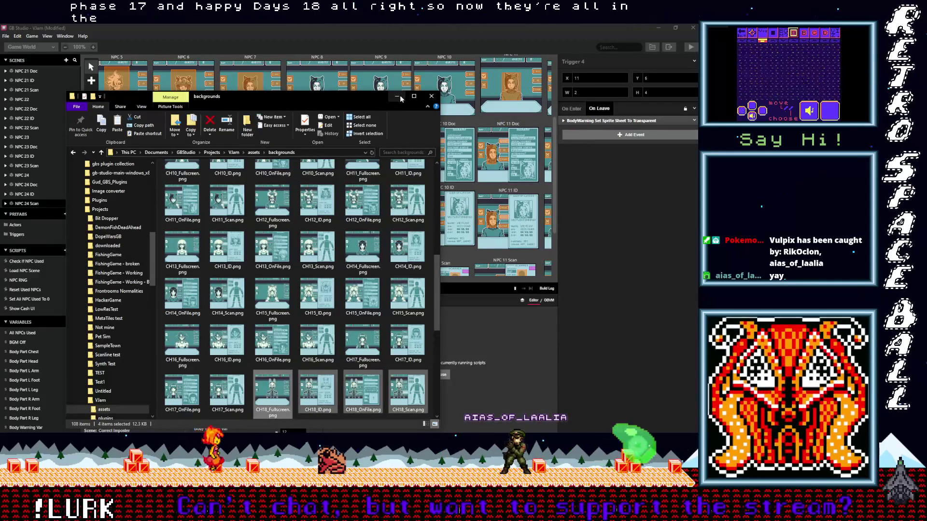
Replace NPC 7's VTuber background with CH07_Fullscreen, found by searching 'ch07'
{"action": "left_click", "coordinate": [397, 96]}
{"action": "scroll", "coordinate": [352, 205], "scroll_direction": "left", "scroll_amount": 5}
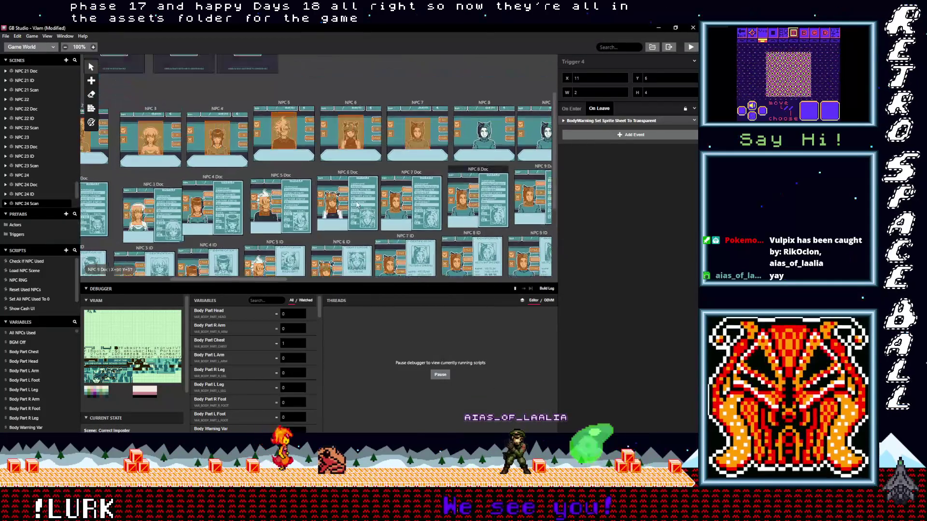
{"action": "scroll", "coordinate": [352, 204], "scroll_direction": "down", "scroll_amount": 3}
{"action": "scroll", "coordinate": [352, 204], "scroll_direction": "right", "scroll_amount": 3}
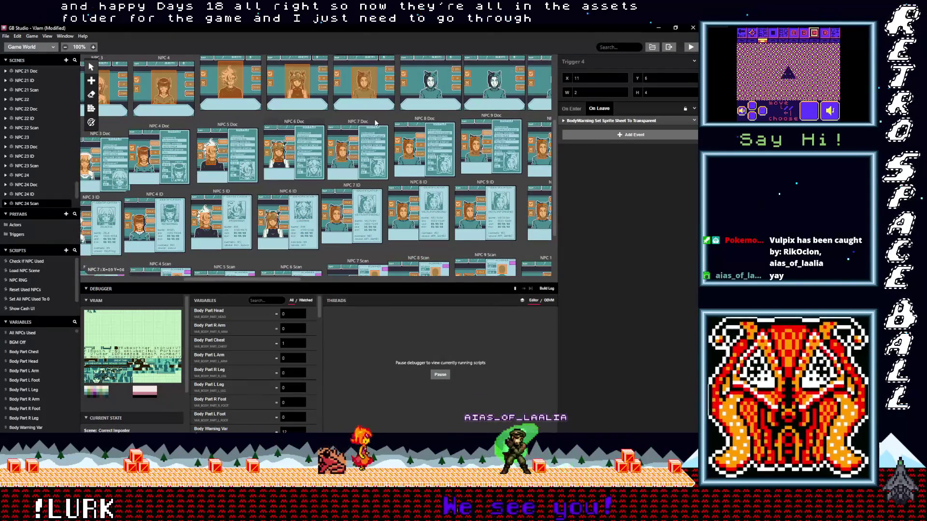
{"action": "scroll", "coordinate": [375, 123], "scroll_direction": "up", "scroll_amount": 1}
{"action": "scroll", "coordinate": [375, 122], "scroll_direction": "right", "scroll_amount": 1}
{"action": "left_click", "coordinate": [337, 86]}
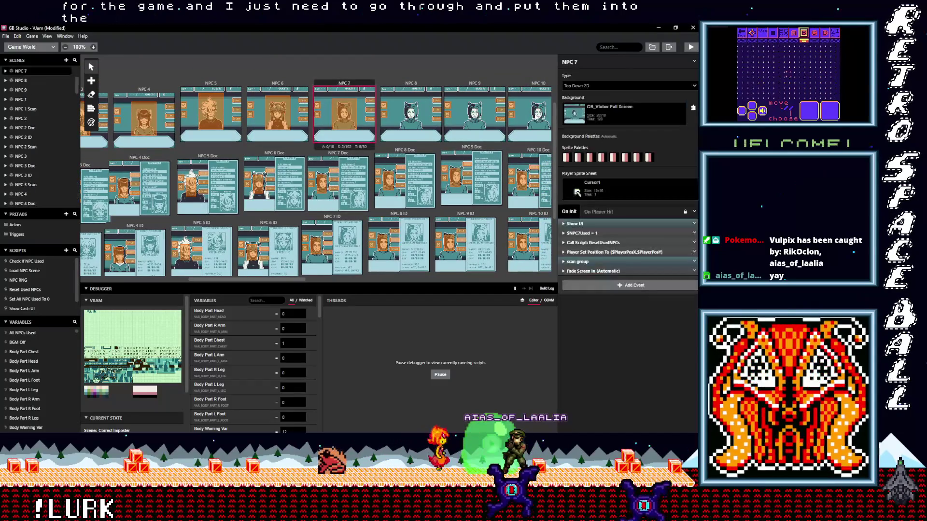
{"action": "left_click", "coordinate": [627, 113]}
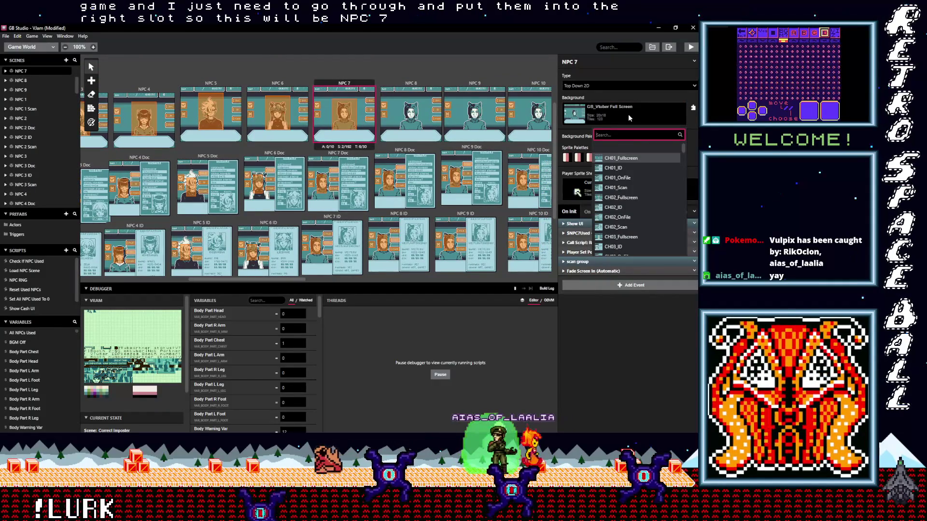
{"action": "type", "text": "7"}
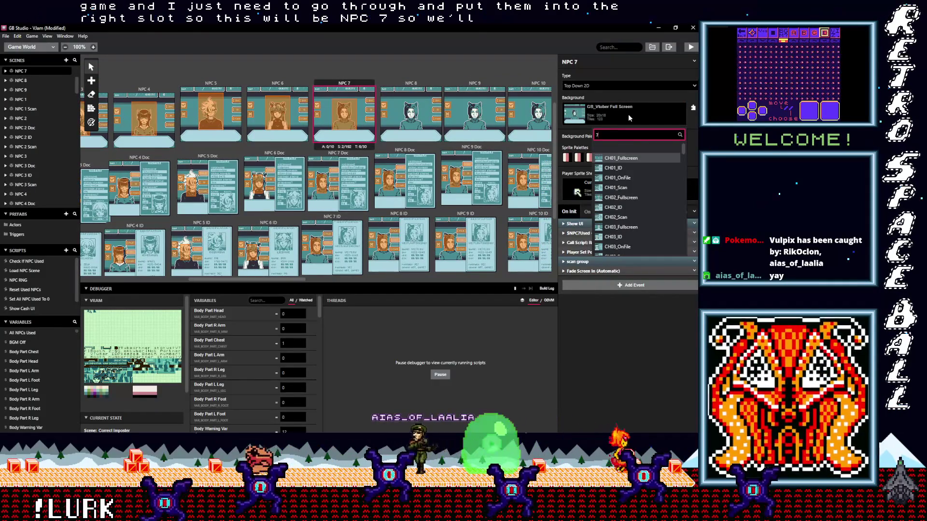
{"action": "key", "text": "BackSpace"}
{"action": "type", "text": "ch"}
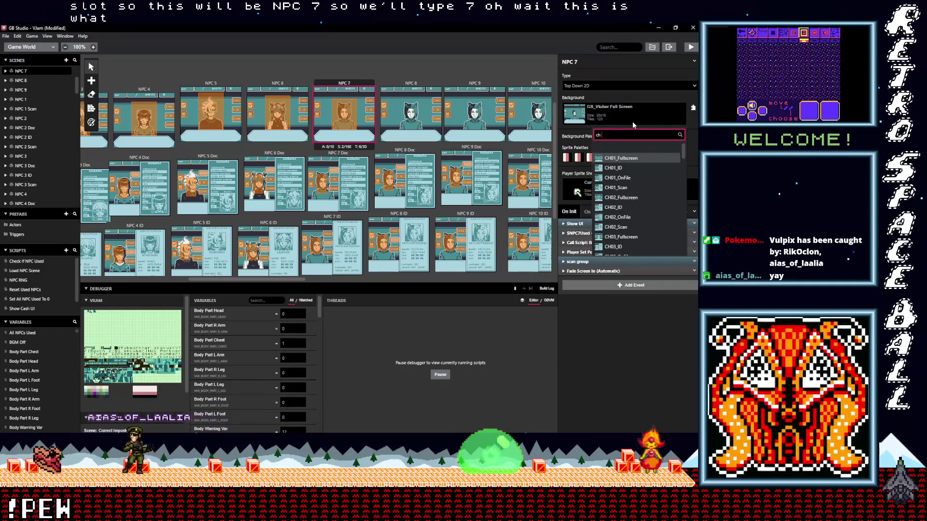
{"action": "type", "text": "7"}
{"action": "key", "text": "BackSpace"}
{"action": "key", "text": "BackSpace"}
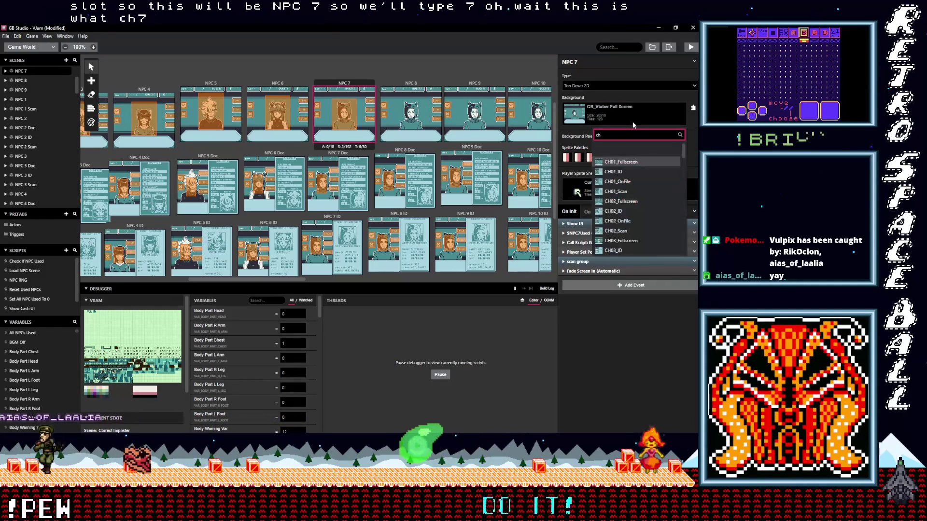
{"action": "type", "text": "7"}
{"action": "key", "text": "BackSpace"}
{"action": "key", "text": "BackSpace"}
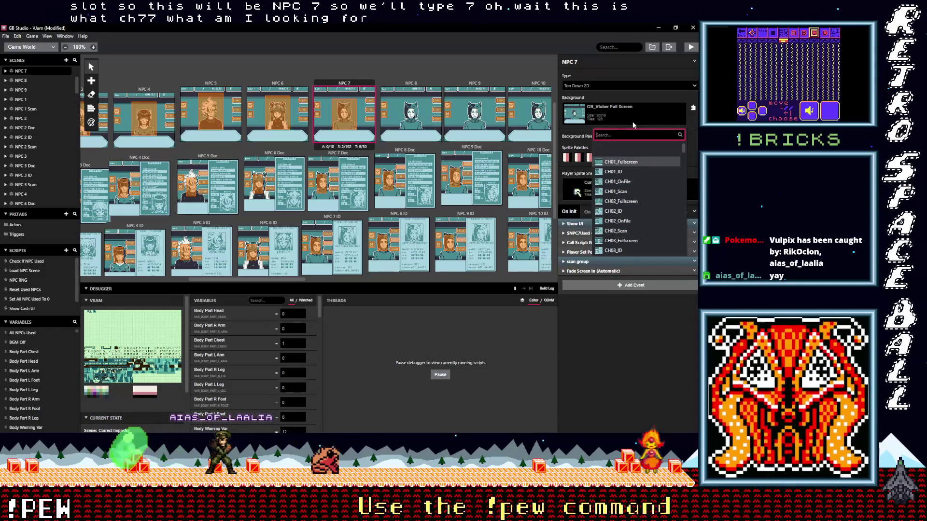
{"action": "type", "text": "ch07"}
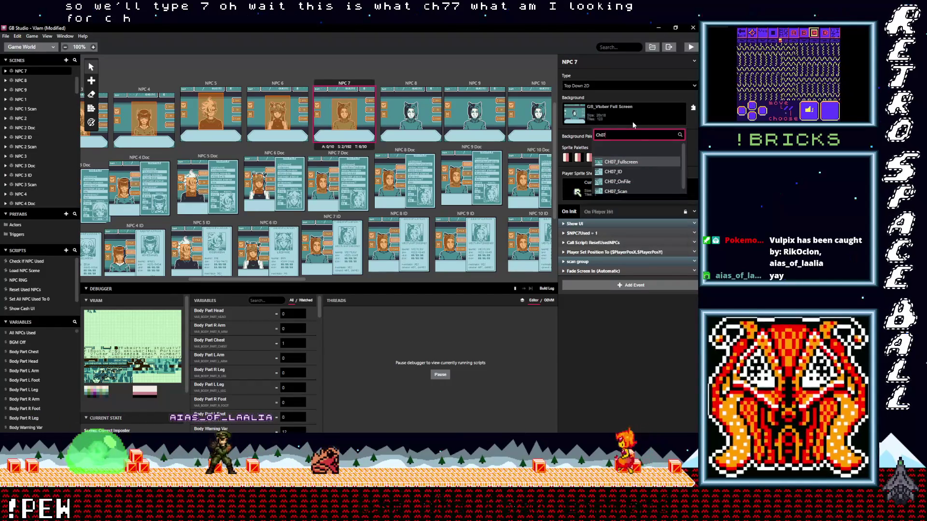
{"action": "left_click", "coordinate": [621, 162]}
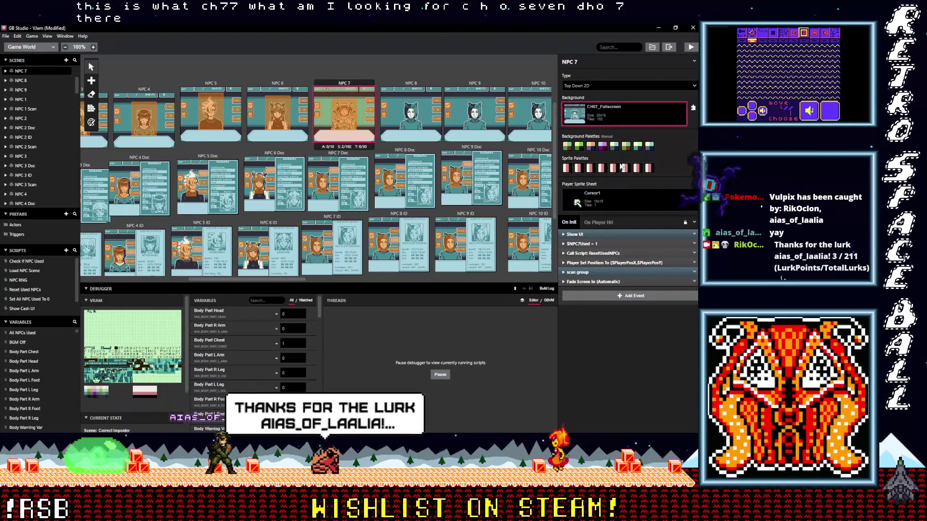
Give the NPC 7 Doc scene the CH07_OnFile background with Automatic background palettes
{"action": "left_click", "coordinate": [331, 156]}
{"action": "left_click", "coordinate": [647, 117]}
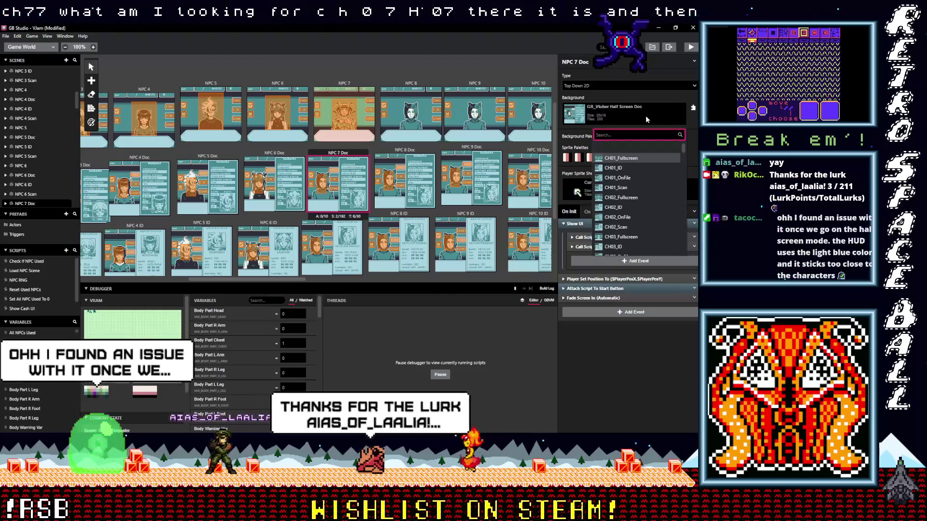
{"action": "type", "text": "ch"}
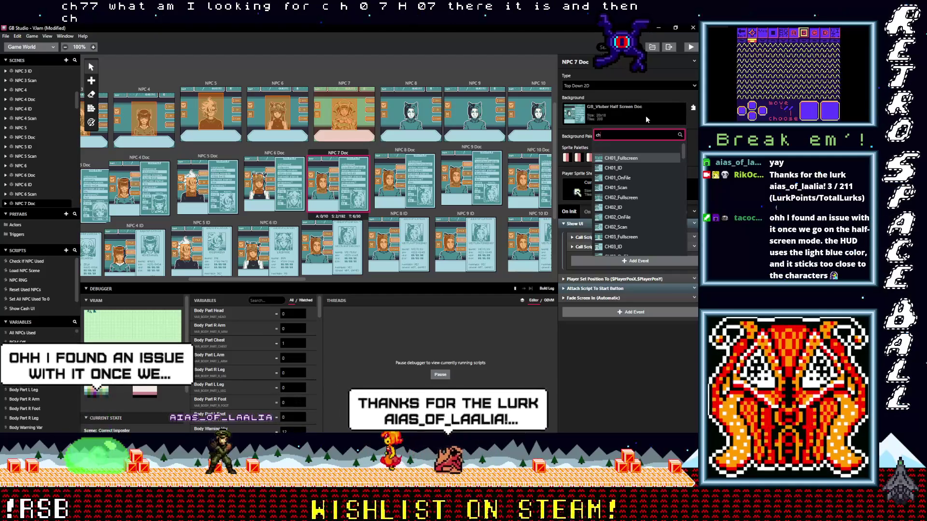
{"action": "type", "text": "07"}
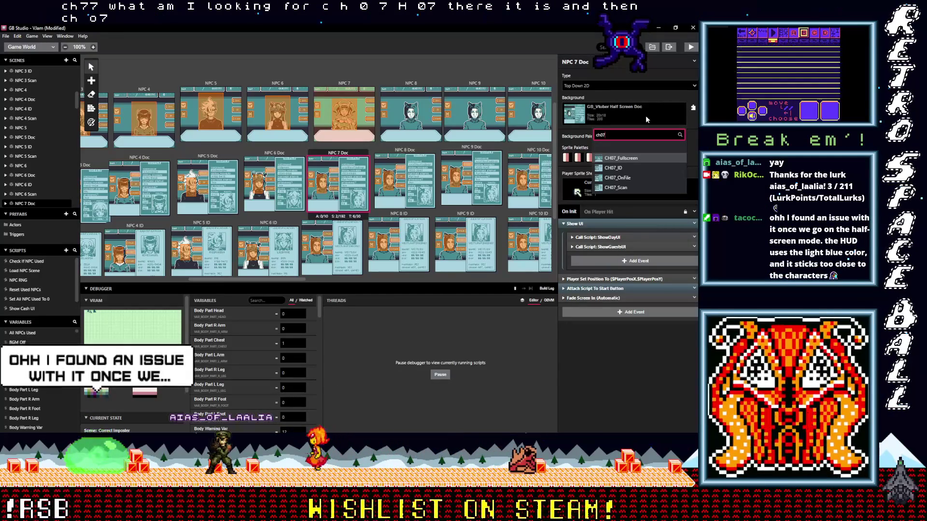
{"action": "left_click", "coordinate": [620, 178]}
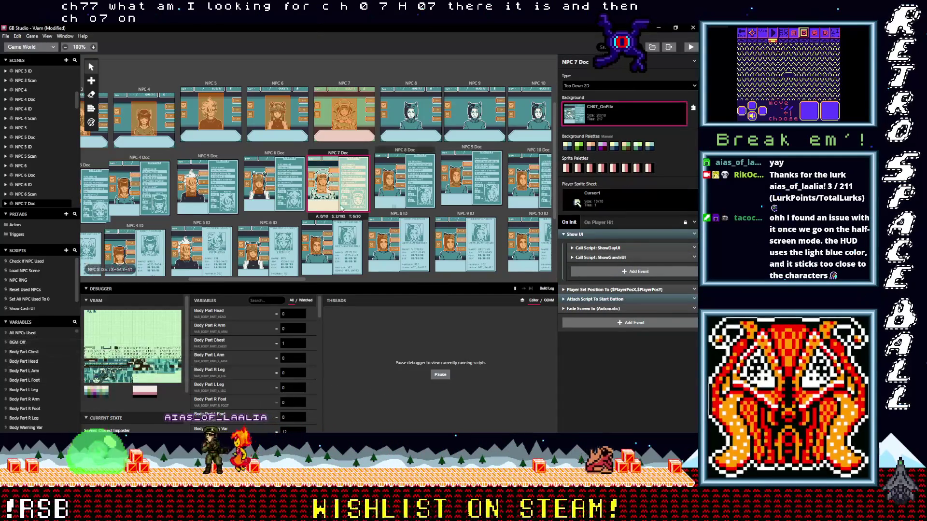
{"action": "left_click", "coordinate": [335, 86]}
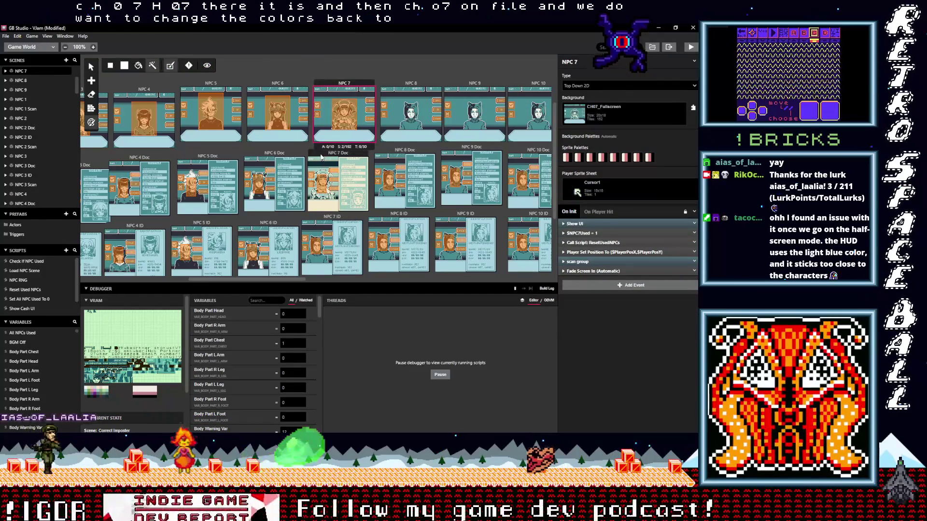
{"action": "left_click", "coordinate": [338, 155]}
{"action": "left_click", "coordinate": [283, 67]}
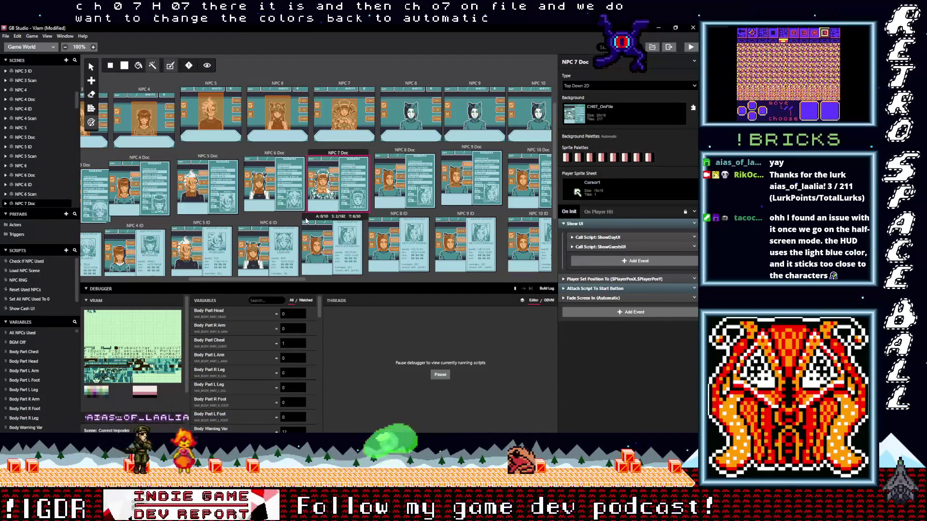
Set the NPC 7 ID scene's background to CH07_ID
{"action": "left_click", "coordinate": [306, 221]}
{"action": "left_click", "coordinate": [612, 111]}
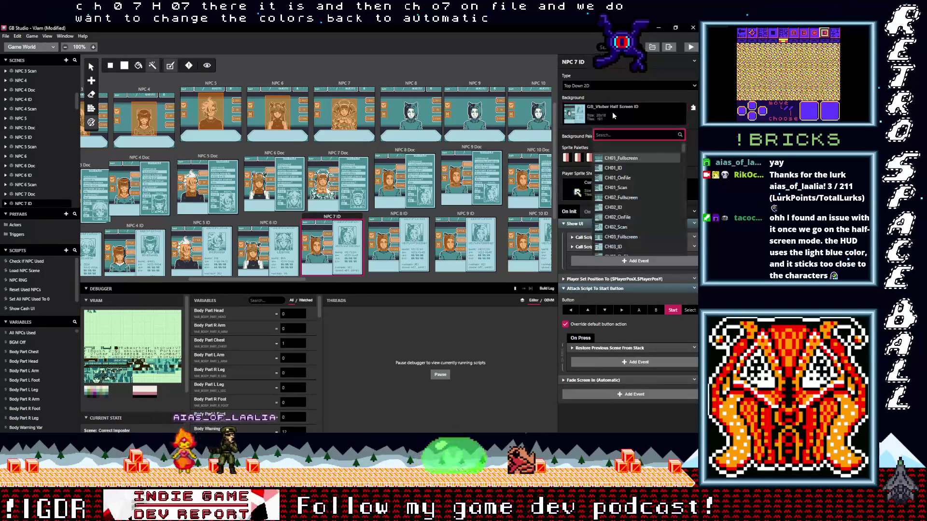
{"action": "type", "text": "ch0"}
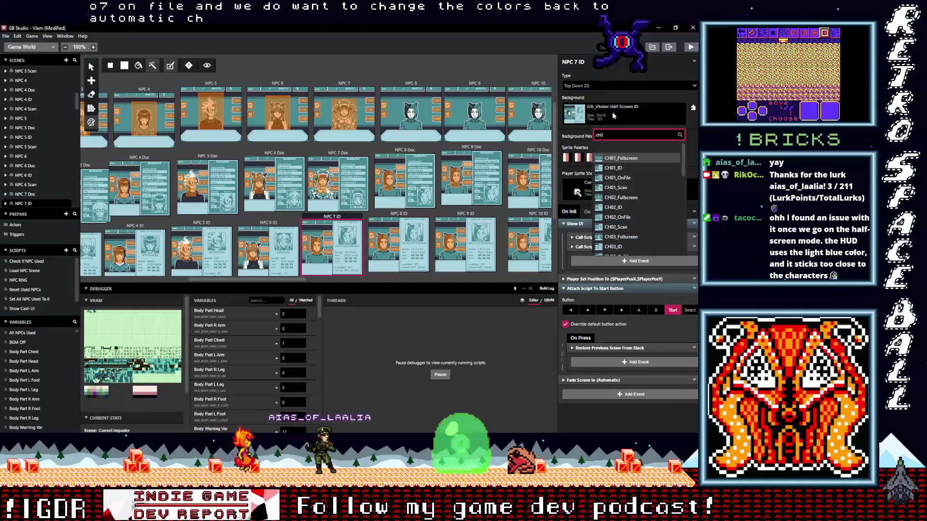
{"action": "type", "text": "7"}
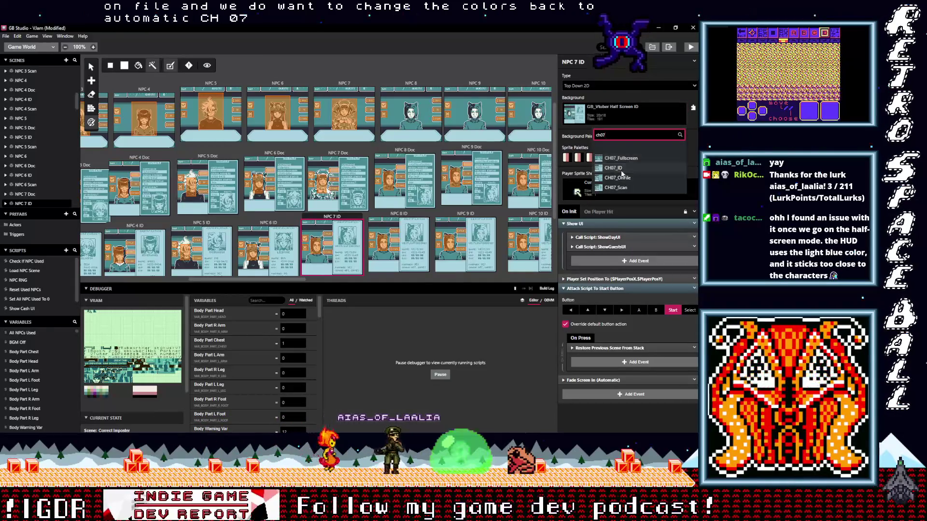
{"action": "left_click", "coordinate": [621, 170]}
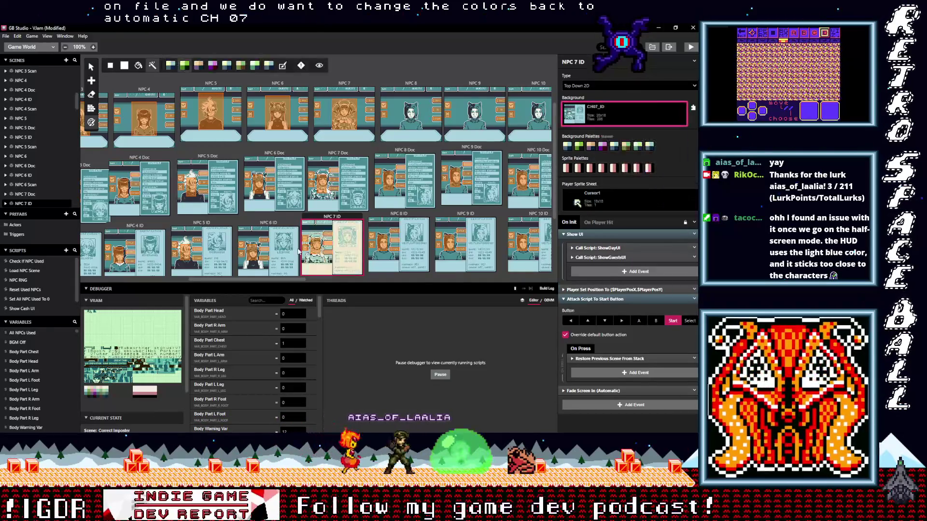
Deselect the scene, zoom the world view to 200% and scroll to the NPC Scan row
{"action": "left_click", "coordinate": [285, 70]}
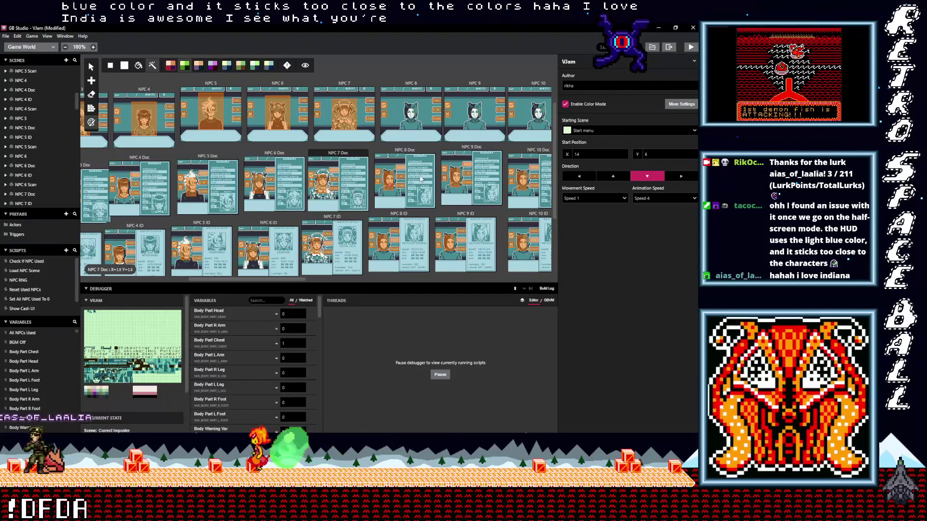
{"action": "scroll", "coordinate": [387, 258], "scroll_direction": "up", "scroll_amount": 2}
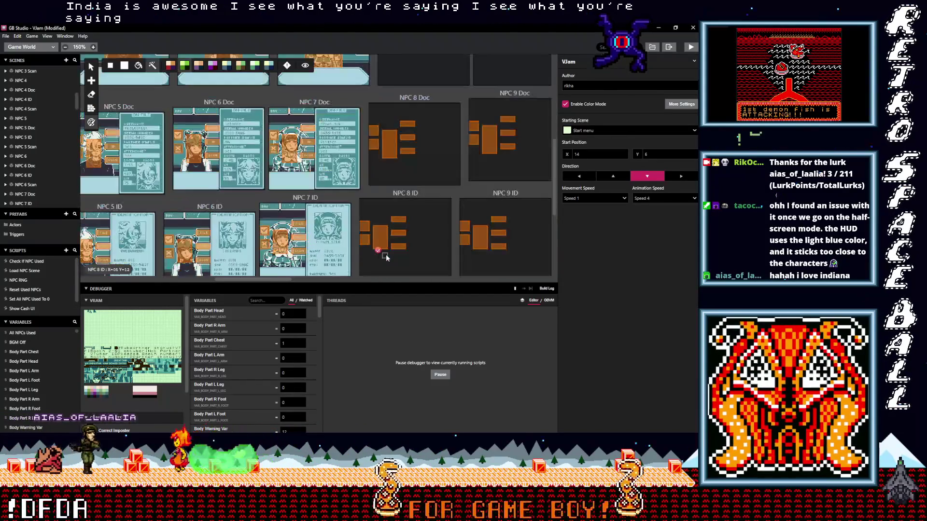
{"action": "scroll", "coordinate": [386, 257], "scroll_direction": "up", "scroll_amount": 2}
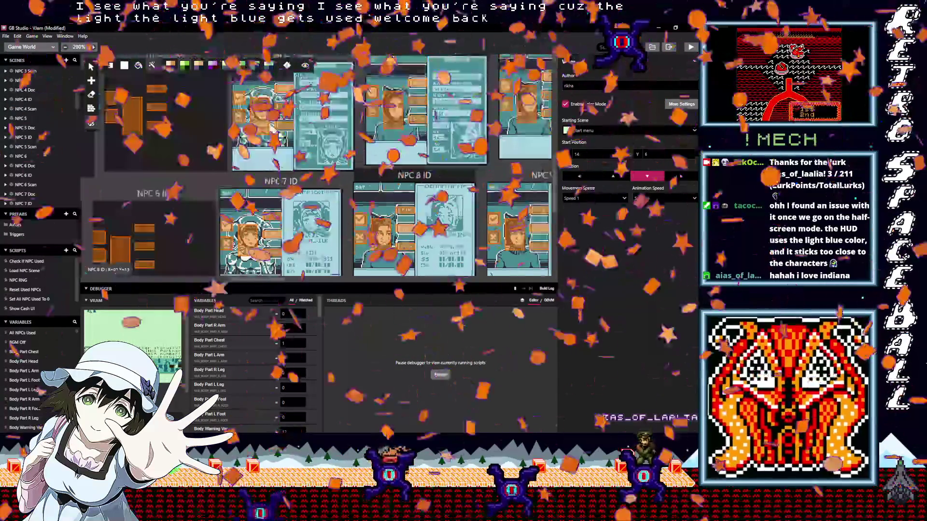
{"action": "scroll", "coordinate": [400, 269], "scroll_direction": "down", "scroll_amount": 1}
{"action": "scroll", "coordinate": [294, 233], "scroll_direction": "down", "scroll_amount": 3}
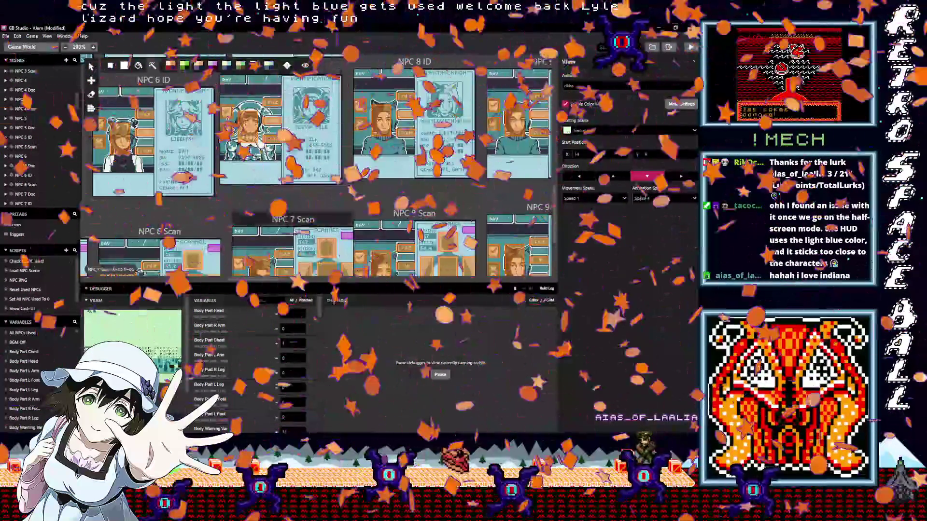
{"action": "scroll", "coordinate": [290, 222], "scroll_direction": "down", "scroll_amount": 1}
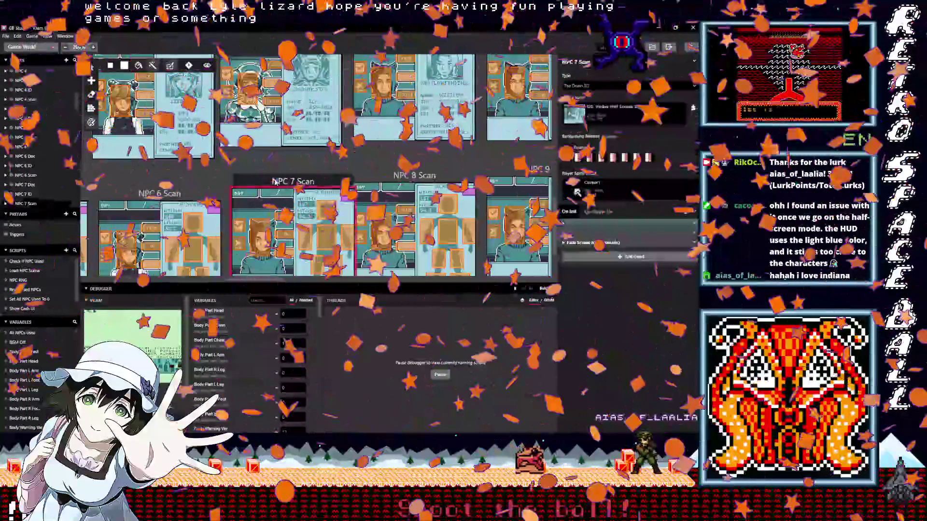
Set the NPC 7 Scan scene's background to CH07_Scan, found by searching '07'
{"action": "left_click", "coordinate": [276, 182]}
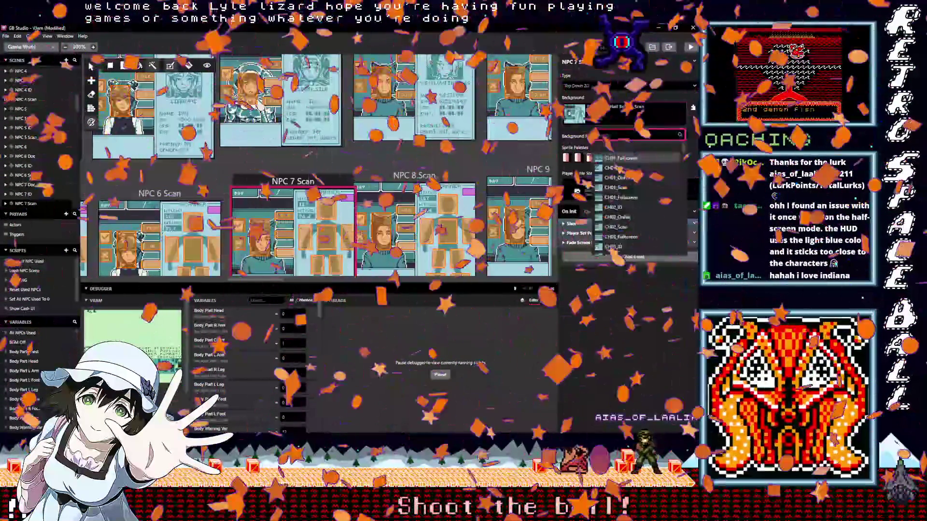
{"action": "left_click", "coordinate": [597, 116]}
{"action": "type", "text": "07"}
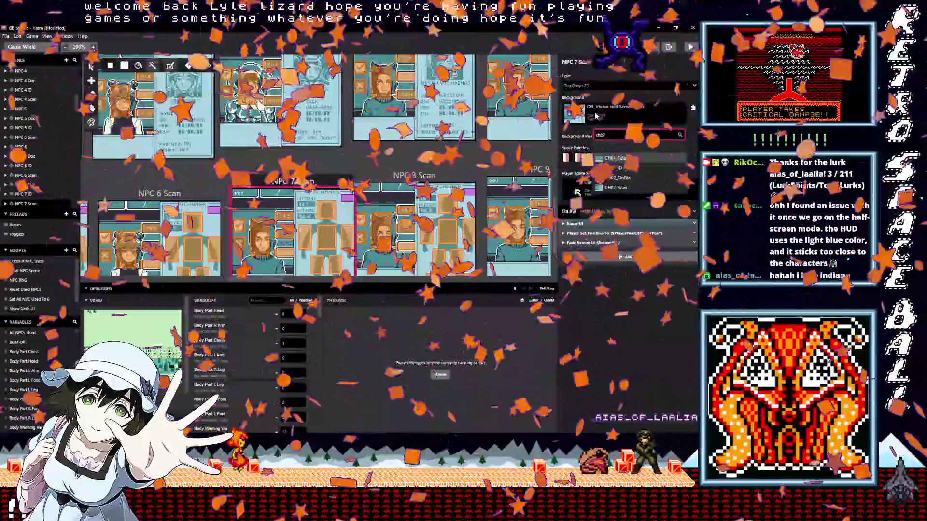
{"action": "left_click", "coordinate": [616, 187]}
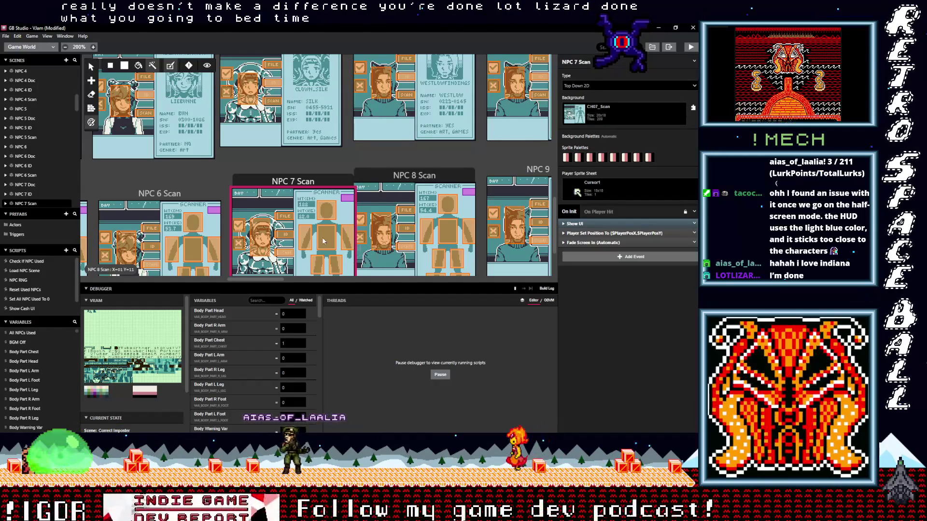
{"action": "scroll", "coordinate": [323, 239], "scroll_direction": "down", "scroll_amount": 3}
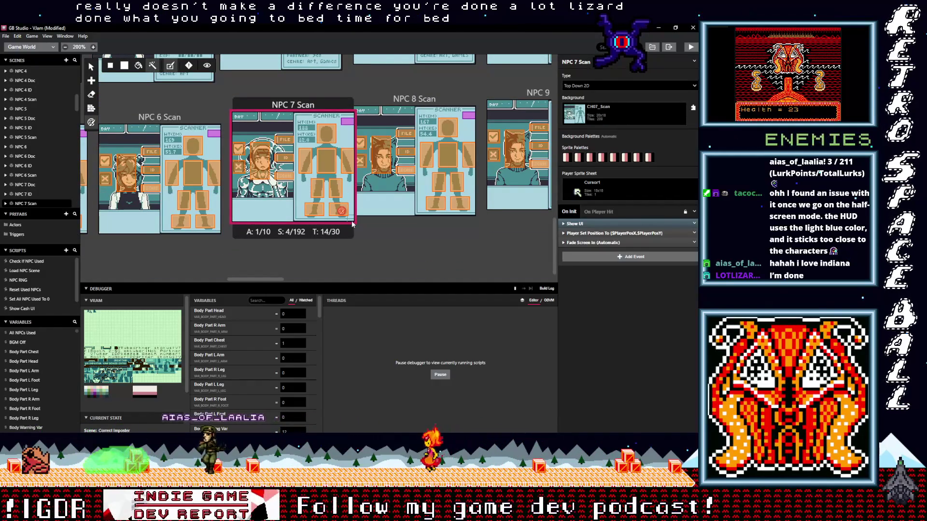
{"action": "mouse_move", "coordinate": [323, 230]}
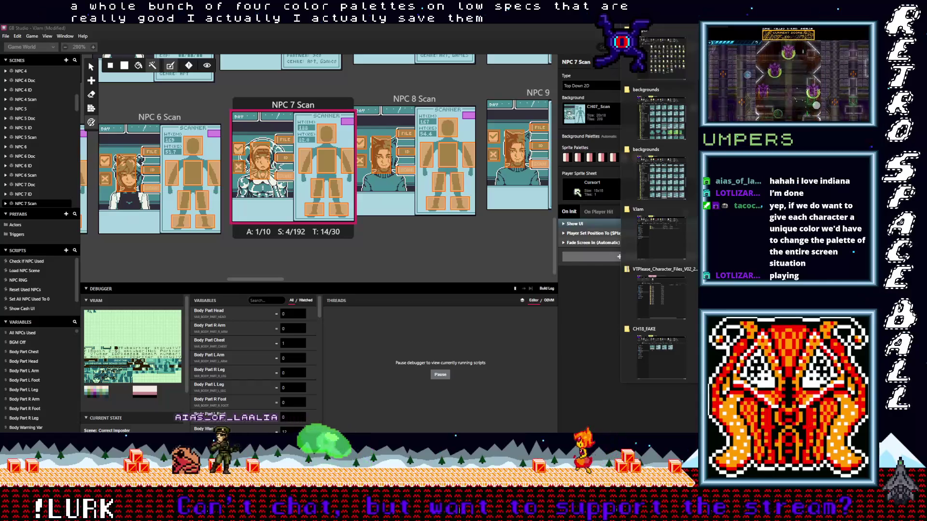
Bring the VJam Explorer window forward and open the Documents folder
{"action": "mouse_move", "coordinate": [655, 325]}
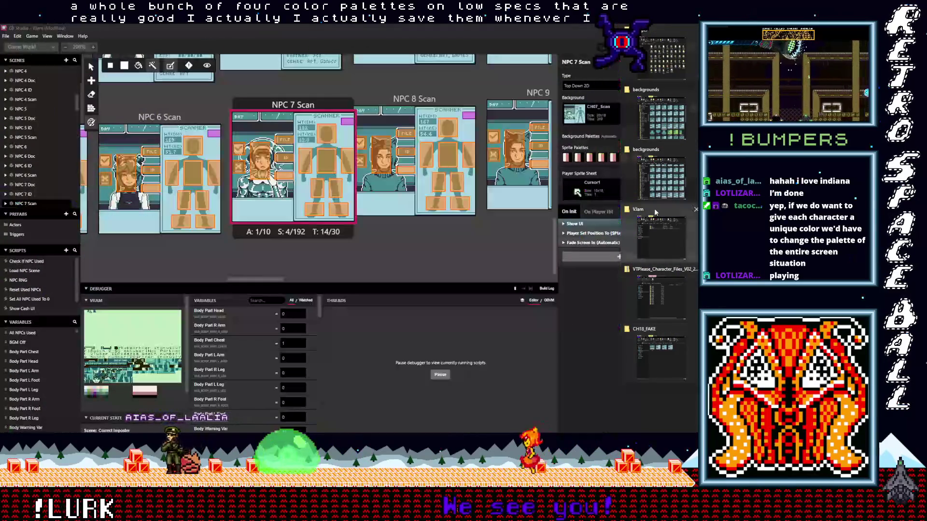
{"action": "mouse_move", "coordinate": [656, 211]}
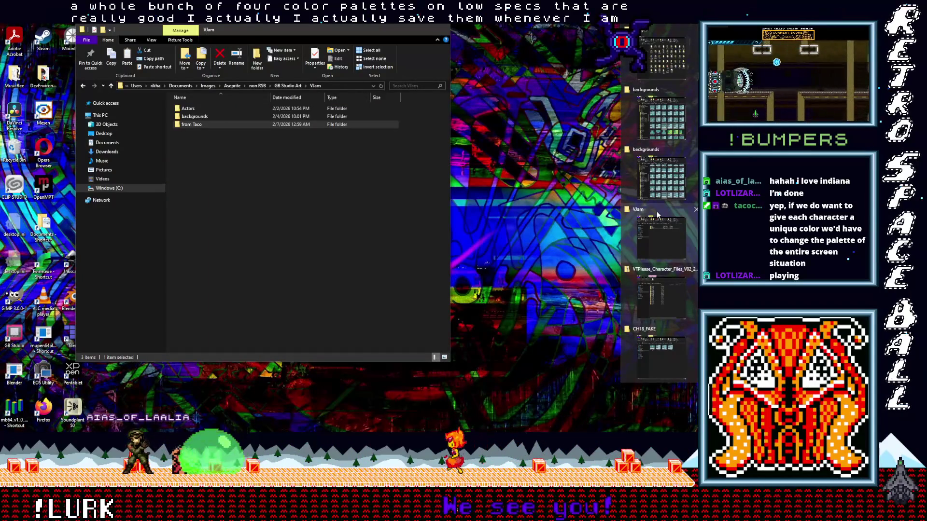
{"action": "left_click", "coordinate": [656, 215]}
{"action": "left_click", "coordinate": [106, 143]}
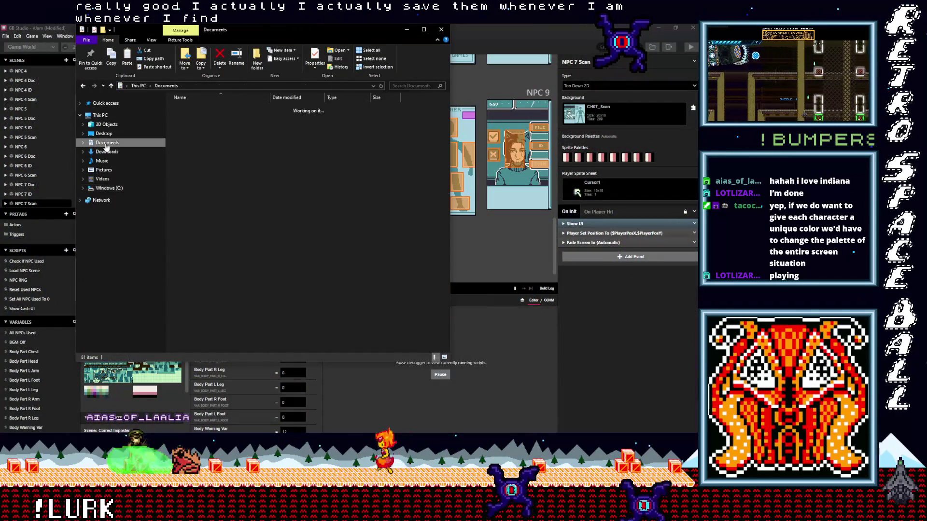
{"action": "scroll", "coordinate": [219, 313], "scroll_direction": "down", "scroll_amount": 6}
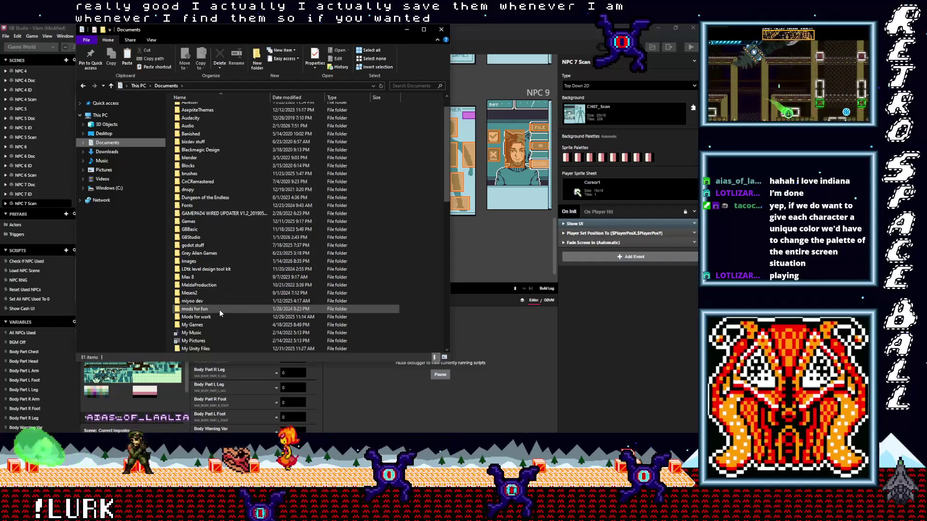
{"action": "scroll", "coordinate": [219, 313], "scroll_direction": "down", "scroll_amount": 5}
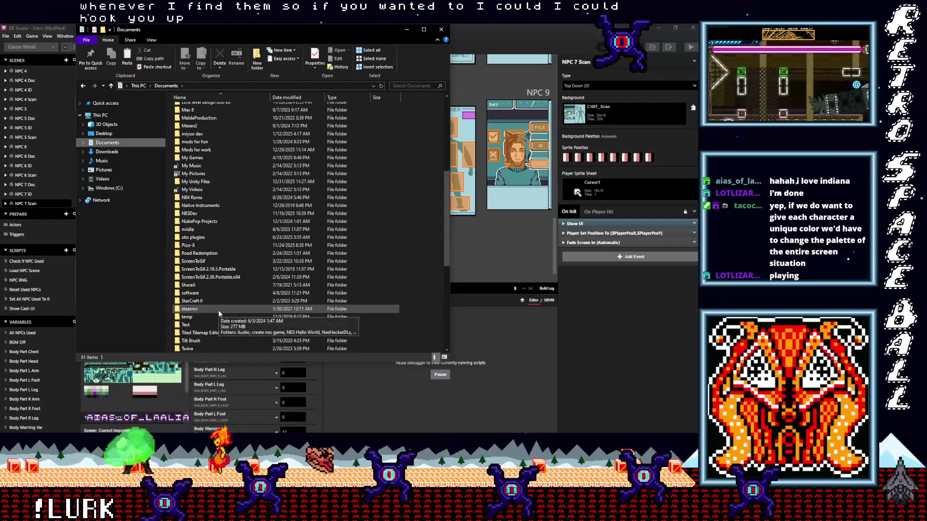
{"action": "scroll", "coordinate": [212, 317], "scroll_direction": "down", "scroll_amount": 5}
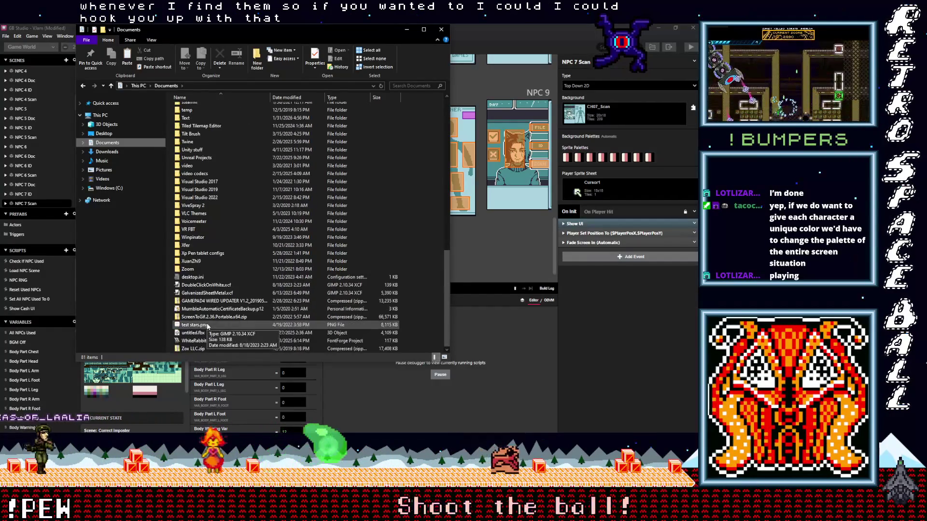
{"action": "scroll", "coordinate": [207, 326], "scroll_direction": "up", "scroll_amount": 17}
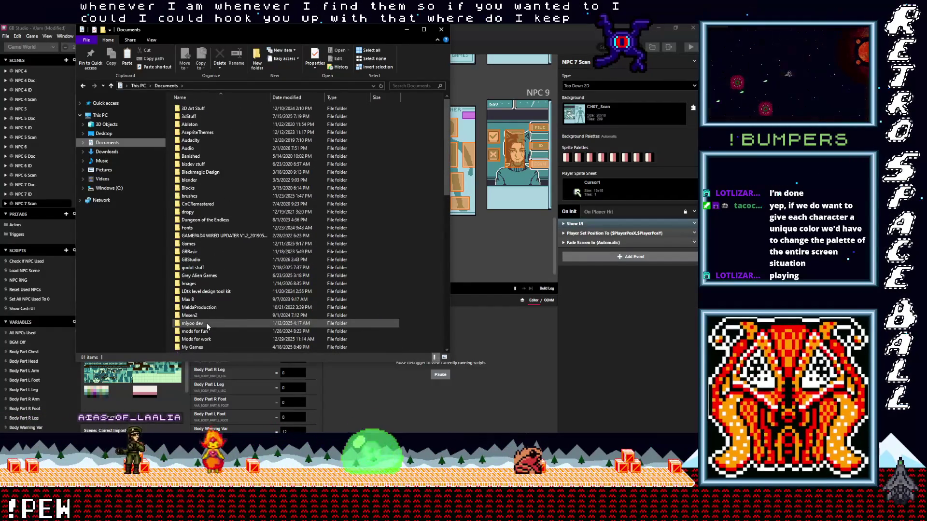
Open GBStudio › GB Palettes and select The Roar of the Owl.JPG
{"action": "double_click", "coordinate": [194, 260]}
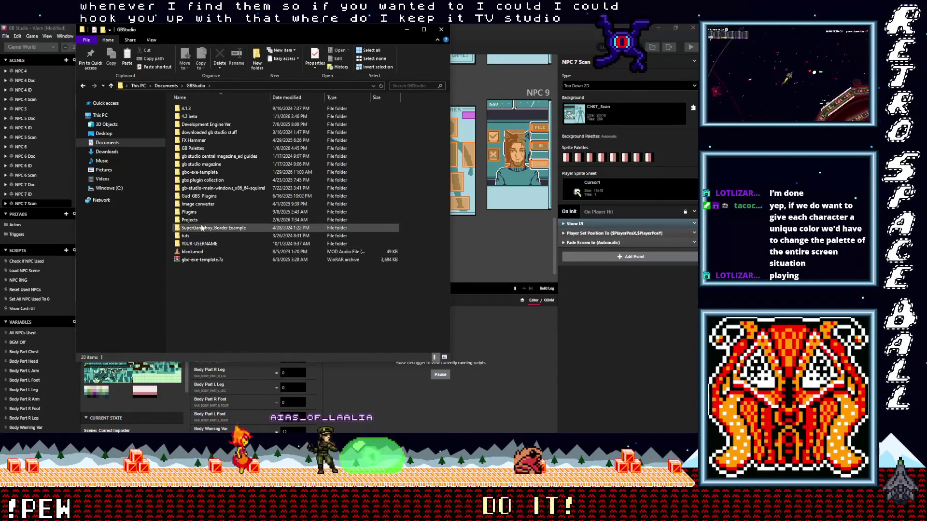
{"action": "double_click", "coordinate": [190, 147]}
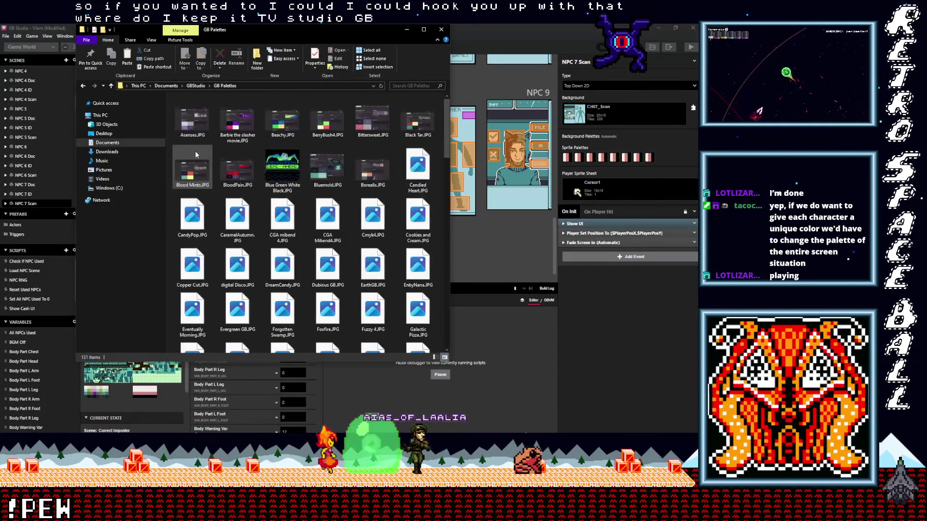
{"action": "scroll", "coordinate": [266, 243], "scroll_direction": "down", "scroll_amount": 15}
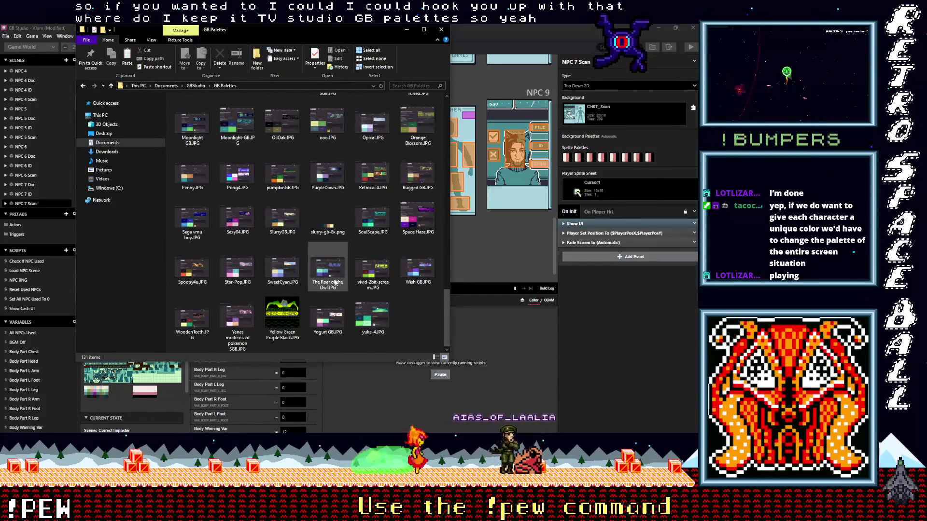
{"action": "scroll", "coordinate": [333, 282], "scroll_direction": "up", "scroll_amount": 15}
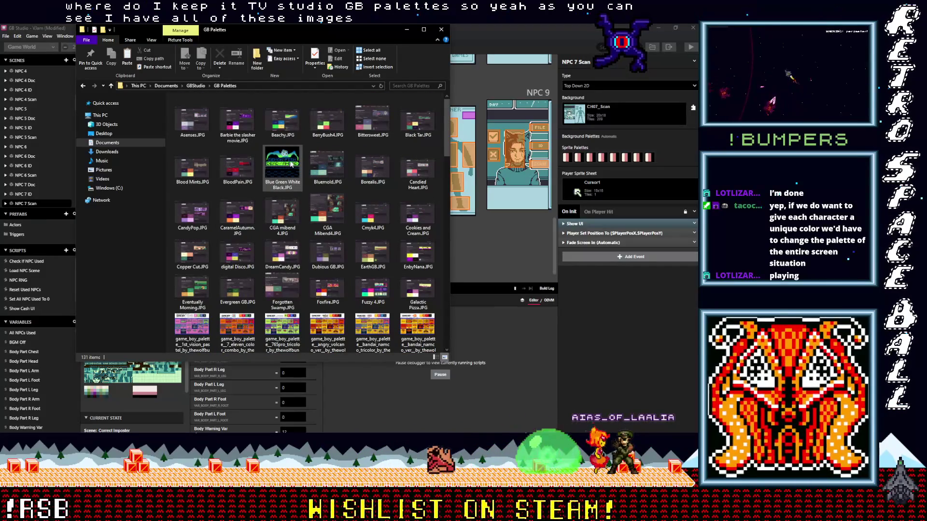
{"action": "scroll", "coordinate": [291, 164], "scroll_direction": "down", "scroll_amount": 10}
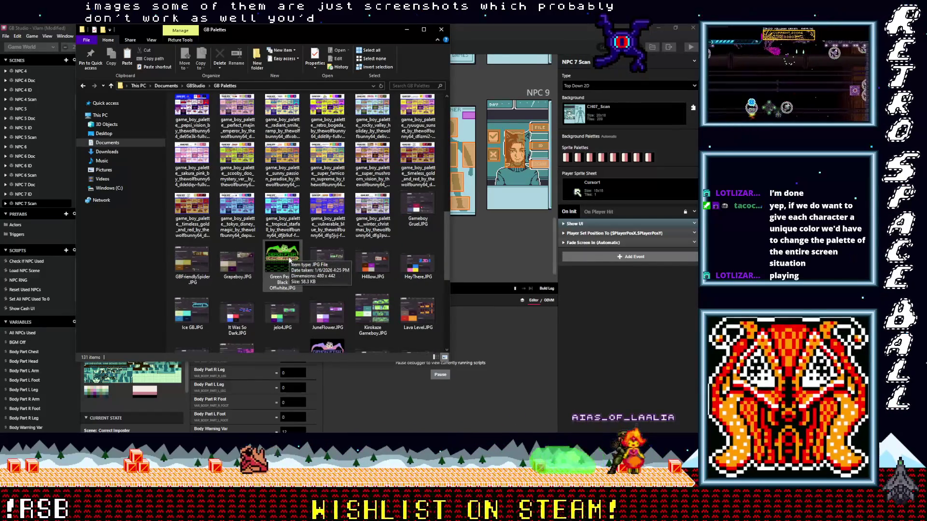
{"action": "scroll", "coordinate": [289, 261], "scroll_direction": "down", "scroll_amount": 10}
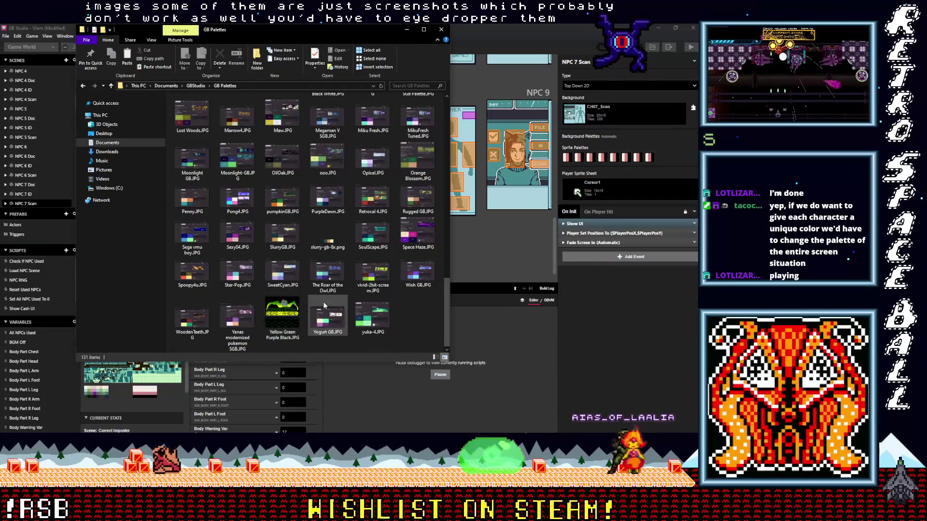
{"action": "left_click", "coordinate": [325, 280]}
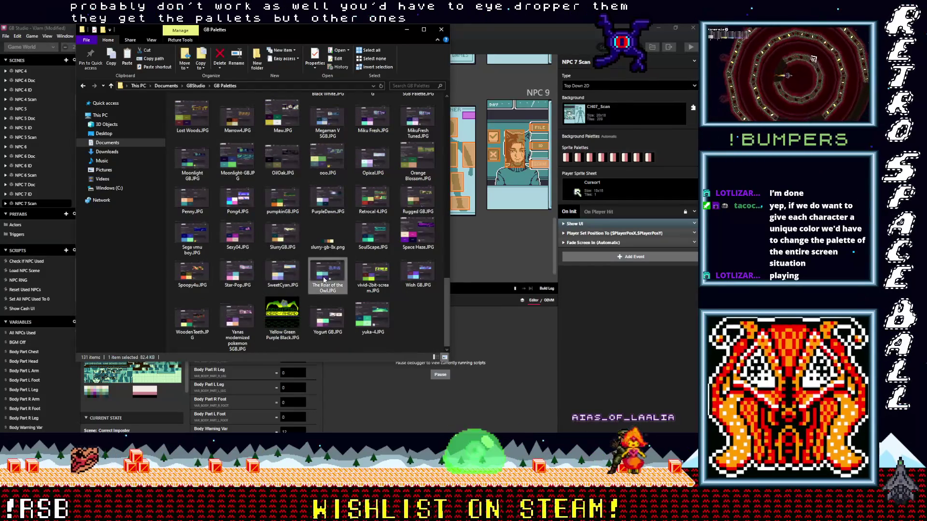
{"action": "double_click", "coordinate": [323, 279]}
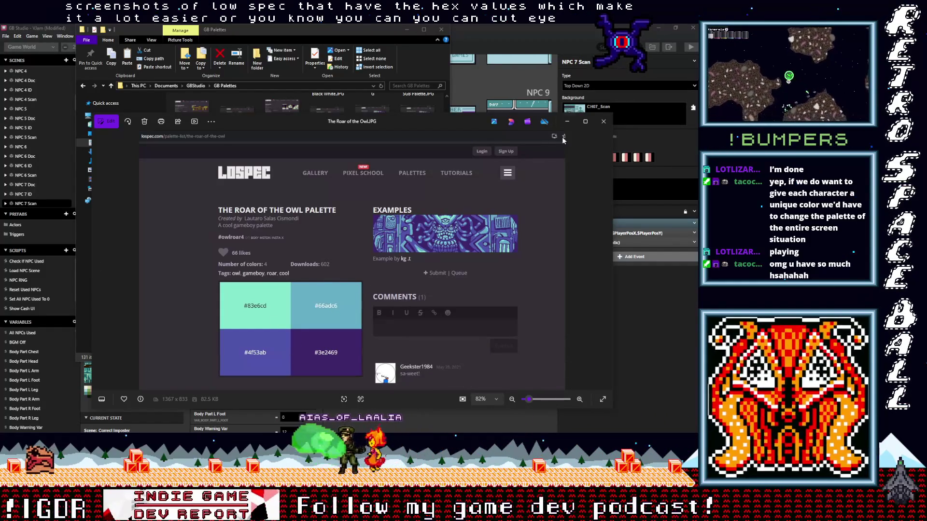
{"action": "left_click", "coordinate": [603, 121]}
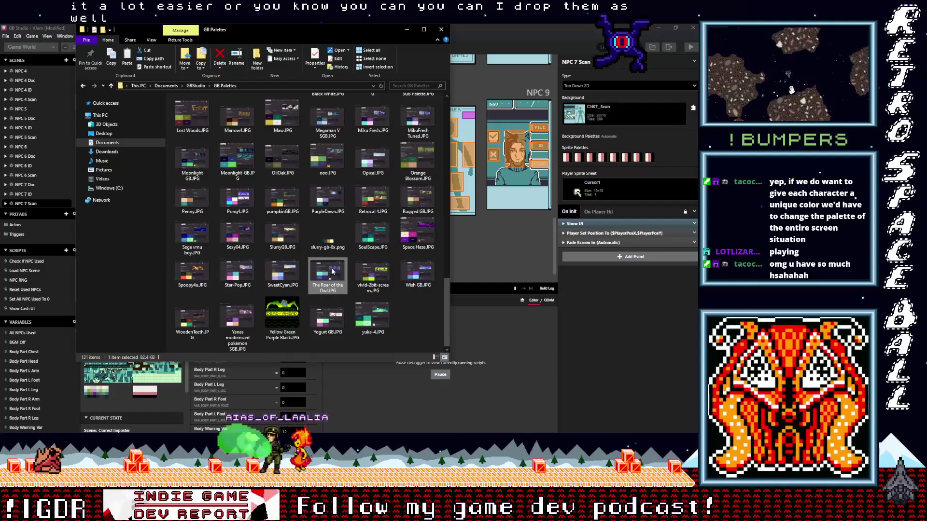
{"action": "scroll", "coordinate": [358, 308], "scroll_direction": "up", "scroll_amount": 3}
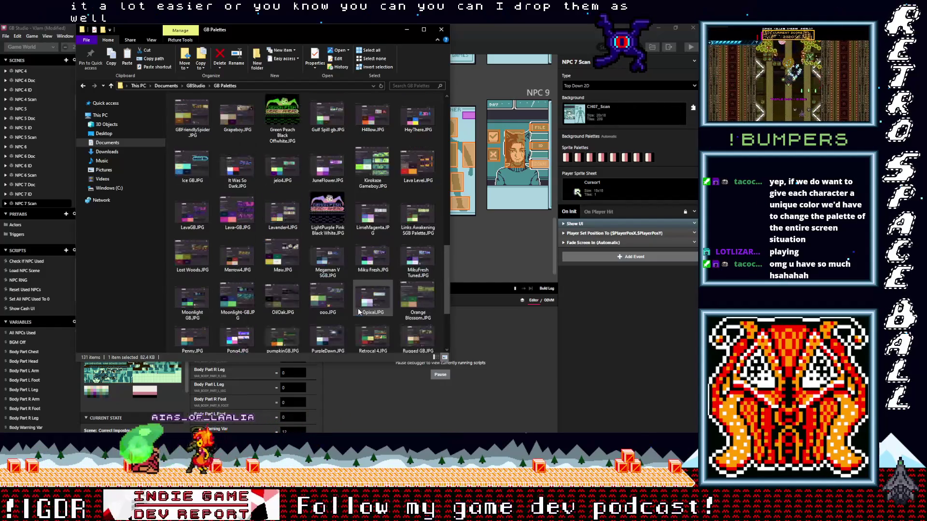
{"action": "scroll", "coordinate": [362, 316], "scroll_direction": "up", "scroll_amount": 2}
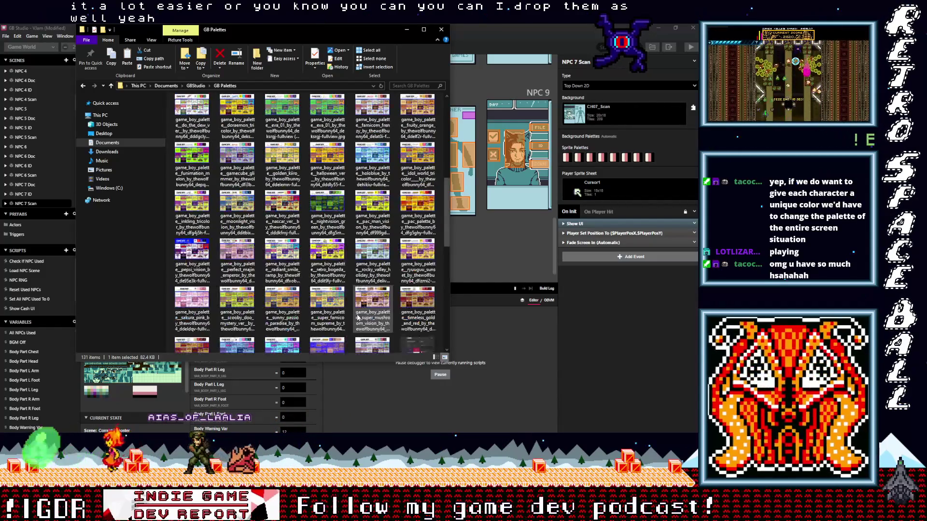
{"action": "scroll", "coordinate": [338, 316], "scroll_direction": "down", "scroll_amount": 4}
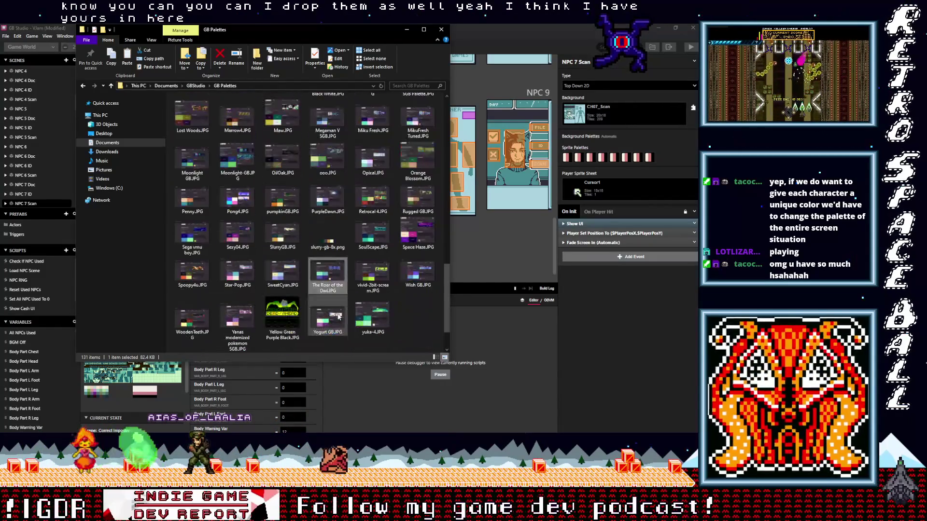
{"action": "scroll", "coordinate": [338, 316], "scroll_direction": "up", "scroll_amount": 15}
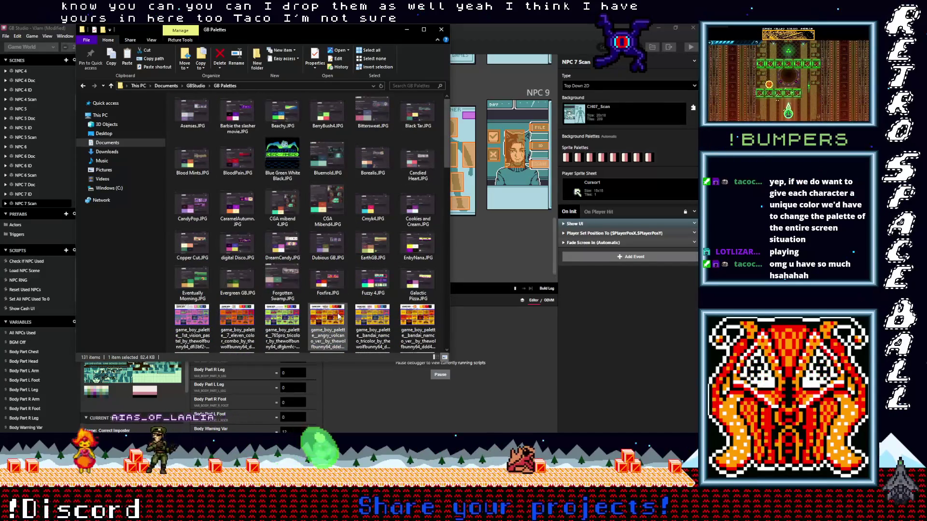
{"action": "scroll", "coordinate": [338, 314], "scroll_direction": "down", "scroll_amount": 5}
{"action": "left_click", "coordinate": [287, 205]}
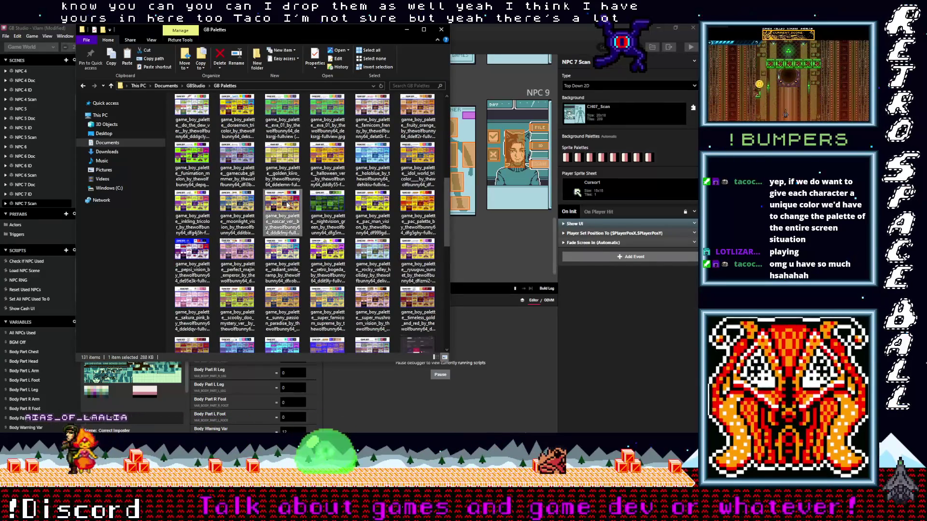
{"action": "double_click", "coordinate": [287, 206]}
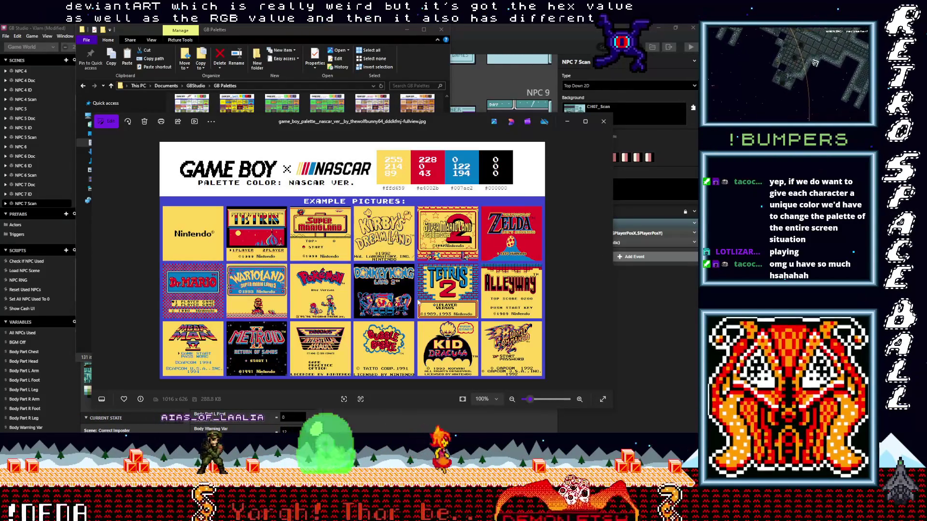
{"action": "left_click", "coordinate": [604, 122]}
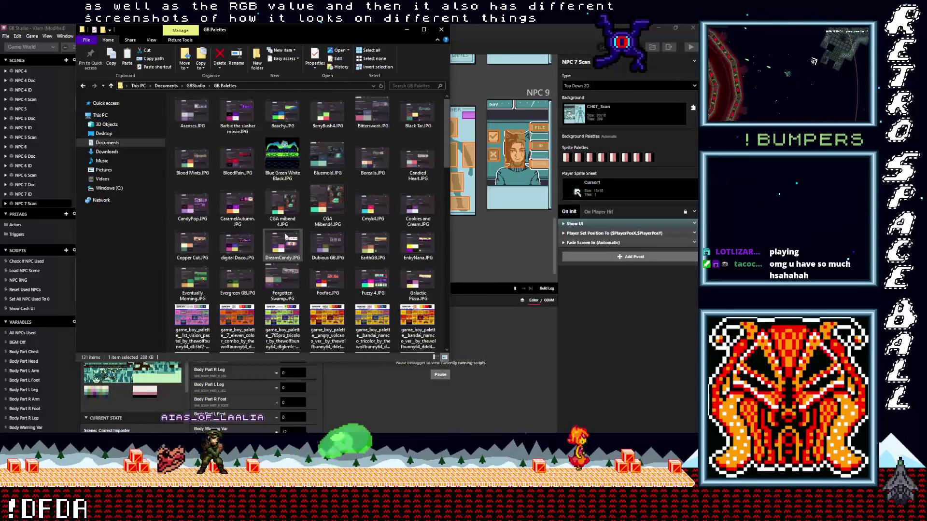
Back in GBStudio, zip the GB Palettes folder, keeping the name GB Palettes.zip
{"action": "left_click", "coordinate": [111, 85]}
{"action": "right_click", "coordinate": [194, 149]}
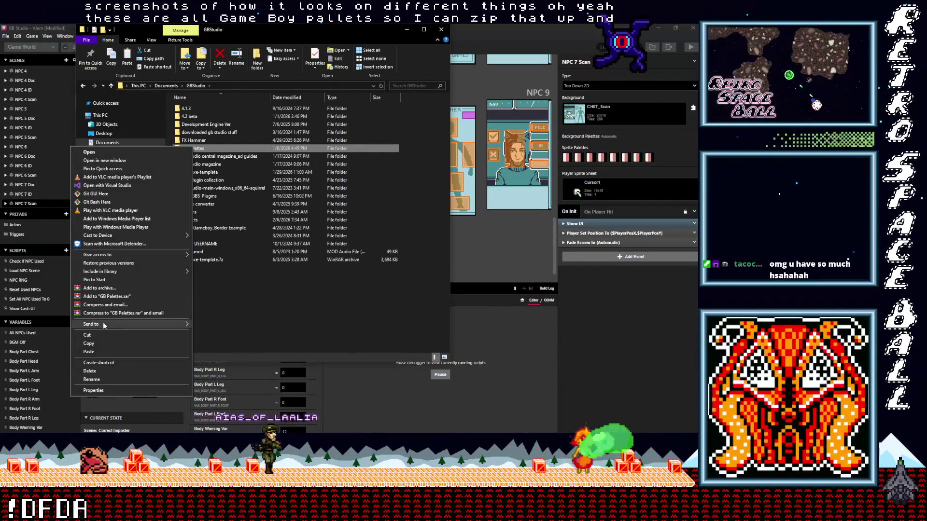
{"action": "mouse_move", "coordinate": [103, 324]}
{"action": "left_click", "coordinate": [216, 332]}
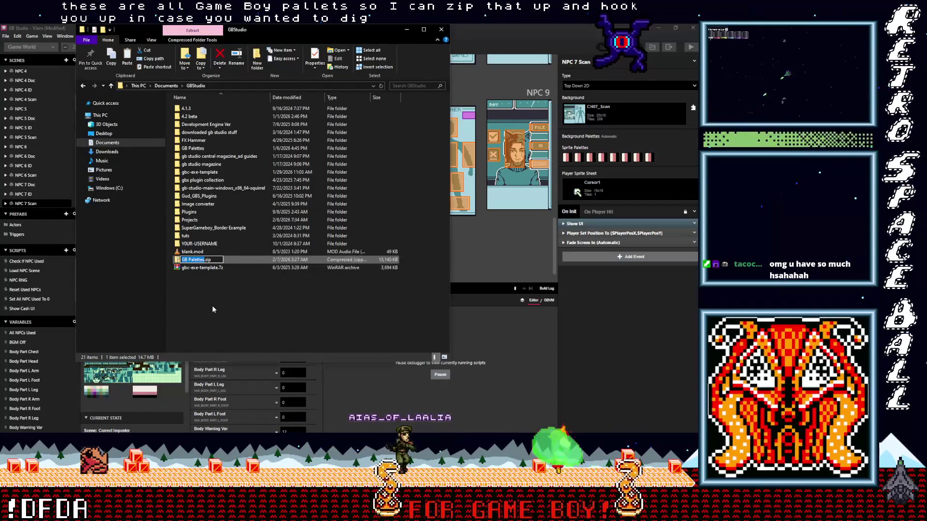
{"action": "key", "text": "Return"}
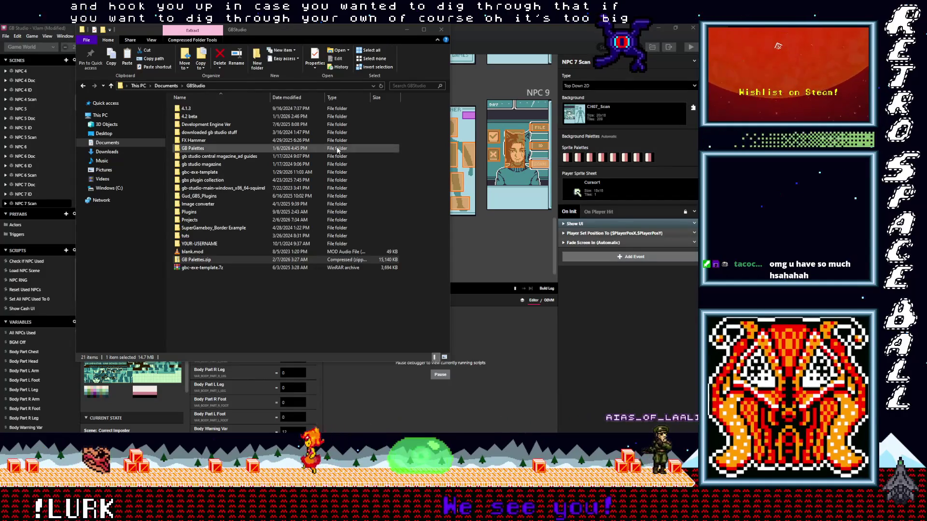
{"action": "left_click", "coordinate": [425, 169]}
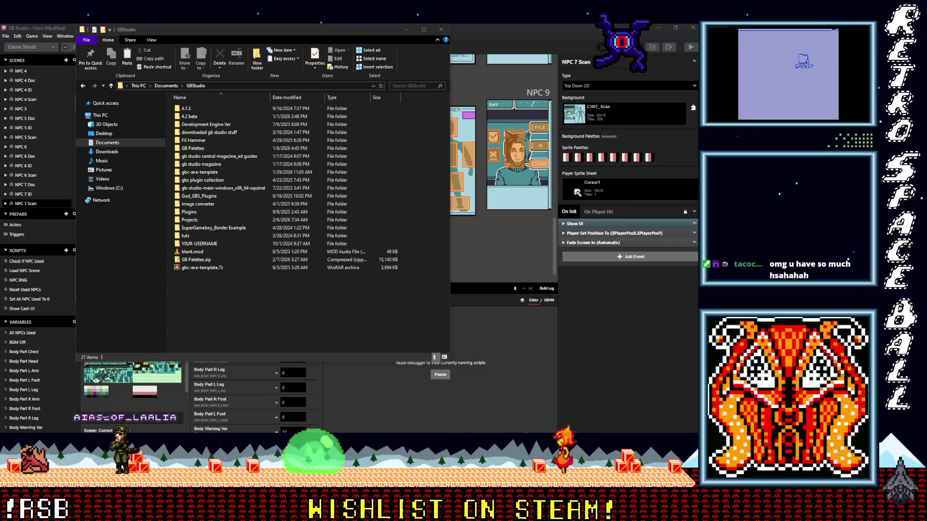
Select GB Palettes.zip, then minimize File Explorer to reveal GB Studio
{"action": "left_click", "coordinate": [208, 260]}
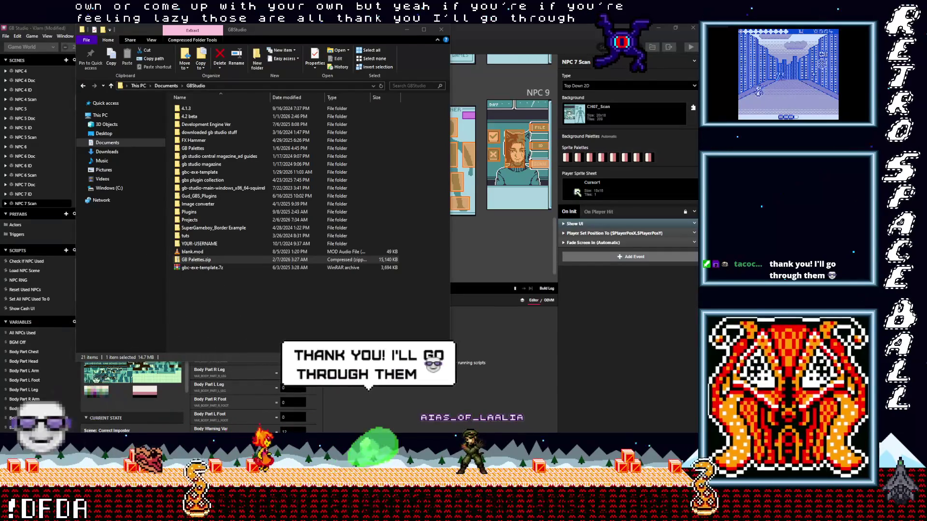
{"action": "left_click", "coordinate": [404, 32]}
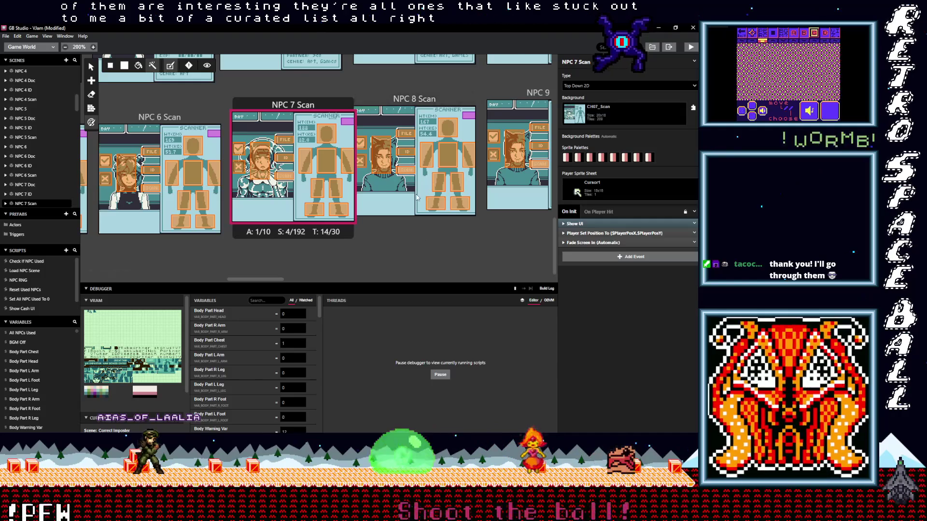
Set the NPC 8 scene's background to CH08_Fullscreen
{"action": "scroll", "coordinate": [413, 204], "scroll_direction": "up", "scroll_amount": 5}
{"action": "scroll", "coordinate": [413, 203], "scroll_direction": "up", "scroll_amount": 2}
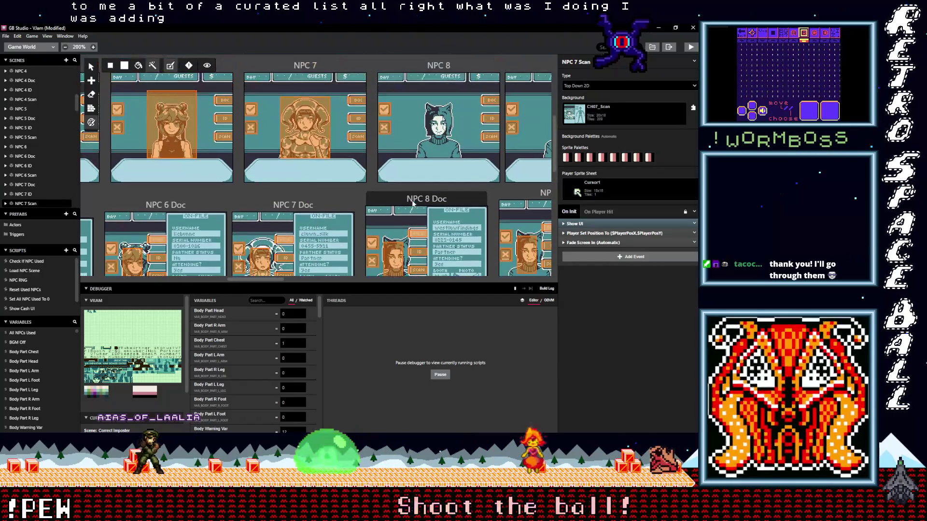
{"action": "left_click", "coordinate": [433, 64]}
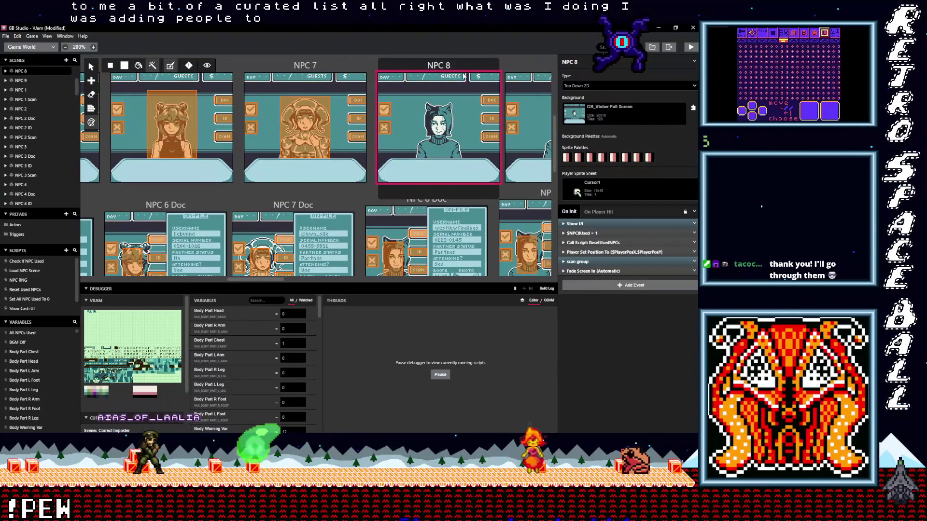
{"action": "left_click", "coordinate": [610, 114]}
{"action": "type", "text": "ch"}
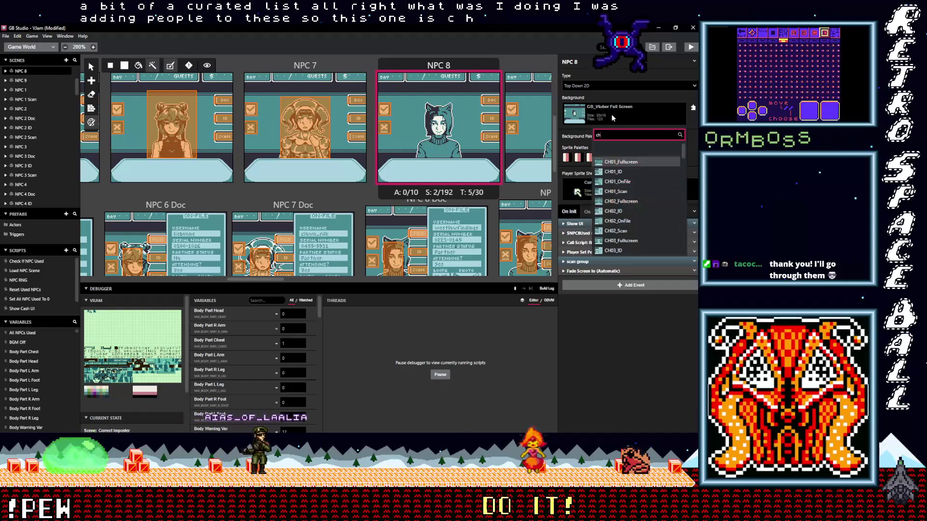
{"action": "type", "text": "08"}
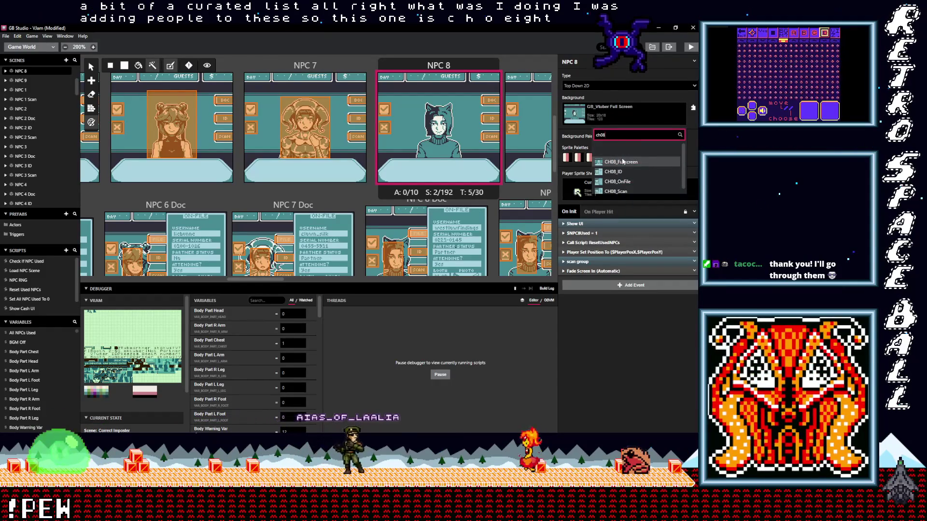
{"action": "key", "text": "Return"}
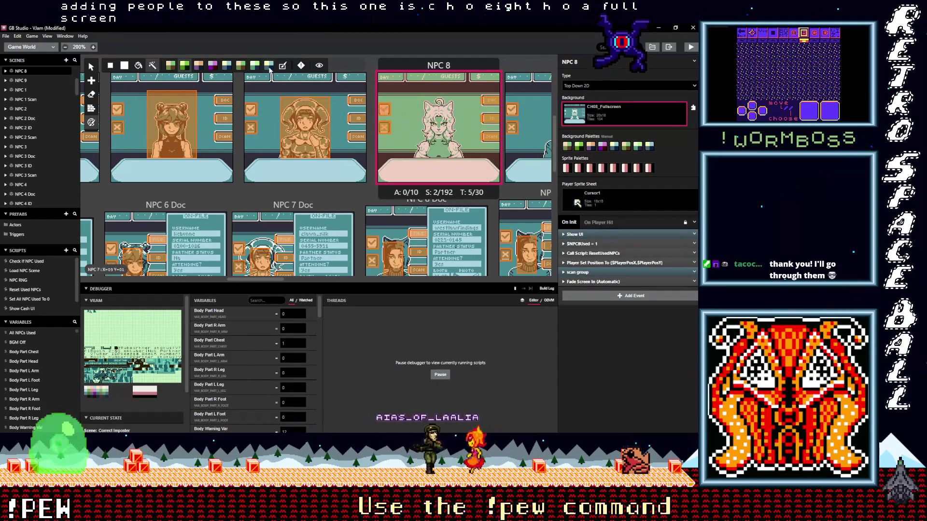
Set the NPC 8 Doc scene's background to CH08_OnFile
{"action": "left_click", "coordinate": [374, 223]}
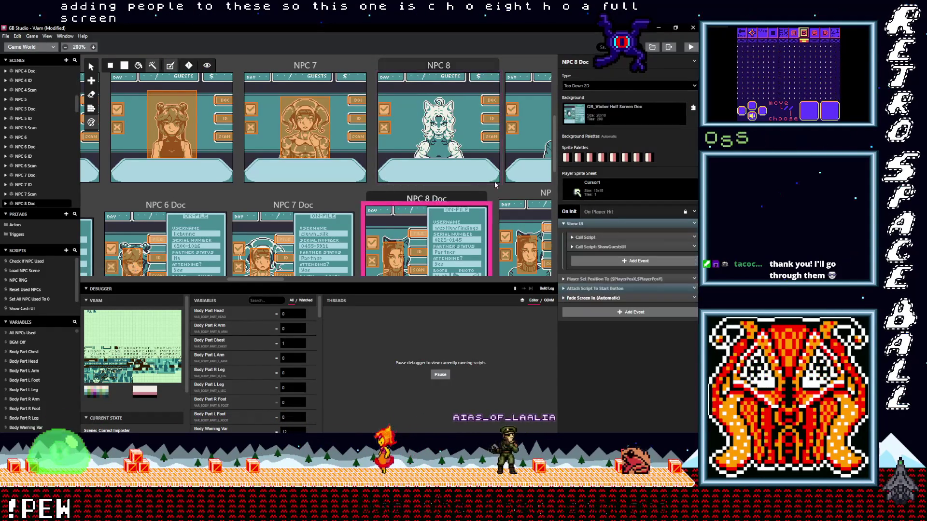
{"action": "left_click", "coordinate": [598, 116]}
{"action": "type", "text": "ch"}
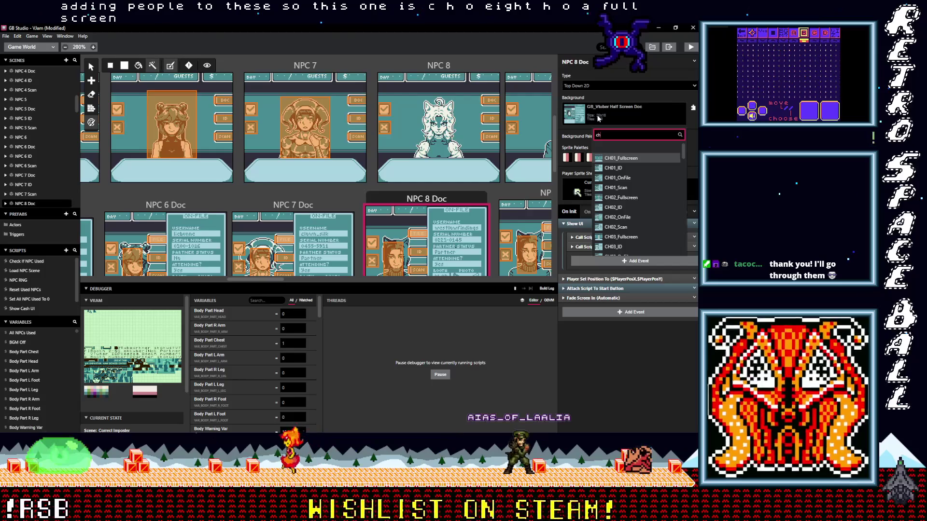
{"action": "type", "text": "08"}
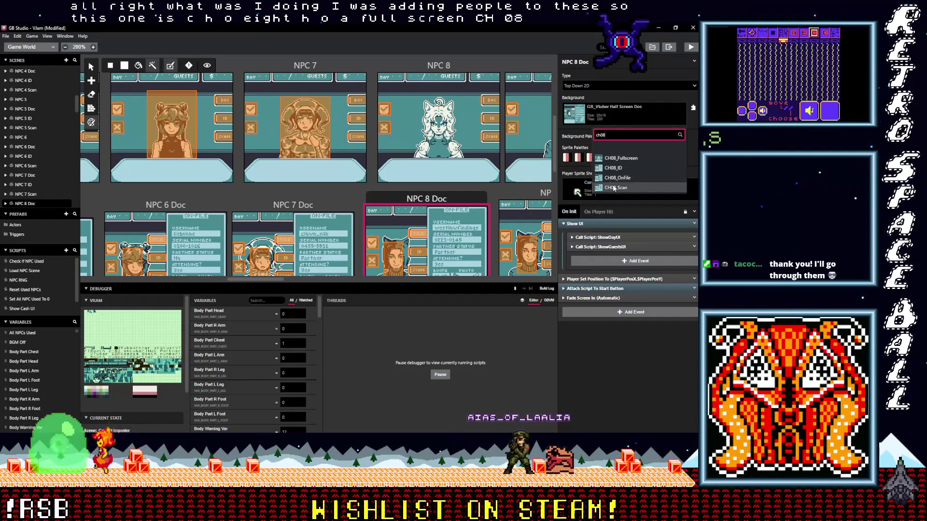
{"action": "left_click", "coordinate": [615, 178]}
Set the NPC 8 ID scene's background to CH08_ID
{"action": "scroll", "coordinate": [283, 111], "scroll_direction": "down", "scroll_amount": 3}
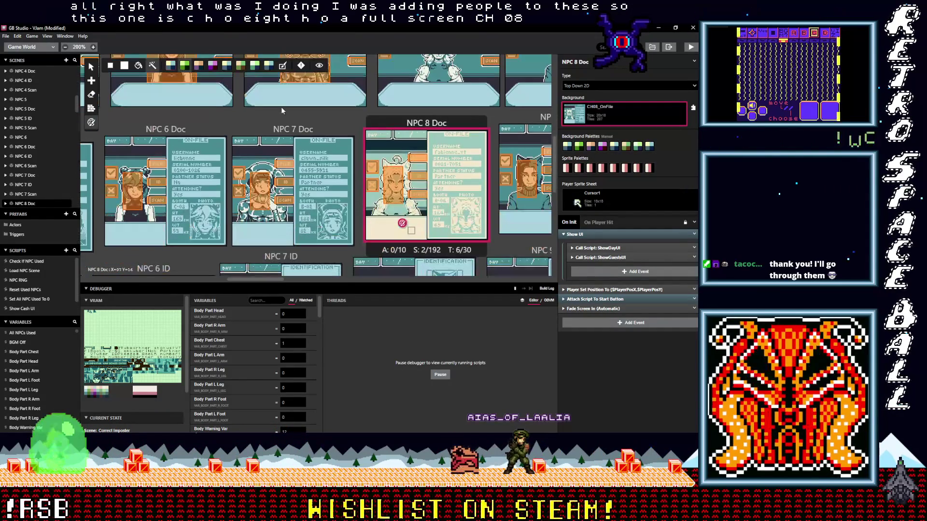
{"action": "scroll", "coordinate": [443, 183], "scroll_direction": "down", "scroll_amount": 3}
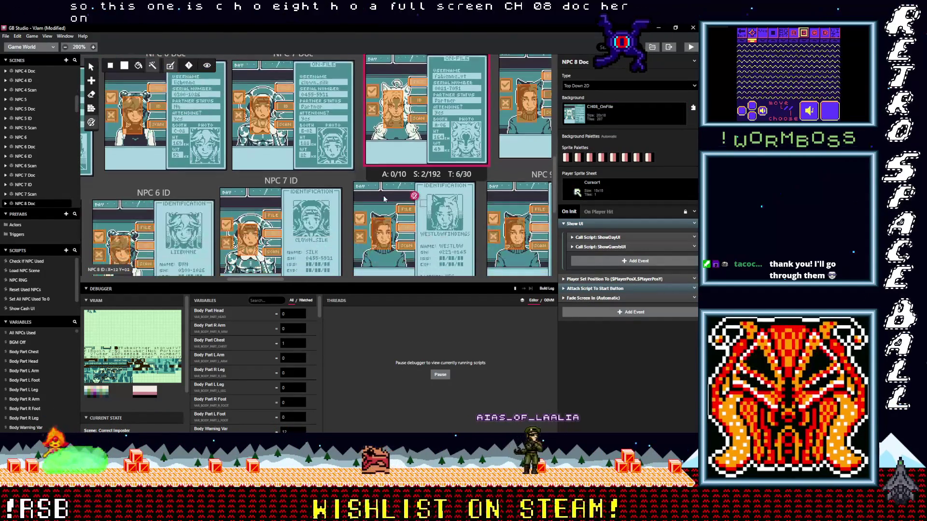
{"action": "left_click", "coordinate": [369, 179]}
{"action": "left_click", "coordinate": [601, 118]}
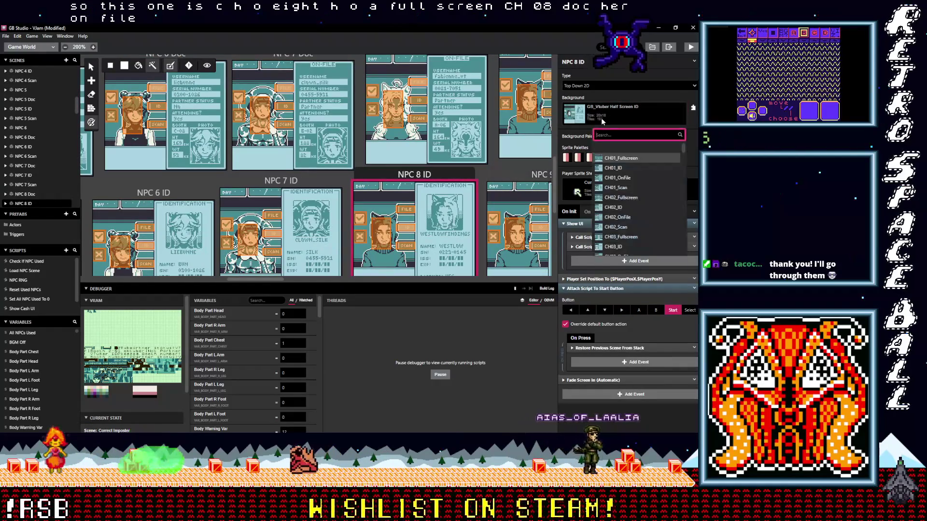
{"action": "type", "text": "ch08"}
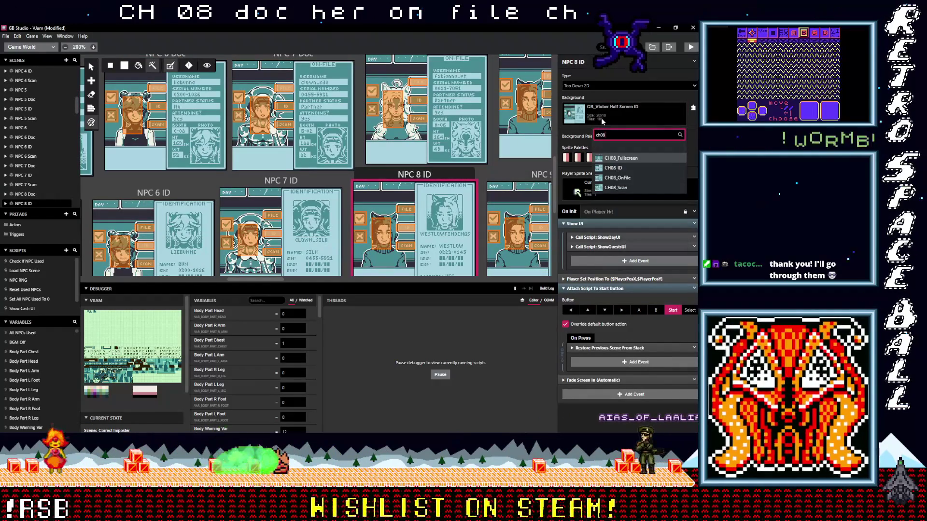
{"action": "left_click", "coordinate": [612, 168]}
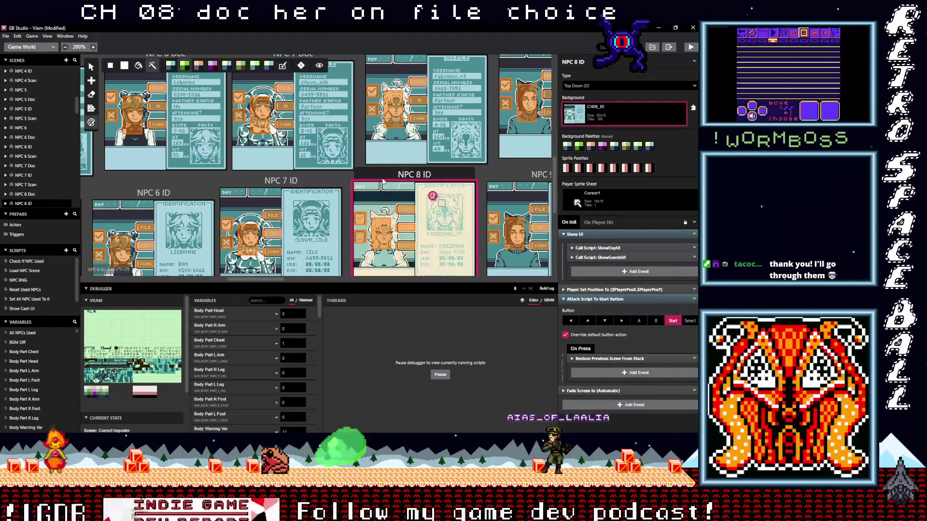
Set the NPC 8 Scan scene's background to CH08_Scan
{"action": "scroll", "coordinate": [379, 201], "scroll_direction": "down", "scroll_amount": 3}
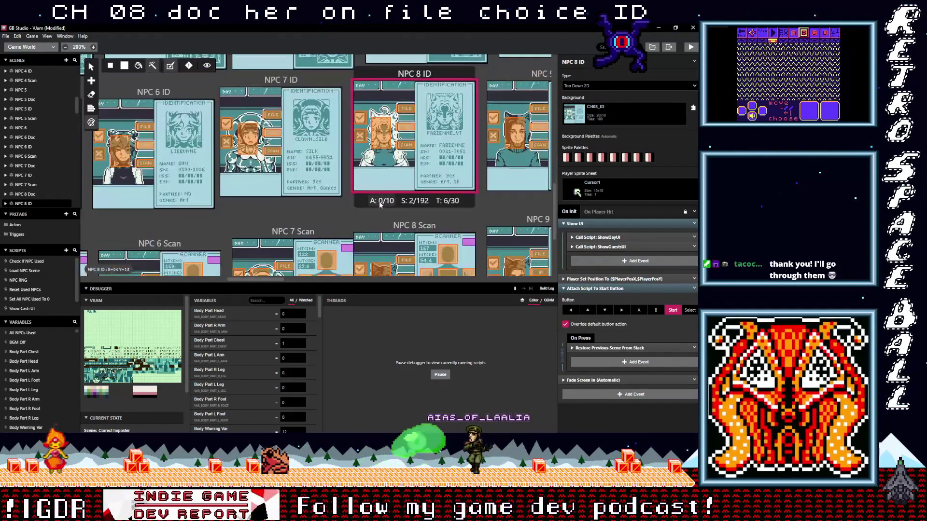
{"action": "left_click", "coordinate": [368, 180]}
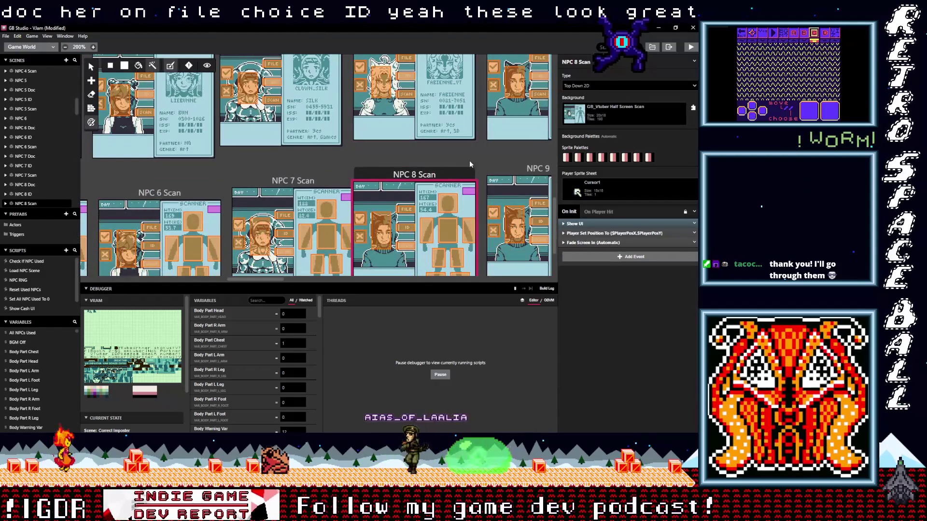
{"action": "left_click", "coordinate": [611, 114]}
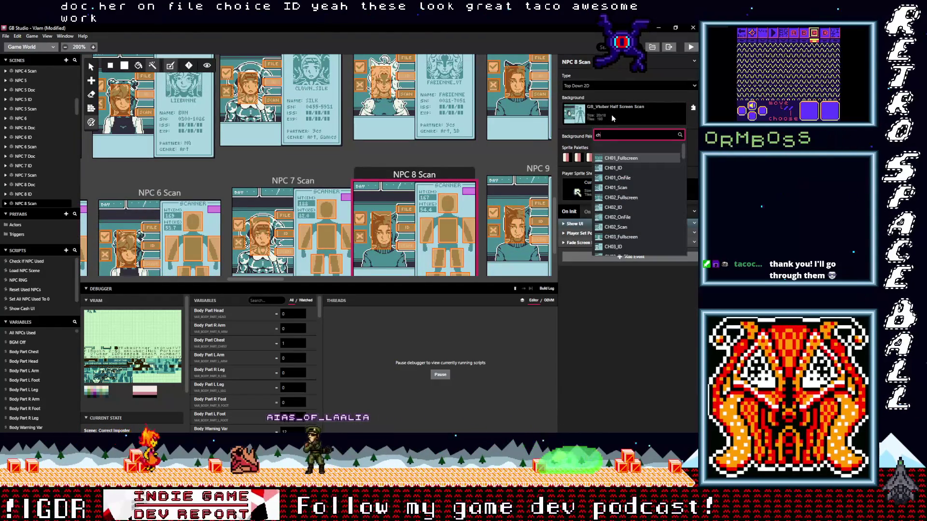
{"action": "type", "text": "ch08"}
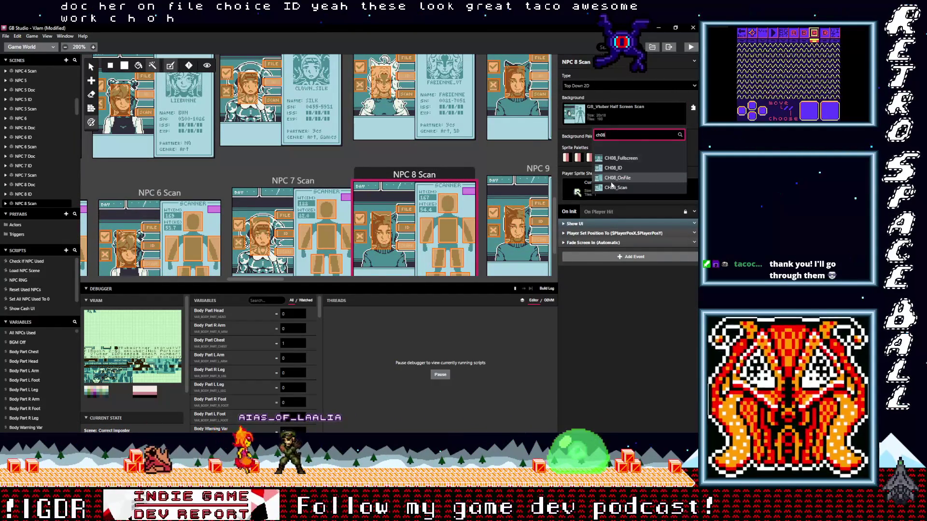
{"action": "left_click", "coordinate": [610, 186]}
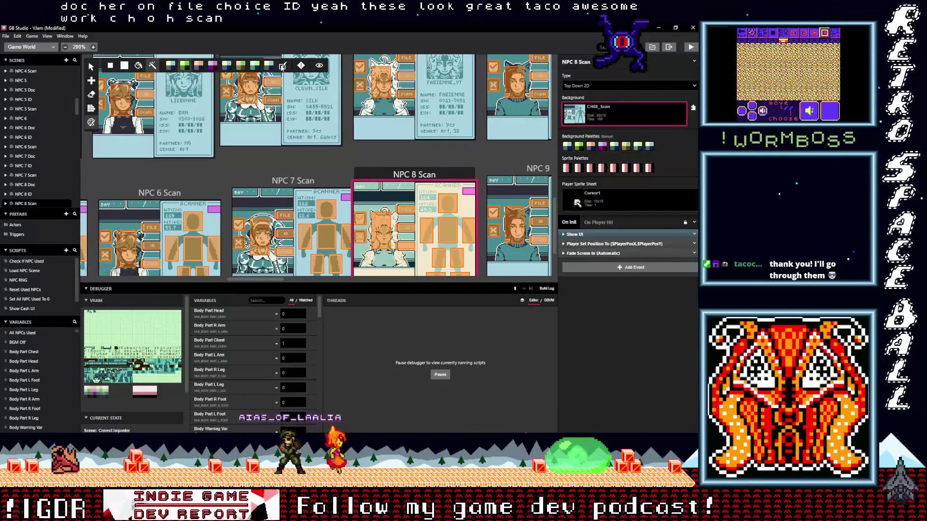
{"action": "left_click_drag", "start_coordinate": [258, 282], "coordinate": [295, 282]}
{"action": "scroll", "coordinate": [323, 243], "scroll_direction": "down", "scroll_amount": 1}
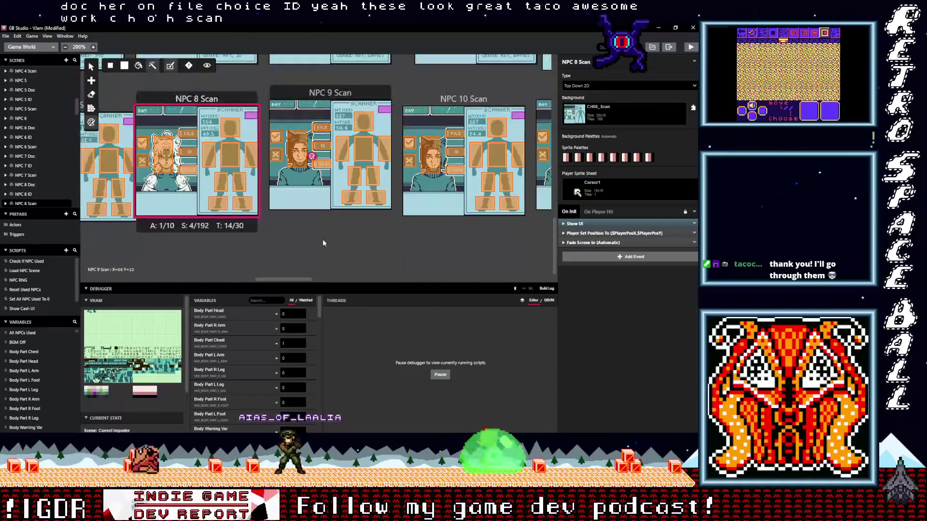
{"action": "scroll", "coordinate": [323, 243], "scroll_direction": "up", "scroll_amount": 6}
{"action": "scroll", "coordinate": [323, 243], "scroll_direction": "up", "scroll_amount": 1}
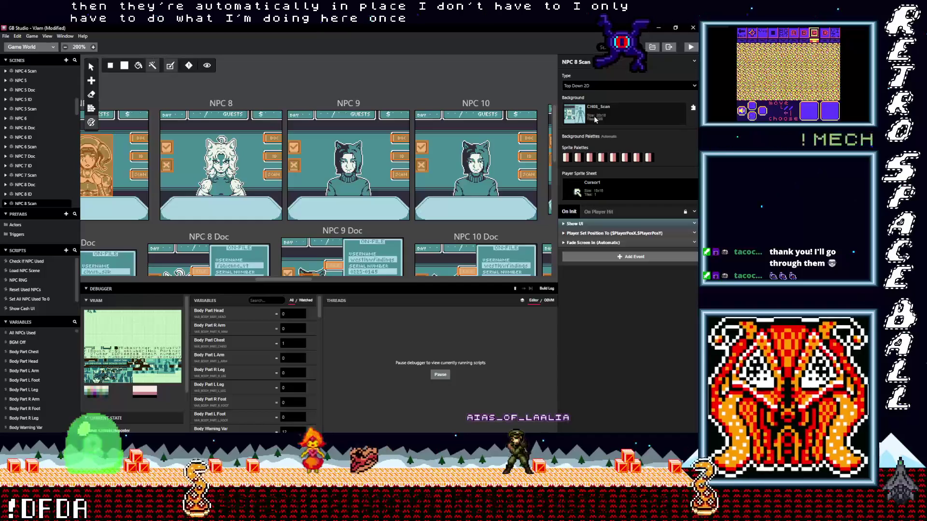
Set the NPC 9 scene's background to CH09_Fullscreen
{"action": "left_click", "coordinate": [371, 109]}
{"action": "left_click", "coordinate": [619, 114]}
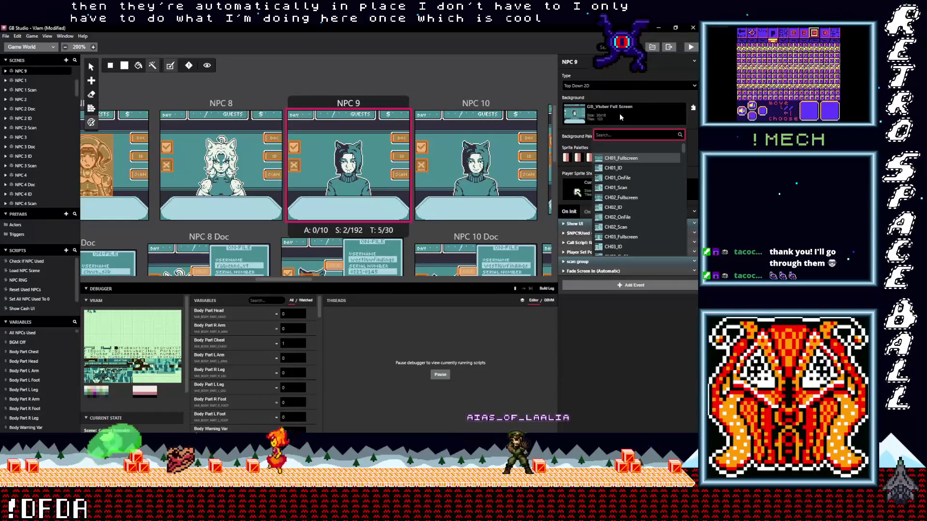
{"action": "type", "text": "ch09"}
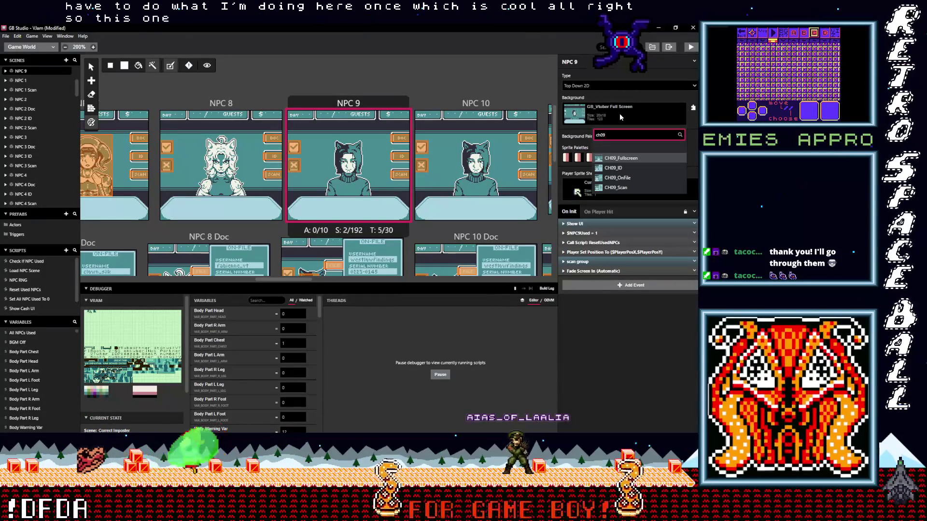
{"action": "key", "text": "Return"}
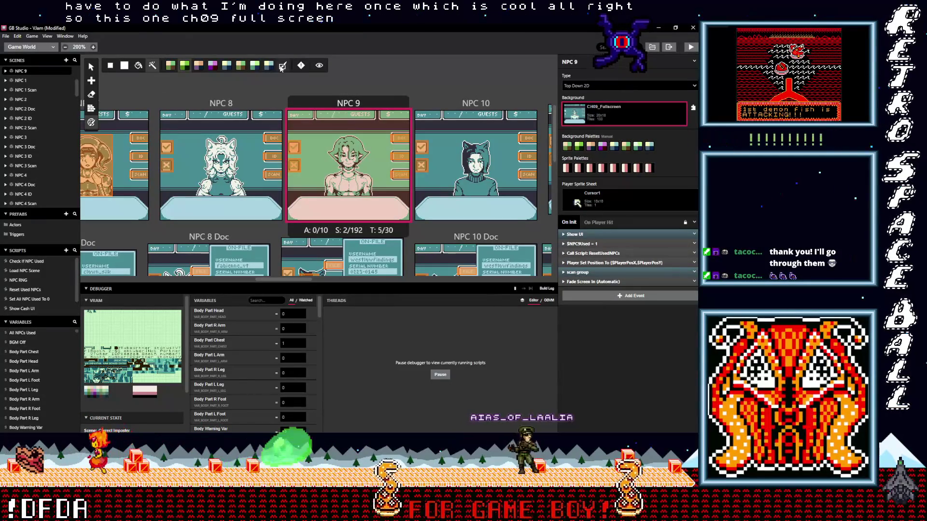
Set the NPC 9 Doc scene's background to CH09_OnFile
{"action": "scroll", "coordinate": [285, 198], "scroll_direction": "down", "scroll_amount": 2}
{"action": "left_click", "coordinate": [284, 199]}
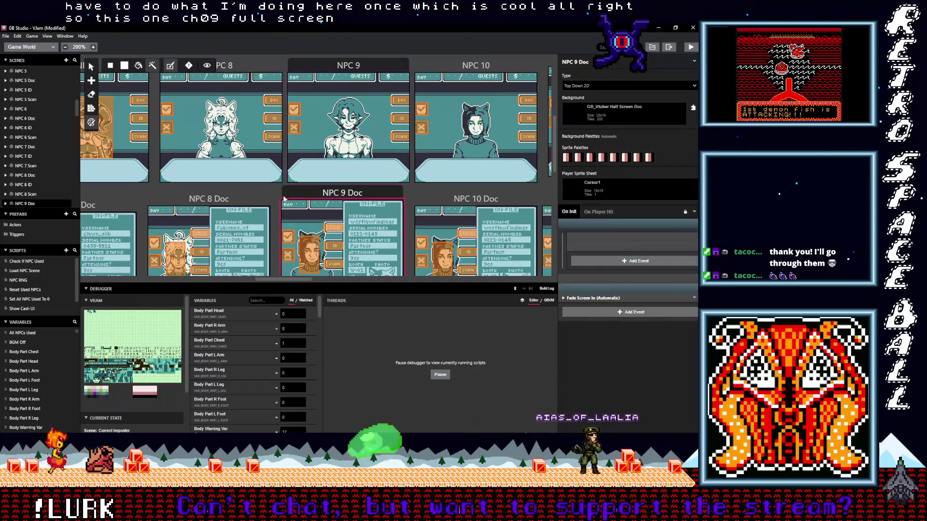
{"action": "left_click", "coordinate": [606, 112]}
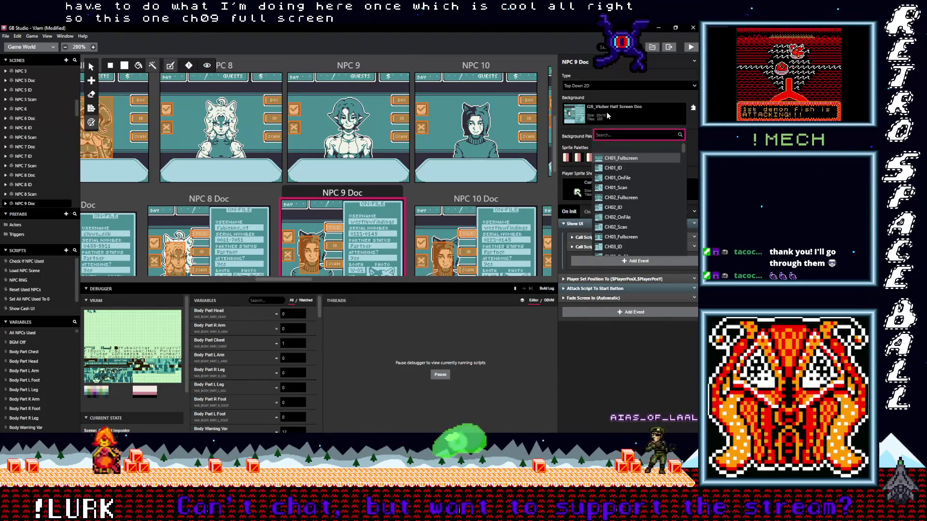
{"action": "type", "text": "ch09"}
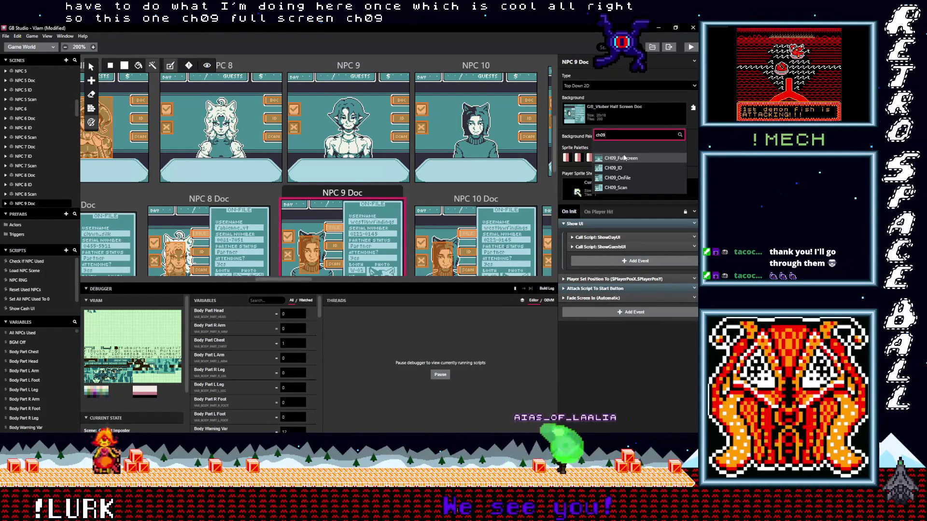
{"action": "left_click", "coordinate": [617, 178]}
Set the NPC 9 ID scene's background to CH09_ID
{"action": "scroll", "coordinate": [283, 73], "scroll_direction": "down", "scroll_amount": 1}
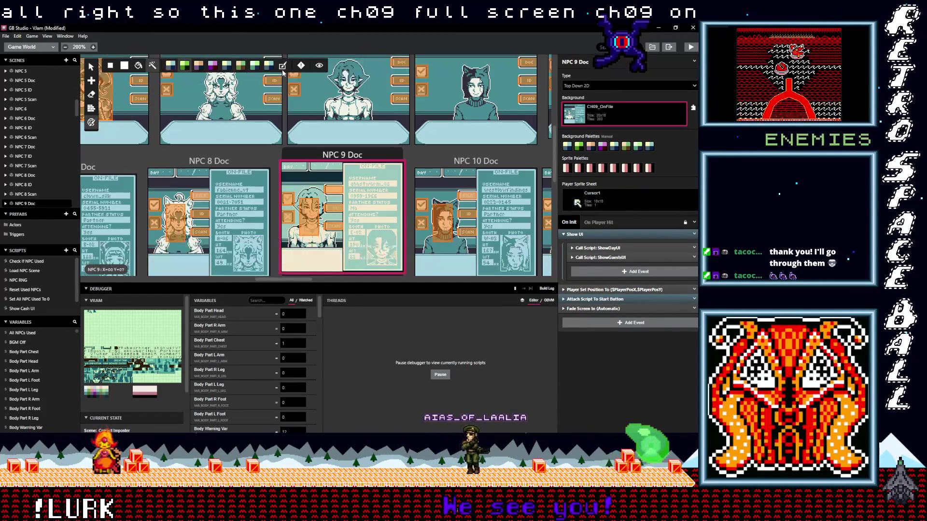
{"action": "scroll", "coordinate": [279, 151], "scroll_direction": "down", "scroll_amount": 4}
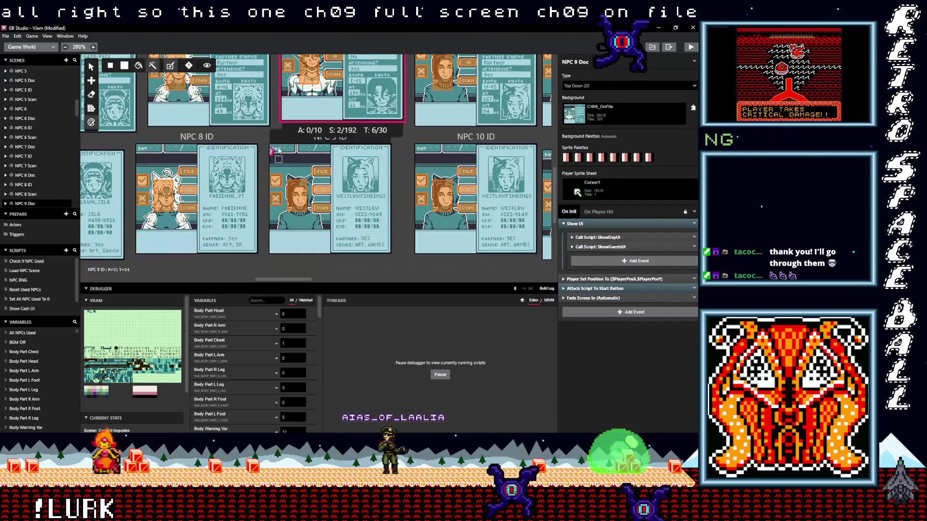
{"action": "left_click", "coordinate": [279, 140]}
{"action": "left_click", "coordinate": [650, 114]}
{"action": "type", "text": "ch"}
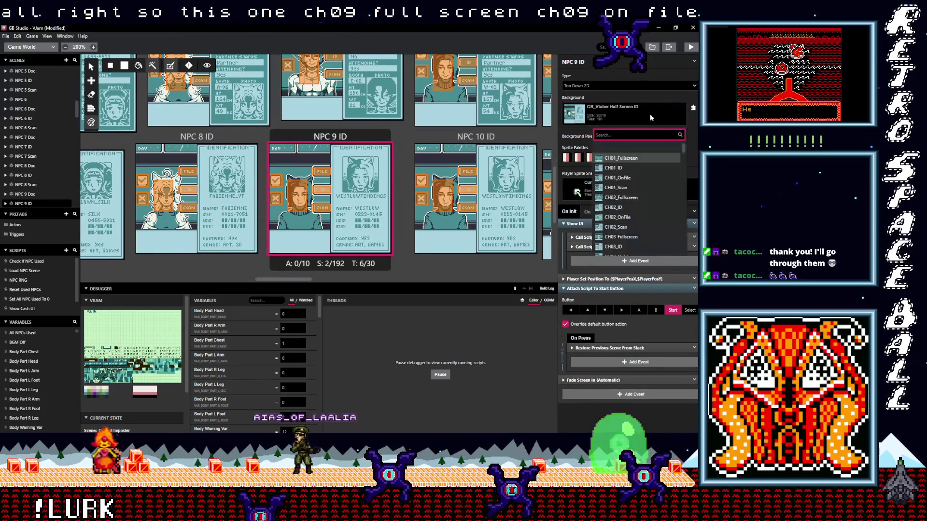
{"action": "type", "text": "09"}
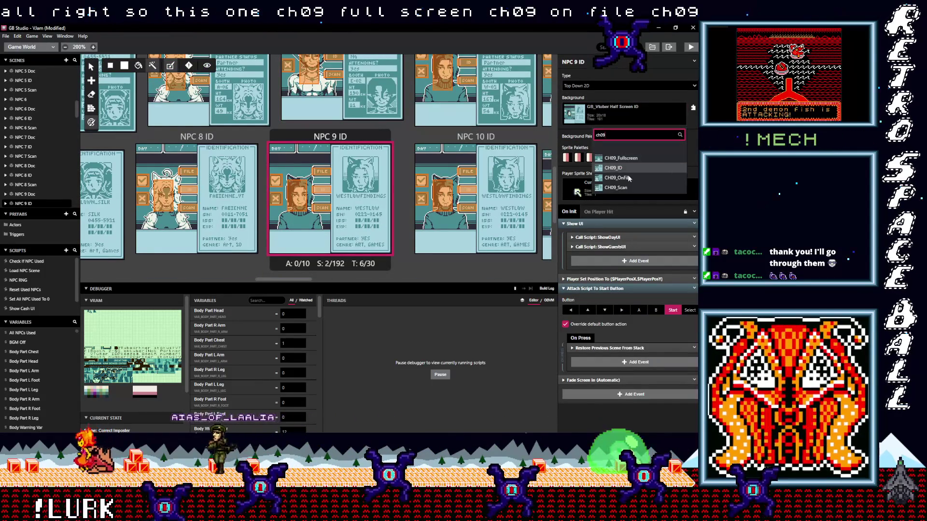
{"action": "left_click", "coordinate": [613, 168]}
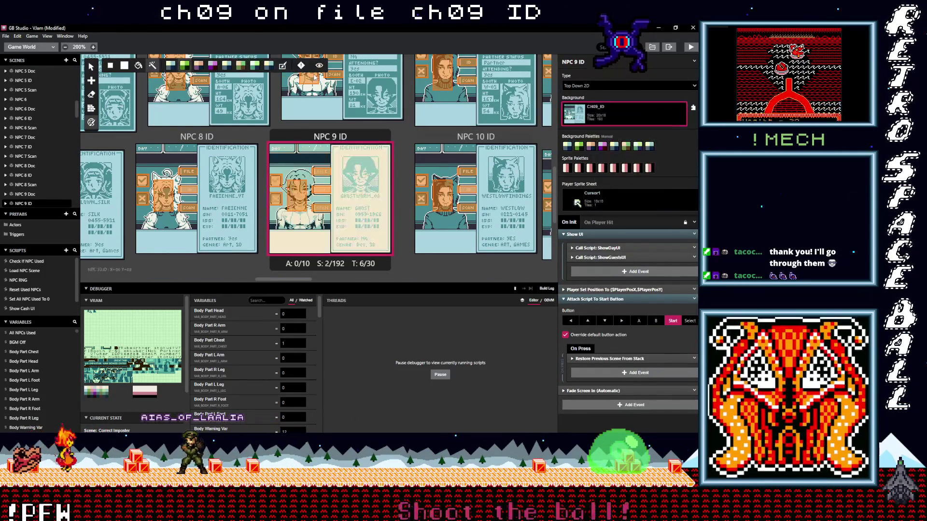
Set the NPC 9 Scan scene's background to CH09_Scan
{"action": "scroll", "coordinate": [330, 193], "scroll_direction": "down", "scroll_amount": 3}
{"action": "left_click", "coordinate": [330, 193]}
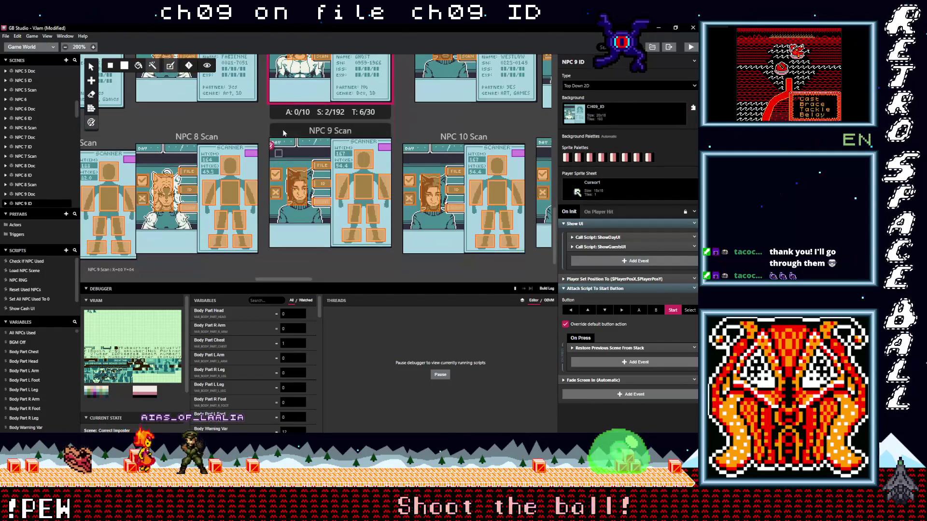
{"action": "left_click", "coordinate": [618, 112]}
{"action": "type", "text": "ch"}
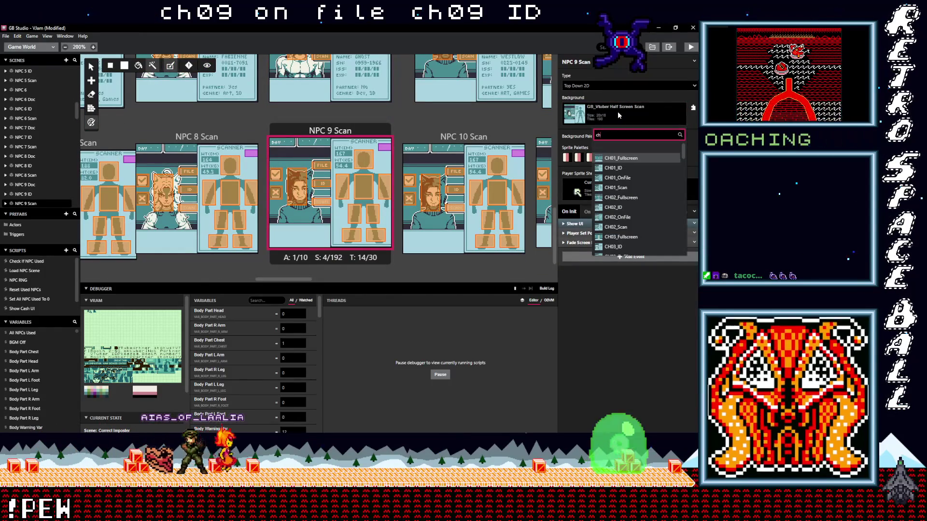
{"action": "type", "text": "09"}
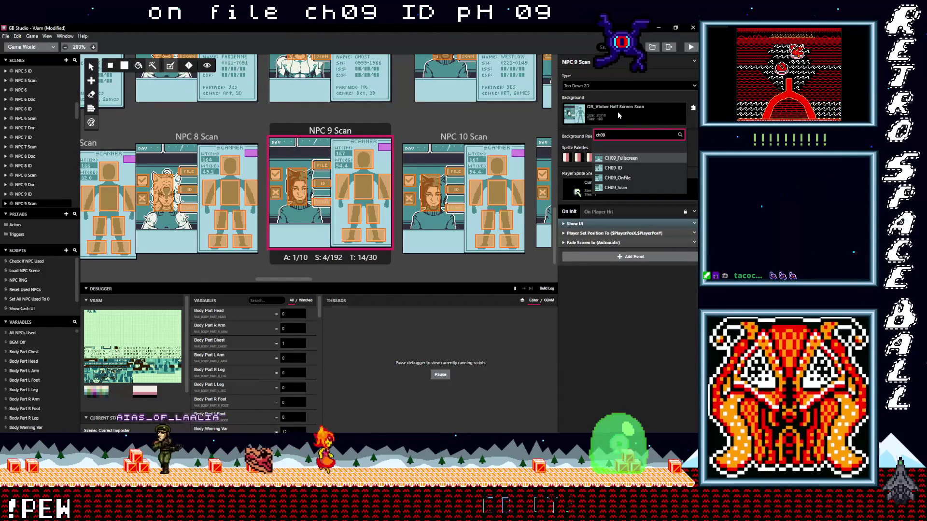
{"action": "left_click", "coordinate": [621, 187]}
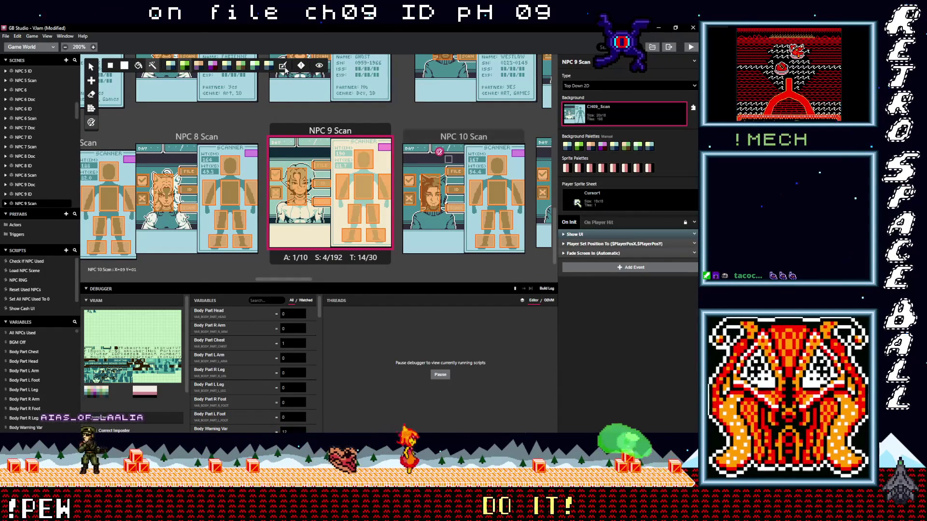
{"action": "scroll", "coordinate": [443, 145], "scroll_direction": "up", "scroll_amount": 5}
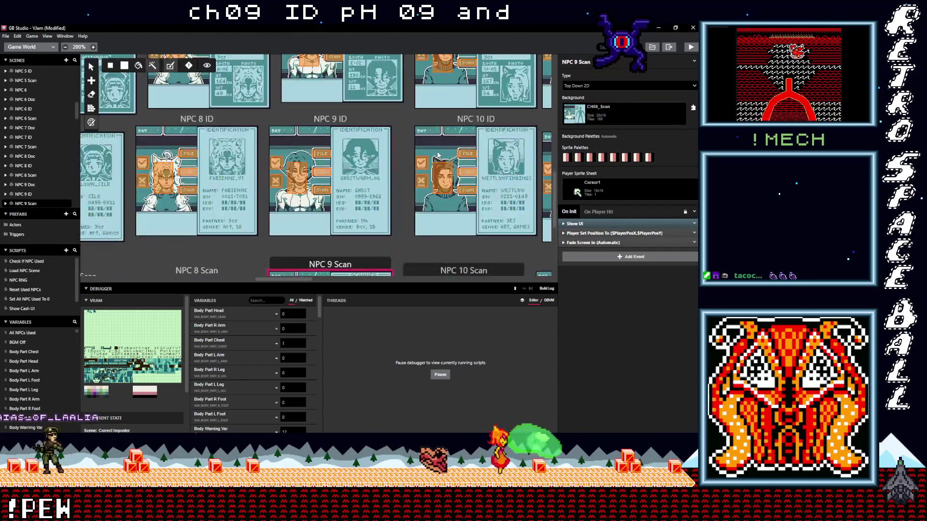
{"action": "scroll", "coordinate": [443, 145], "scroll_direction": "up", "scroll_amount": 3}
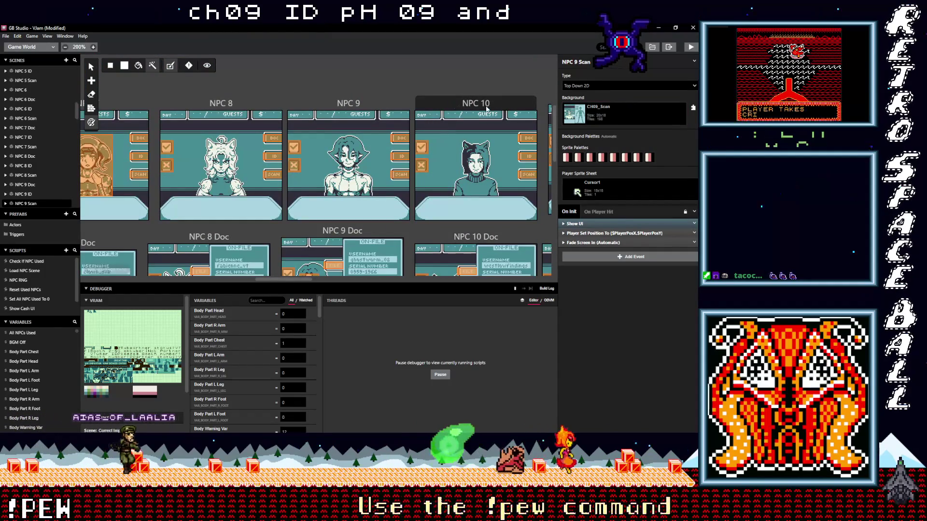
Set the NPC 10 scene's background to CH09_OnFile
{"action": "left_click", "coordinate": [443, 144]}
{"action": "left_click", "coordinate": [602, 115]}
{"action": "type", "text": "ch0"}
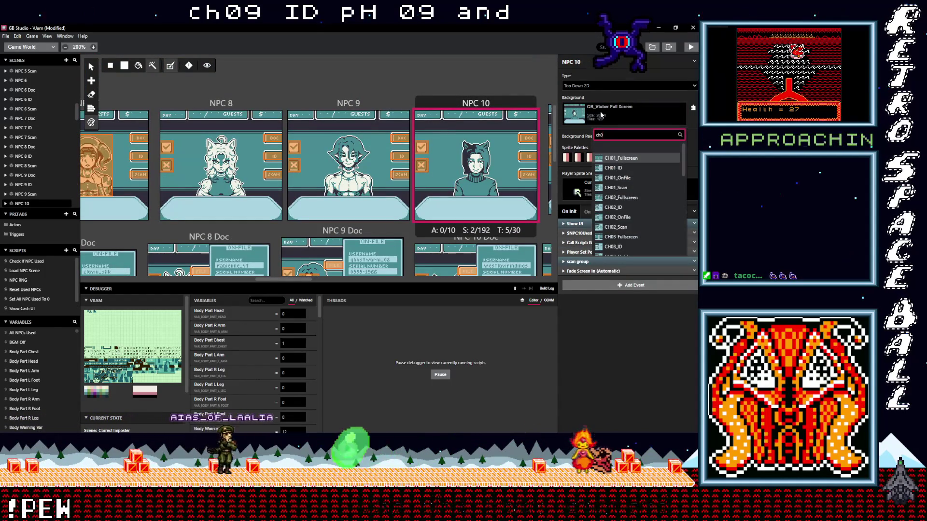
{"action": "type", "text": "9"}
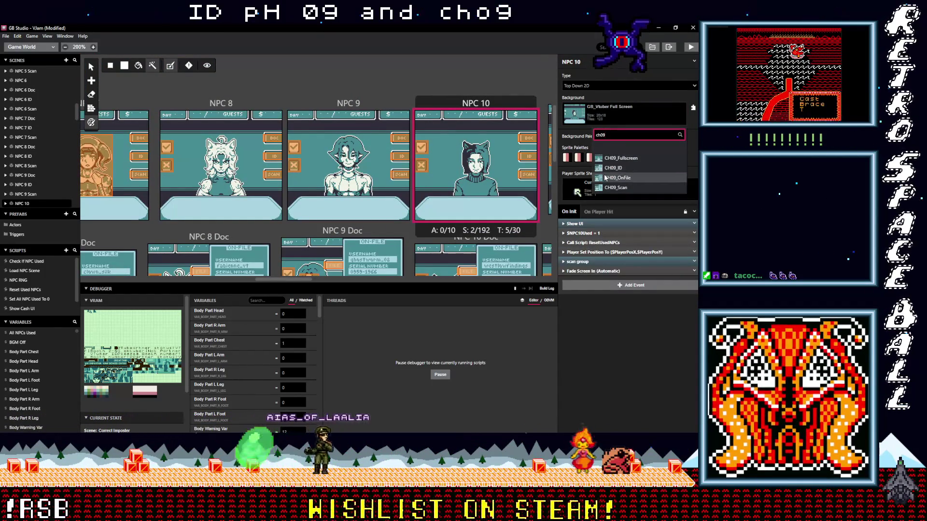
{"action": "left_click", "coordinate": [605, 178]}
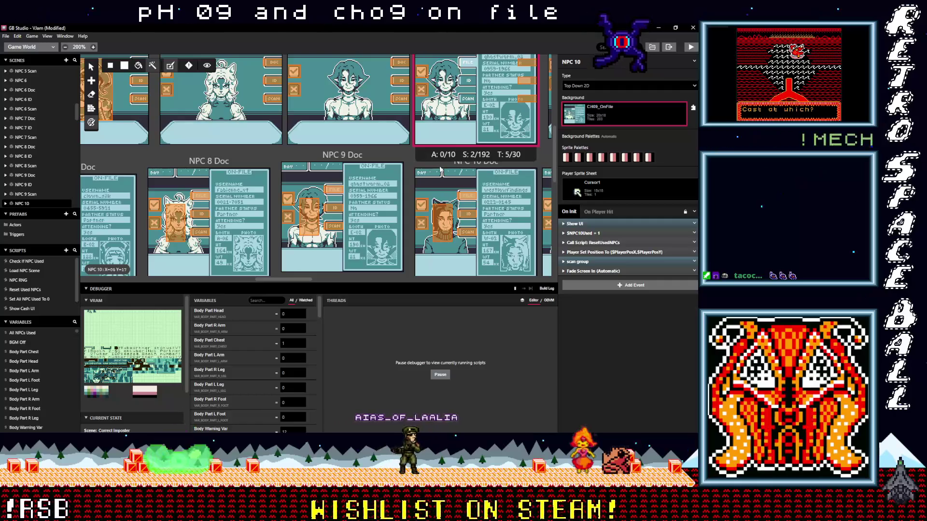
Set the NPC 10 Doc scene's background to CH09_OnFile
{"action": "scroll", "coordinate": [440, 161], "scroll_direction": "up", "scroll_amount": 3}
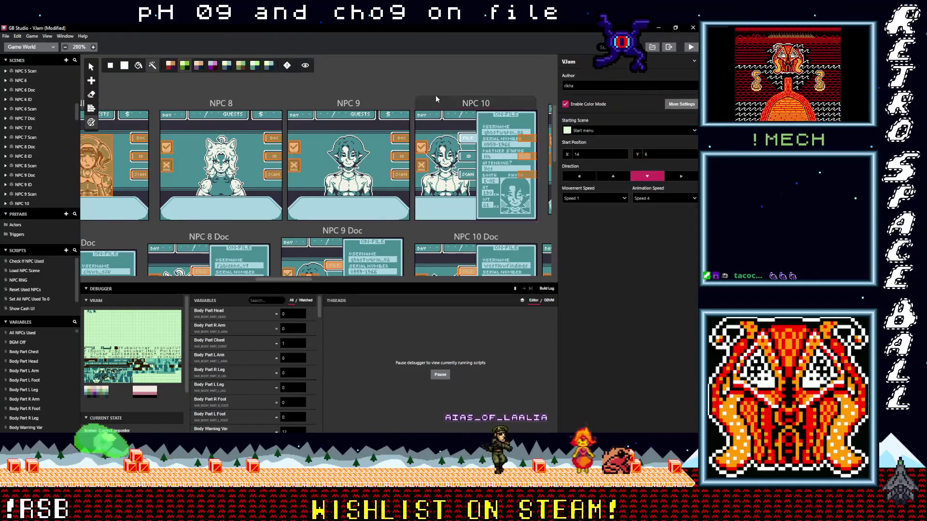
{"action": "left_click", "coordinate": [443, 241]}
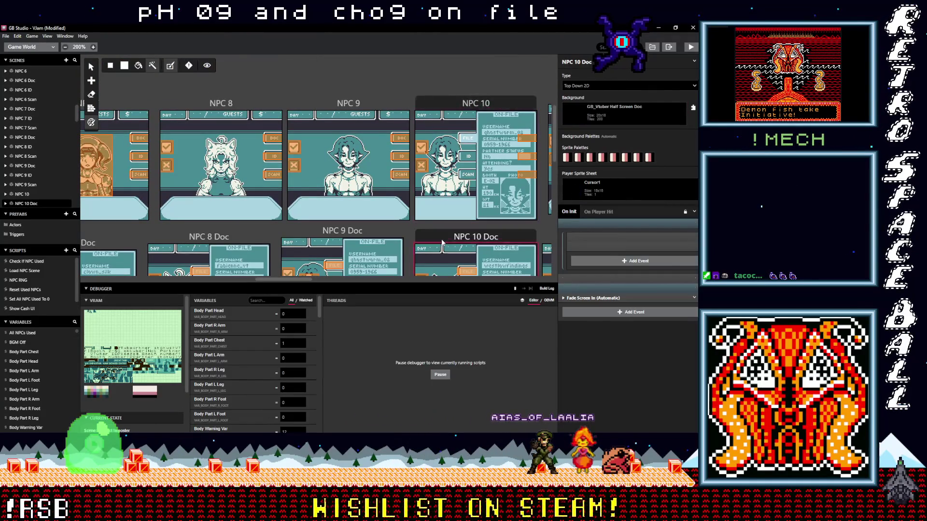
{"action": "left_click", "coordinate": [602, 121]}
{"action": "type", "text": "ch0"}
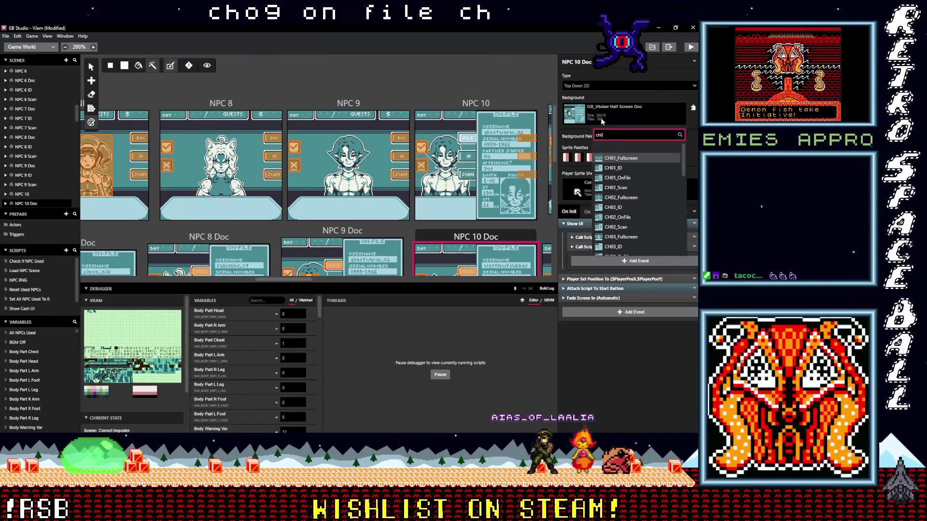
{"action": "type", "text": "9"}
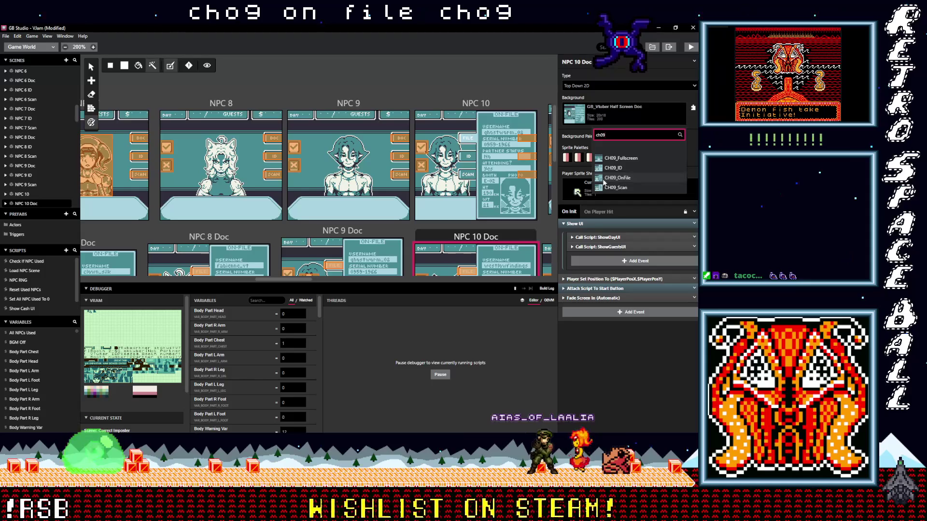
{"action": "left_click", "coordinate": [605, 178]}
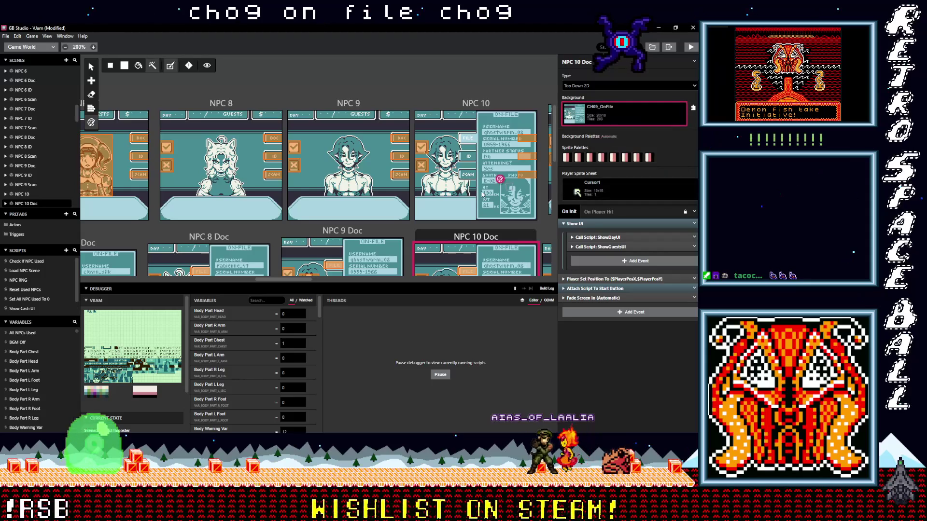
Change the NPC 10 scene's background to CH10_Fullscreen
{"action": "left_click", "coordinate": [475, 106]}
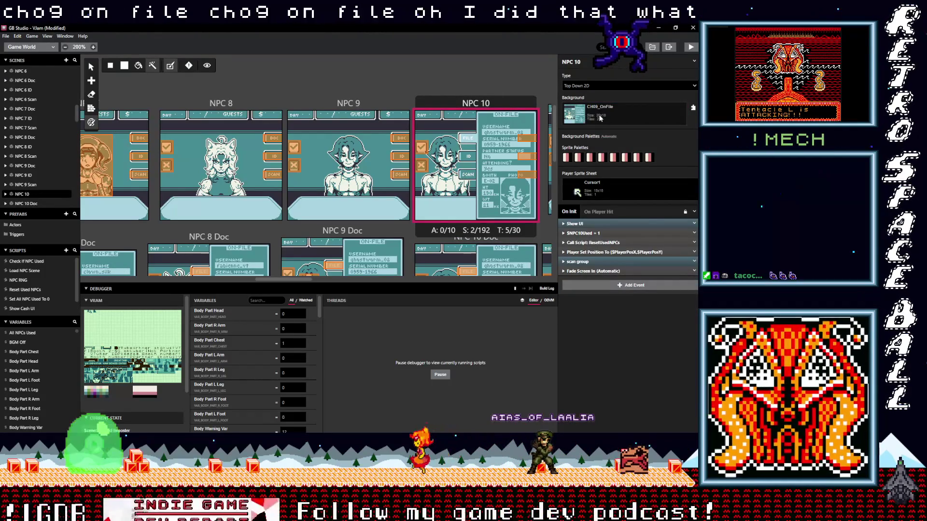
{"action": "left_click", "coordinate": [600, 118]}
{"action": "type", "text": "o"}
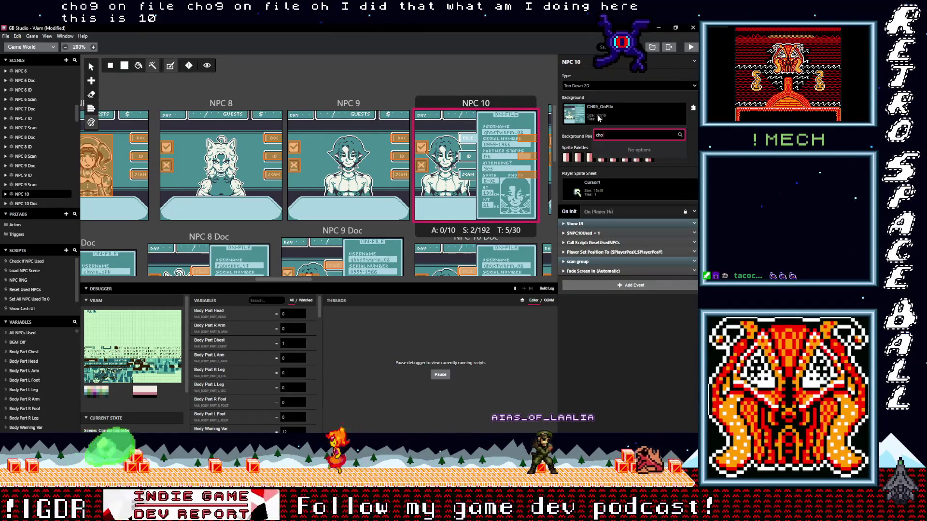
{"action": "key", "text": "BackSpace"}
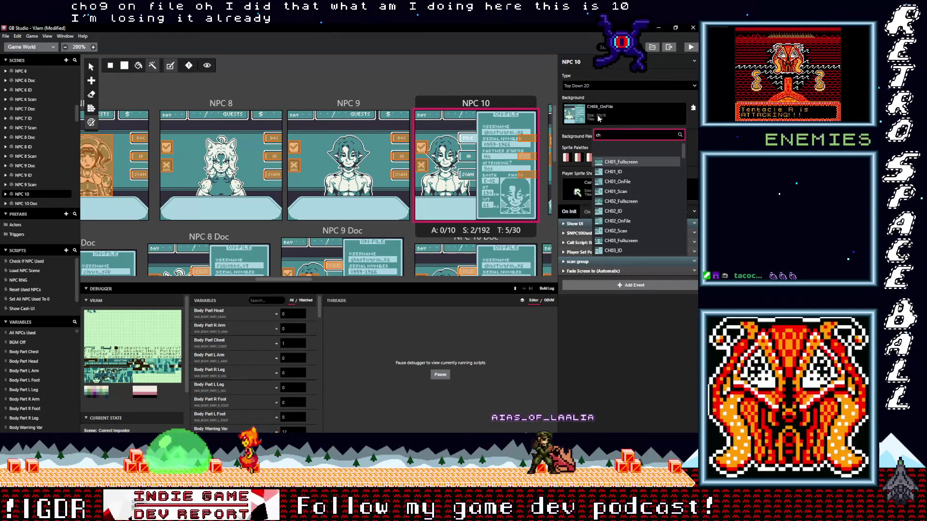
{"action": "type", "text": "10"}
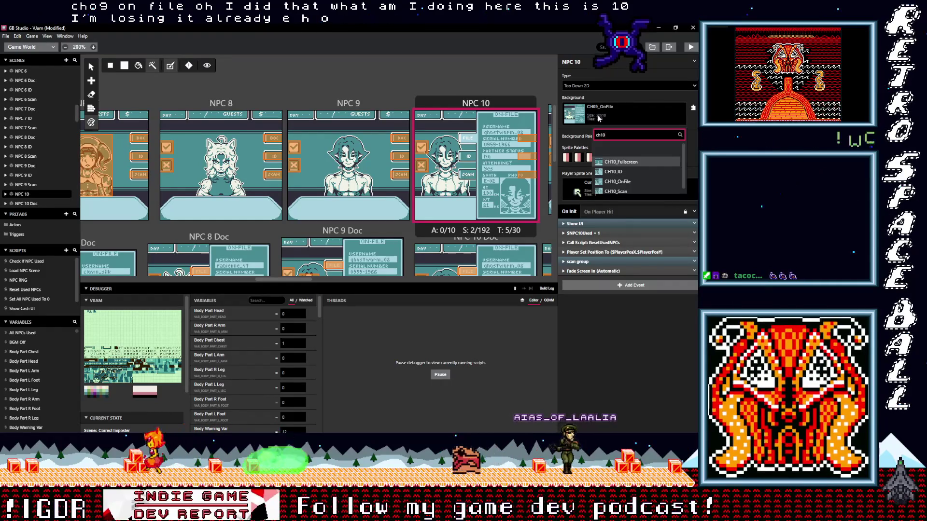
{"action": "left_click", "coordinate": [609, 163]}
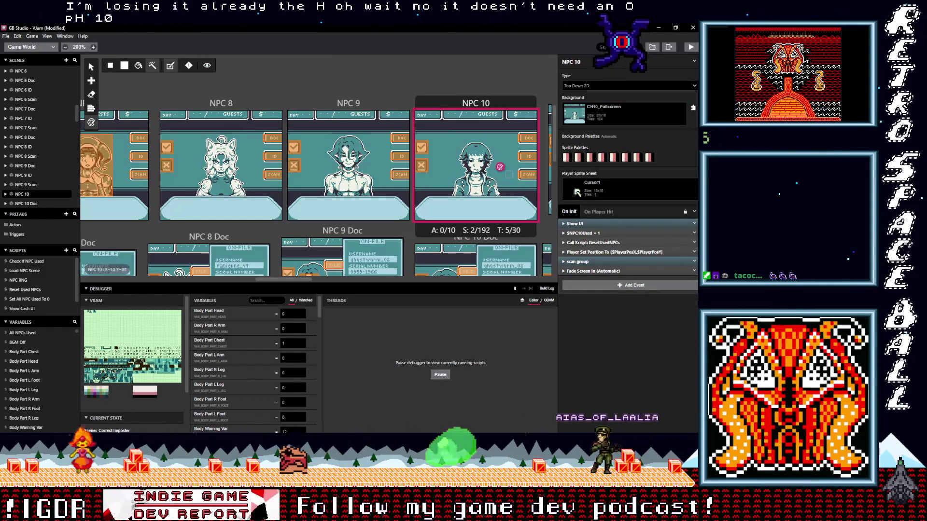
Set the NPC 10 Doc scene's background to CH10_OnFile
{"action": "scroll", "coordinate": [428, 166], "scroll_direction": "down", "scroll_amount": 3}
{"action": "left_click", "coordinate": [421, 170]}
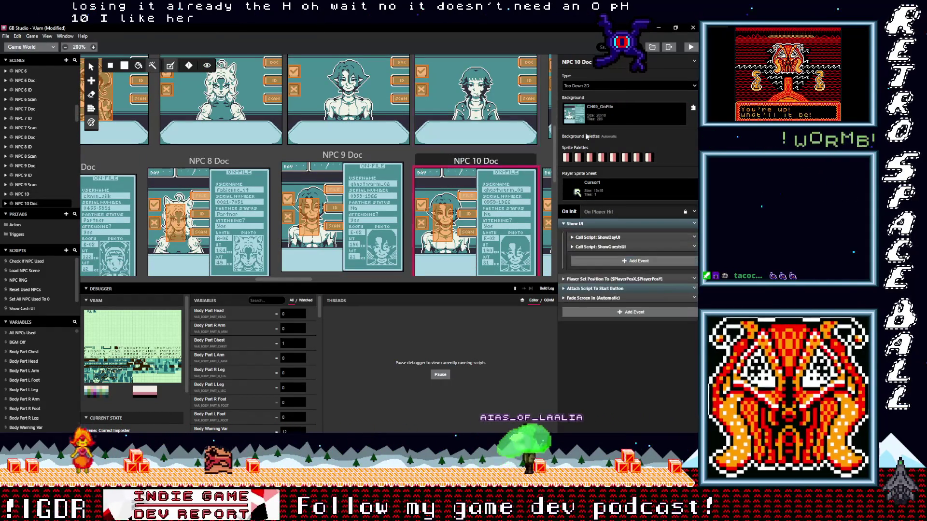
{"action": "left_click", "coordinate": [598, 119]}
{"action": "type", "text": "ch"}
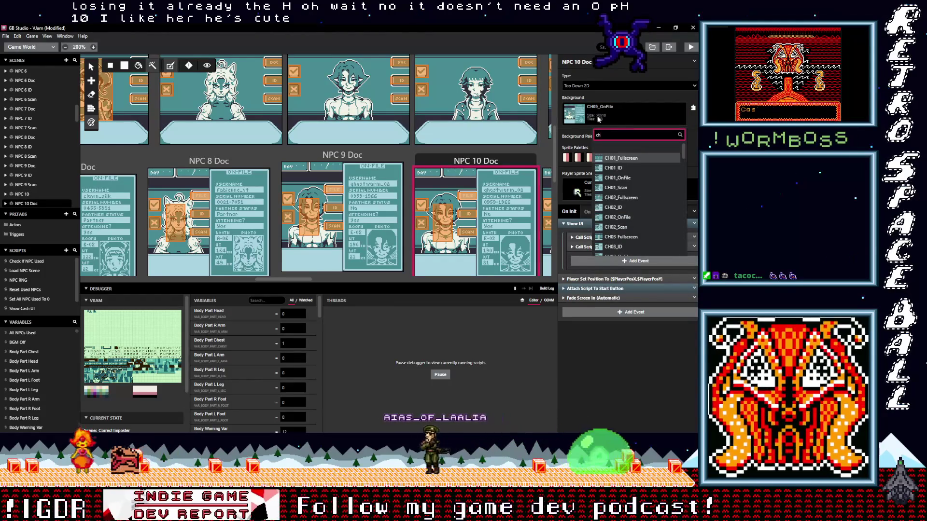
{"action": "type", "text": "10"}
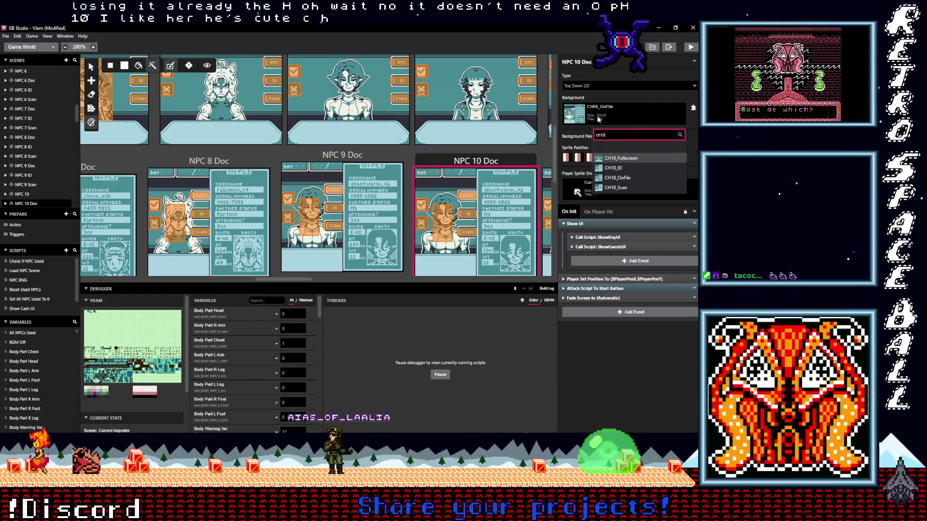
{"action": "left_click", "coordinate": [618, 178]}
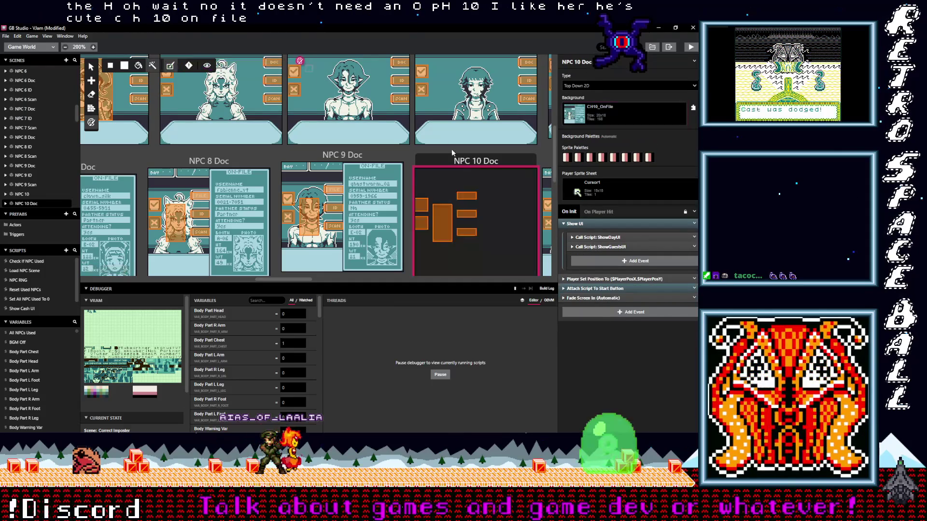
Set the NPC 10 ID scene's background to CH10_ID
{"action": "scroll", "coordinate": [434, 159], "scroll_direction": "down", "scroll_amount": 5}
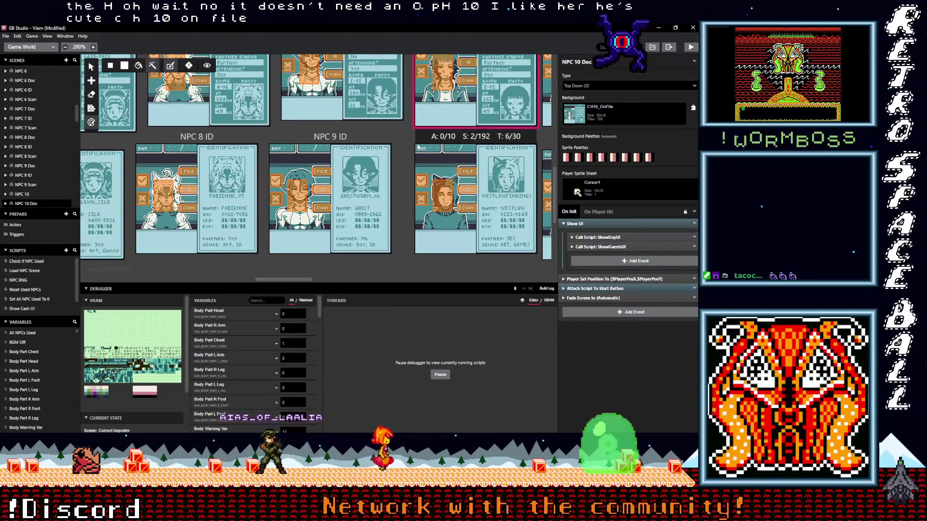
{"action": "left_click", "coordinate": [431, 143]}
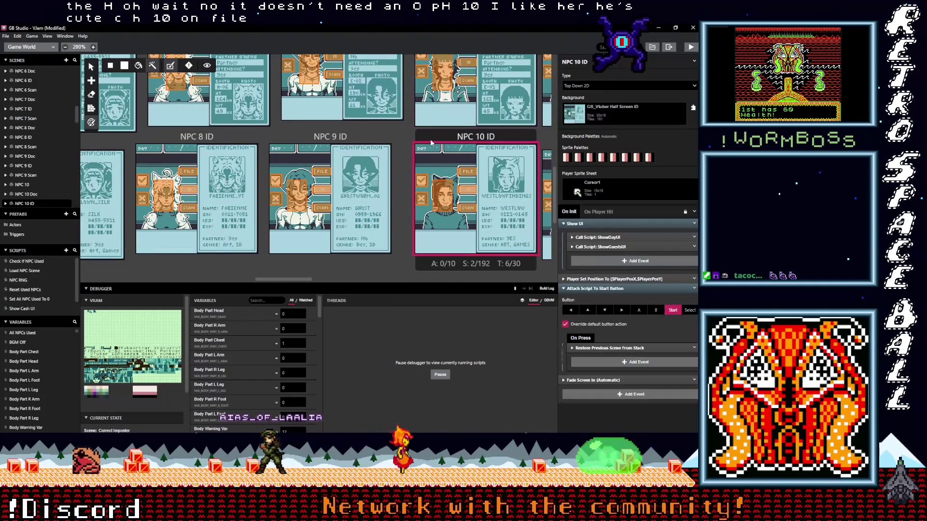
{"action": "left_click", "coordinate": [614, 111]}
{"action": "type", "text": "ch"}
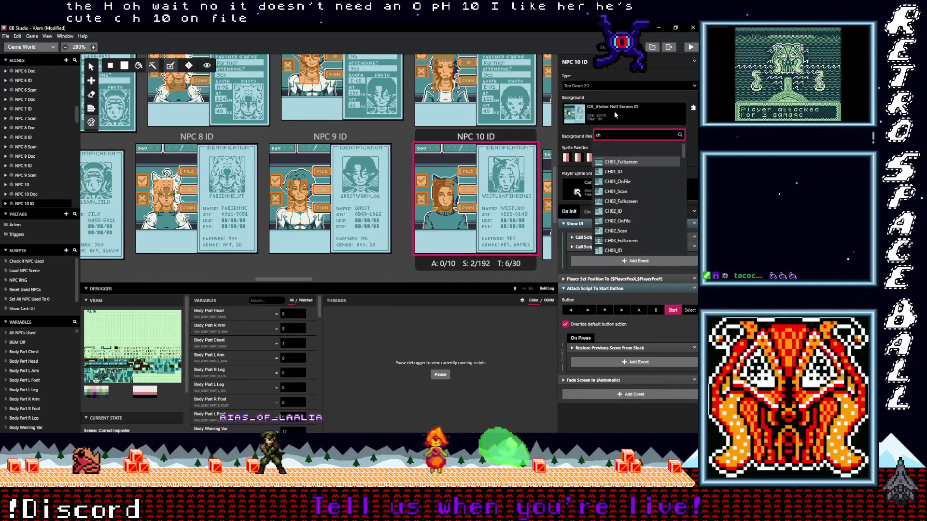
{"action": "type", "text": "10"}
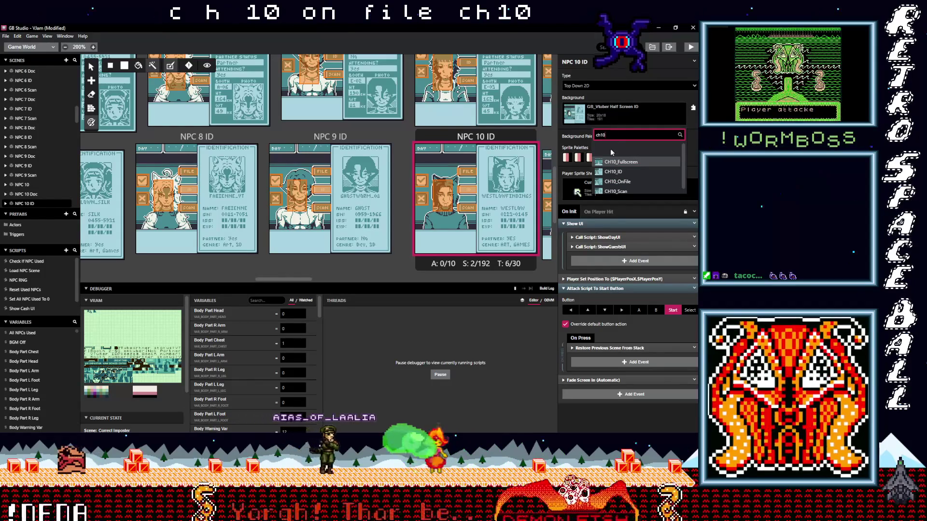
{"action": "left_click", "coordinate": [614, 171]}
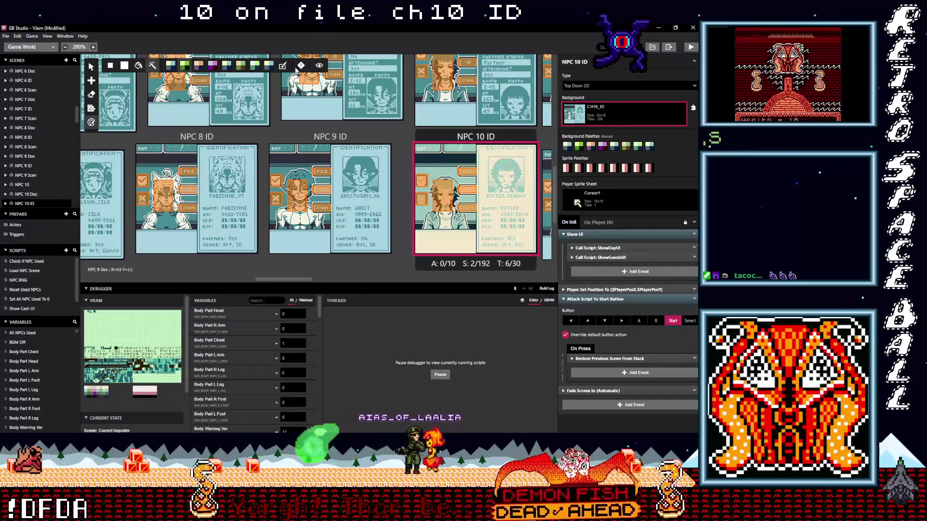
Set the NPC 10 Scan scene's background to CH10_Scan
{"action": "scroll", "coordinate": [452, 178], "scroll_direction": "down", "scroll_amount": 3}
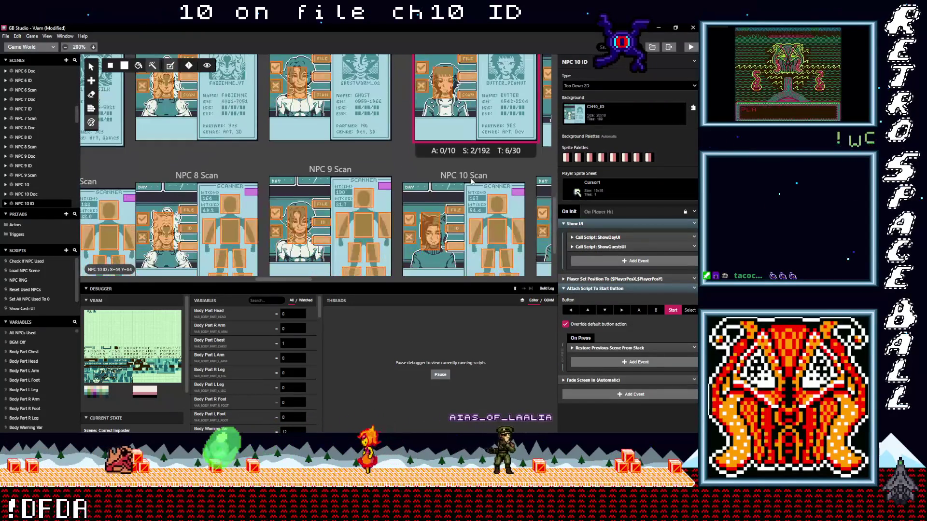
{"action": "left_click", "coordinate": [452, 177]}
{"action": "left_click", "coordinate": [611, 115]}
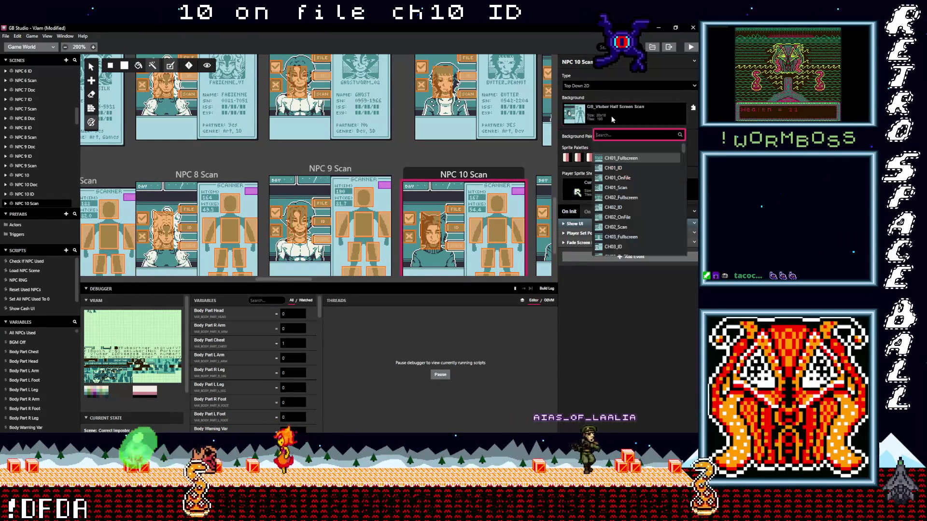
{"action": "type", "text": "ch10"}
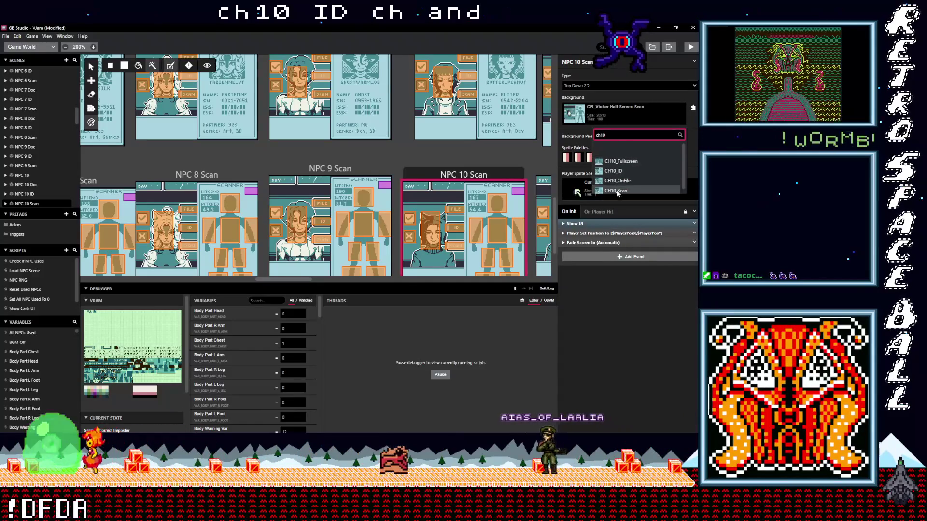
{"action": "left_click", "coordinate": [609, 191]}
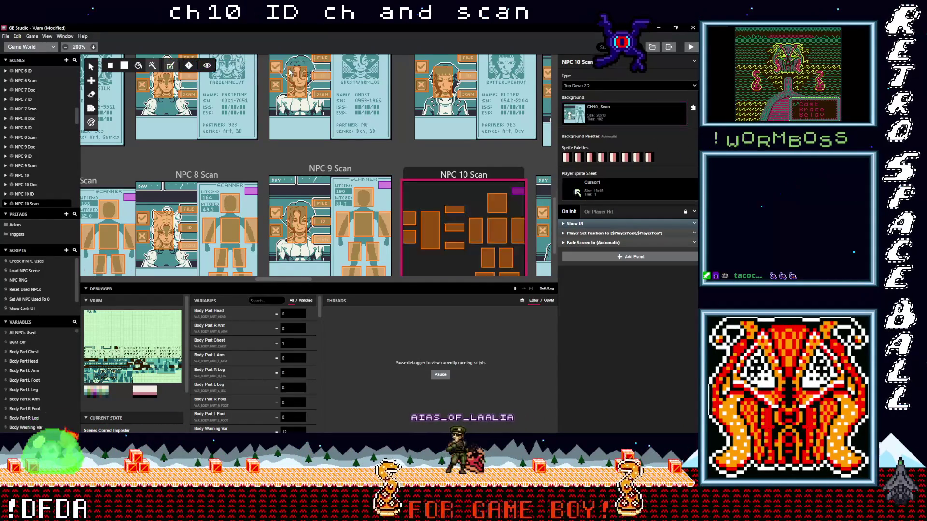
{"action": "scroll", "coordinate": [323, 282], "scroll_direction": "right", "scroll_amount": 5}
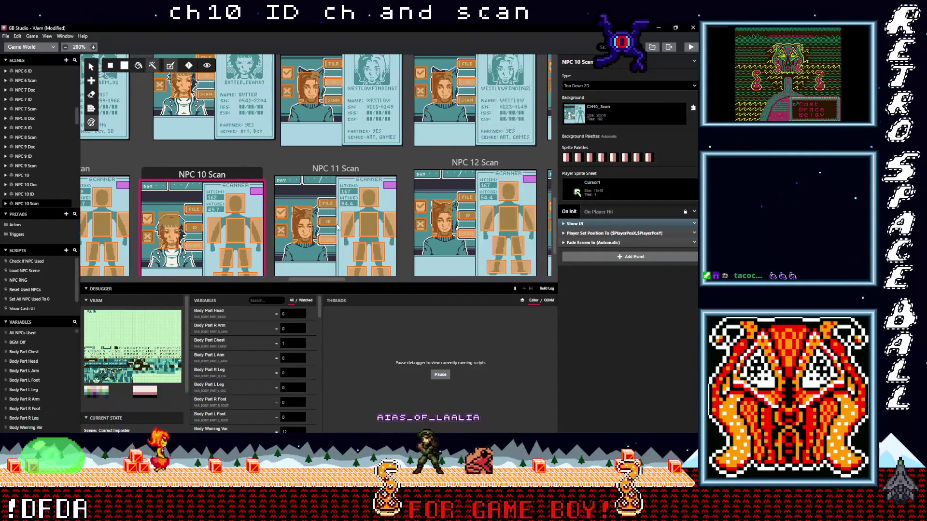
Set the NPC 11 scene's background to CH11_Fullscreen
{"action": "scroll", "coordinate": [340, 232], "scroll_direction": "up", "scroll_amount": 4}
{"action": "scroll", "coordinate": [339, 231], "scroll_direction": "up", "scroll_amount": 3}
{"action": "left_click", "coordinate": [340, 231]}
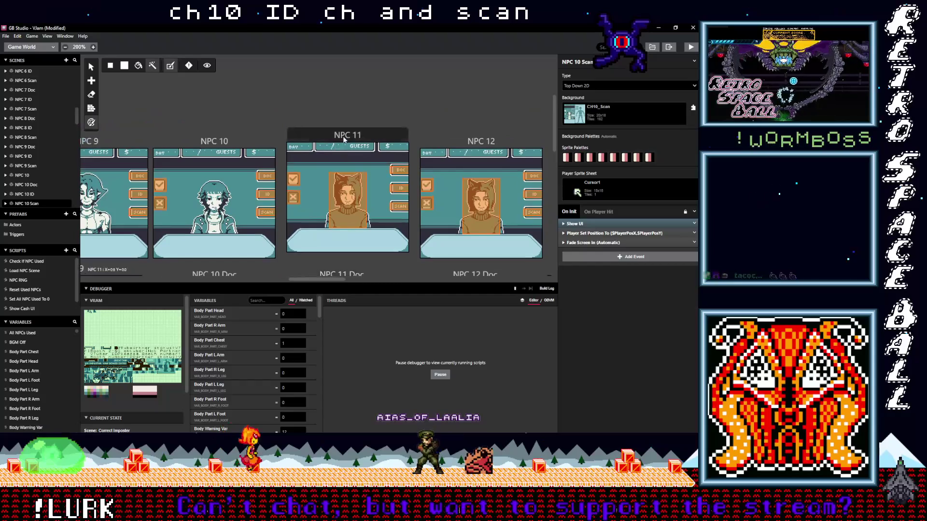
{"action": "left_click", "coordinate": [632, 115]}
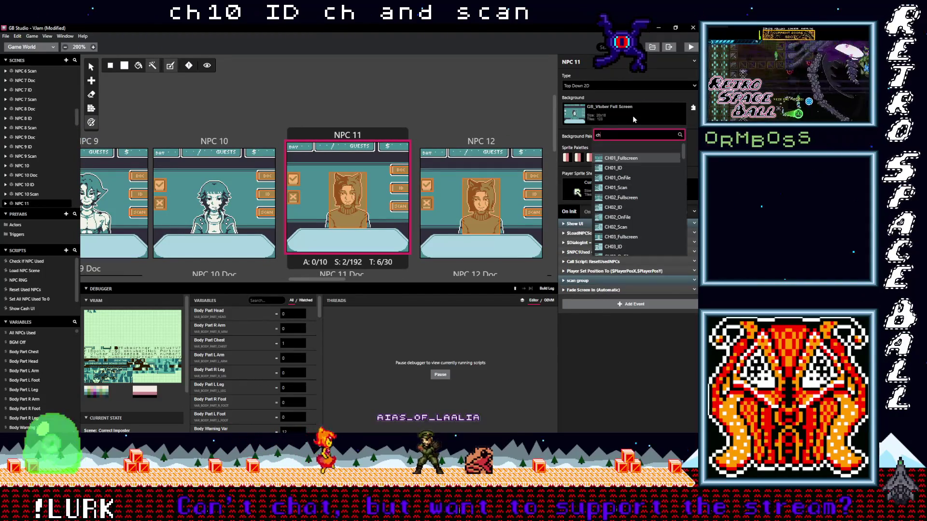
{"action": "type", "text": "ch11"}
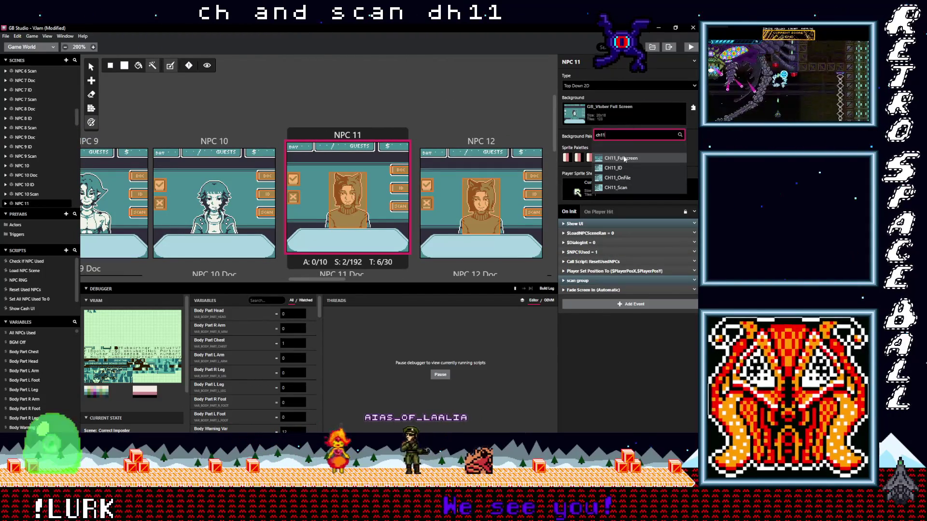
{"action": "left_click", "coordinate": [621, 157]}
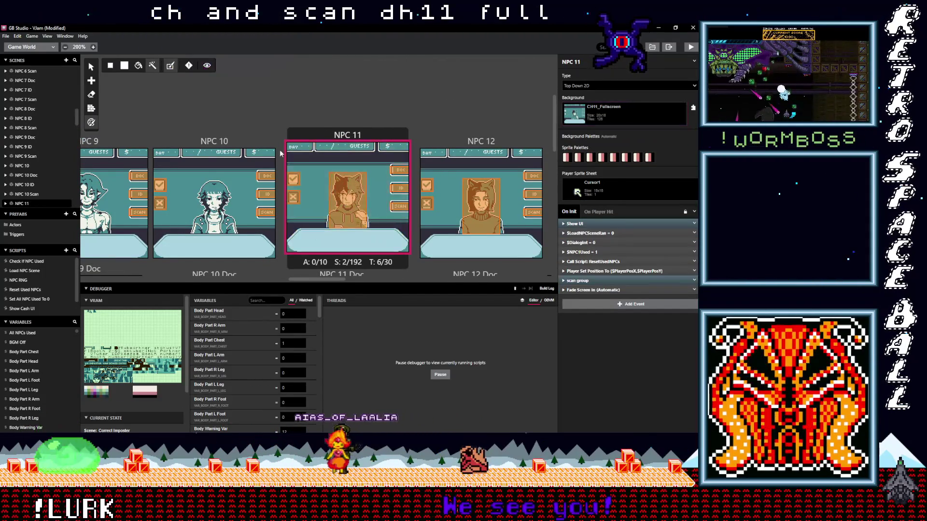
Give NPC 11 Doc the CH11_OnFile background with automatic palettes
{"action": "scroll", "coordinate": [313, 159], "scroll_direction": "down", "scroll_amount": 3}
{"action": "left_click", "coordinate": [342, 161]}
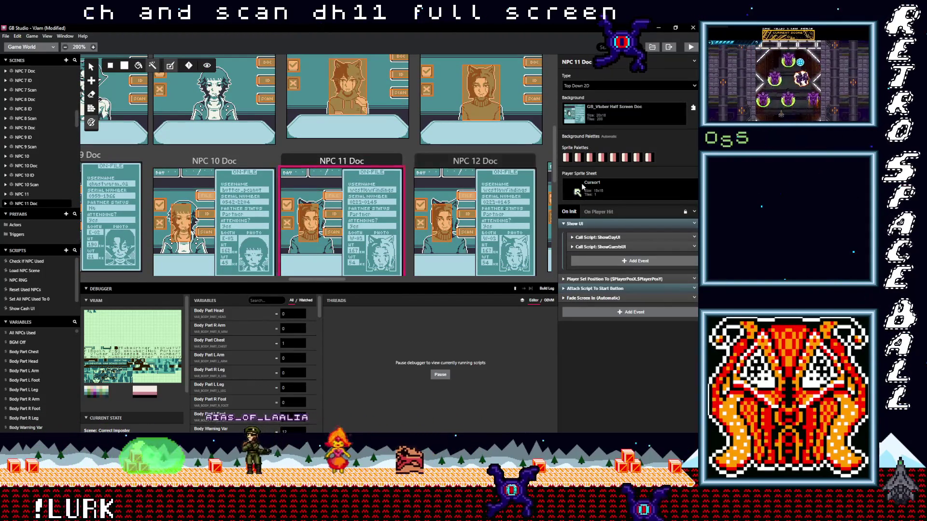
{"action": "left_click", "coordinate": [601, 117]}
{"action": "type", "text": "c"}
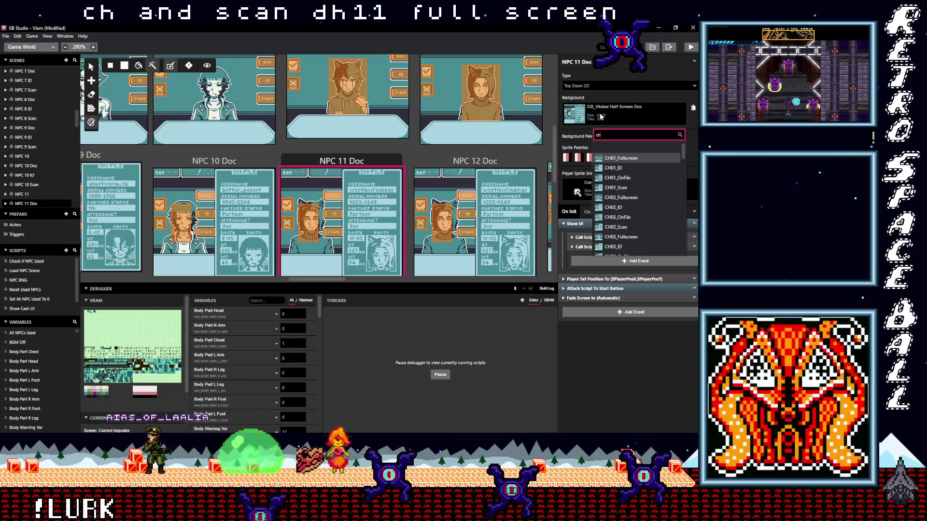
{"action": "type", "text": "h11"}
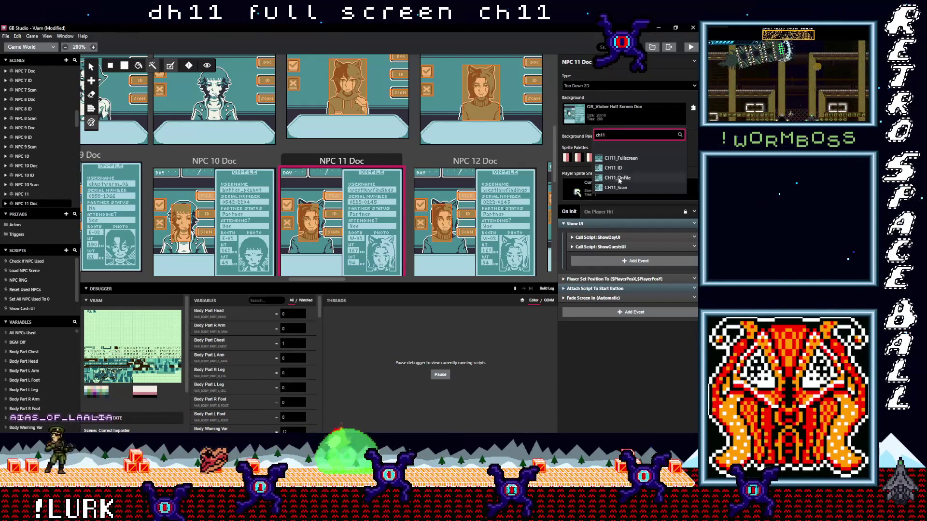
{"action": "left_click", "coordinate": [618, 177]}
{"action": "left_click", "coordinate": [169, 66]}
{"action": "left_click", "coordinate": [283, 67]}
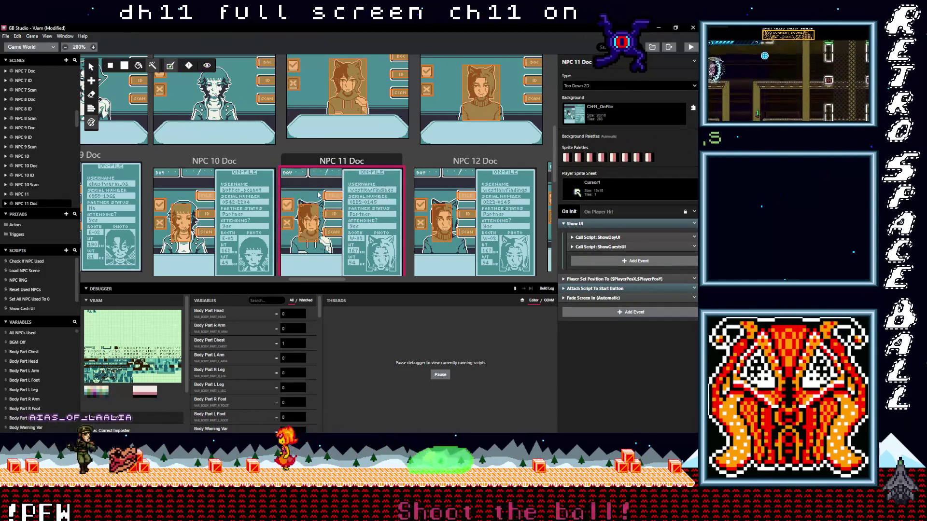
Set the NPC 11 ID scene's background to CH11_ID
{"action": "scroll", "coordinate": [306, 165], "scroll_direction": "down", "scroll_amount": 3}
{"action": "left_click", "coordinate": [302, 151]}
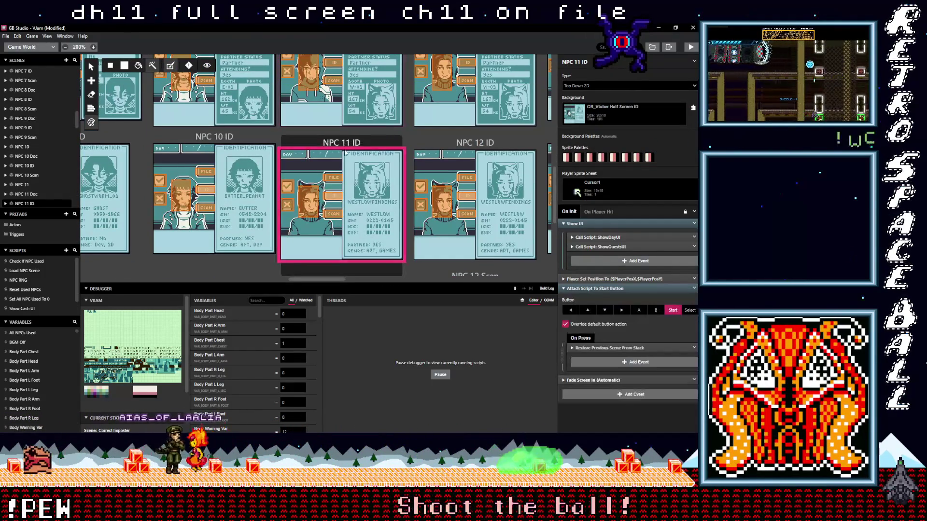
{"action": "left_click", "coordinate": [617, 111]}
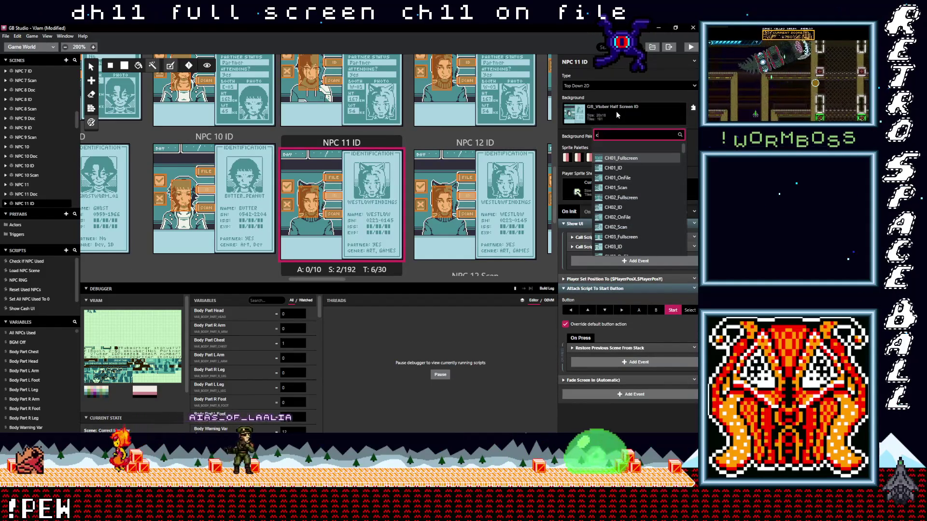
{"action": "type", "text": "ch11"}
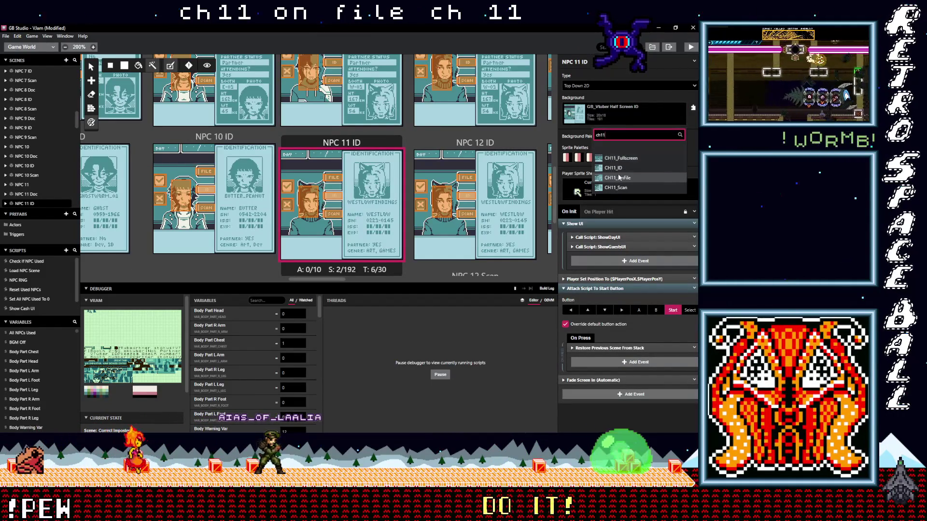
{"action": "left_click", "coordinate": [614, 168]}
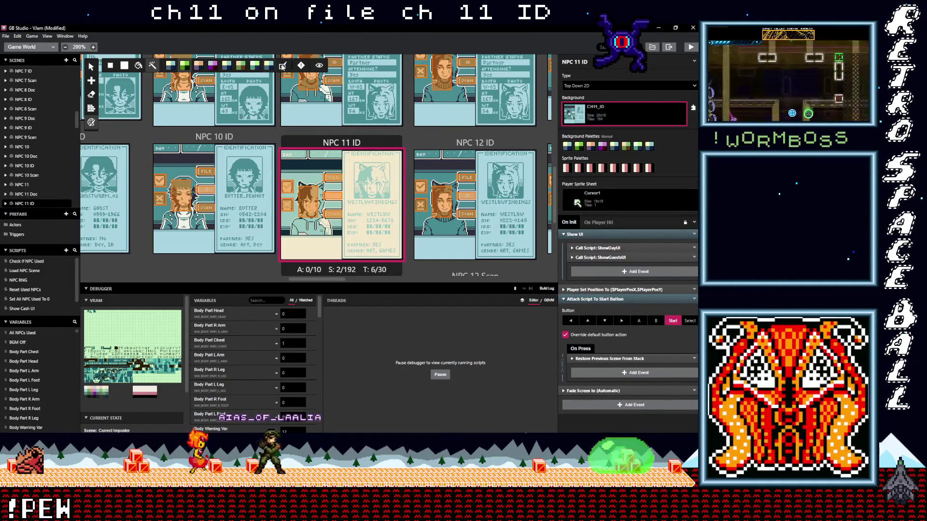
Set the NPC 11 Scan scene's background to CH11_Scan
{"action": "scroll", "coordinate": [326, 185], "scroll_direction": "down", "scroll_amount": 3}
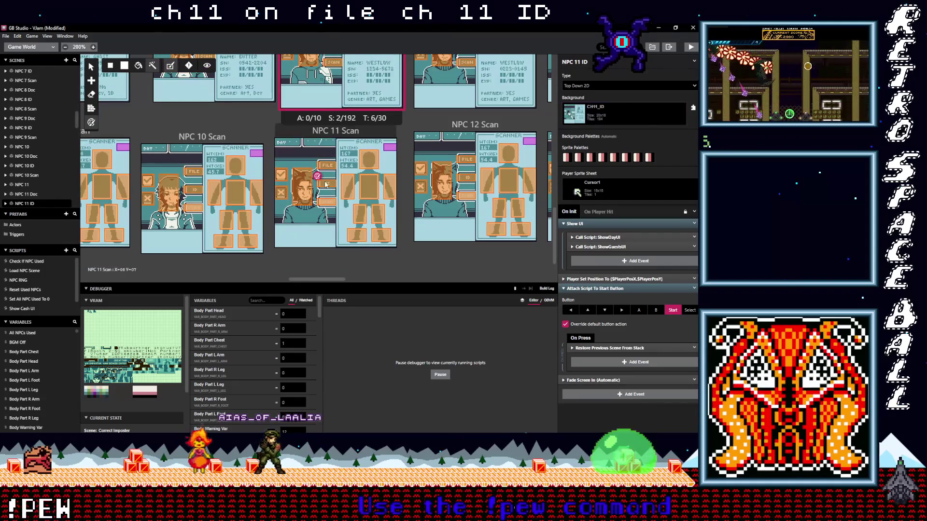
{"action": "left_click", "coordinate": [290, 136]}
{"action": "left_click", "coordinate": [609, 113]}
{"action": "type", "text": "c"}
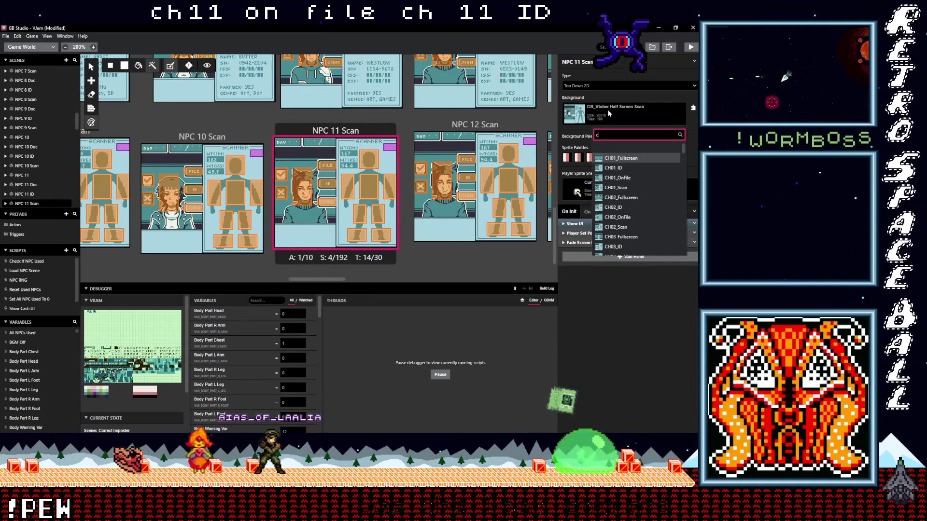
{"action": "type", "text": "h11"}
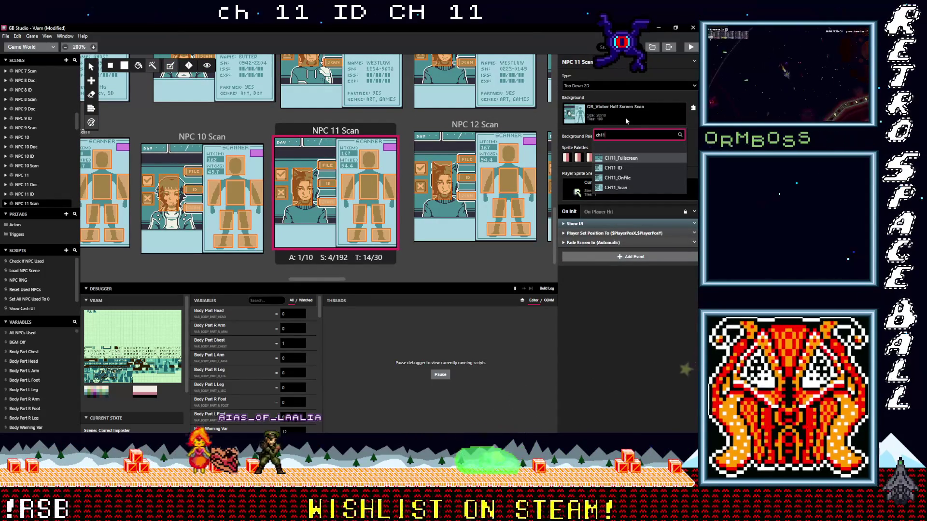
{"action": "left_click", "coordinate": [618, 190]}
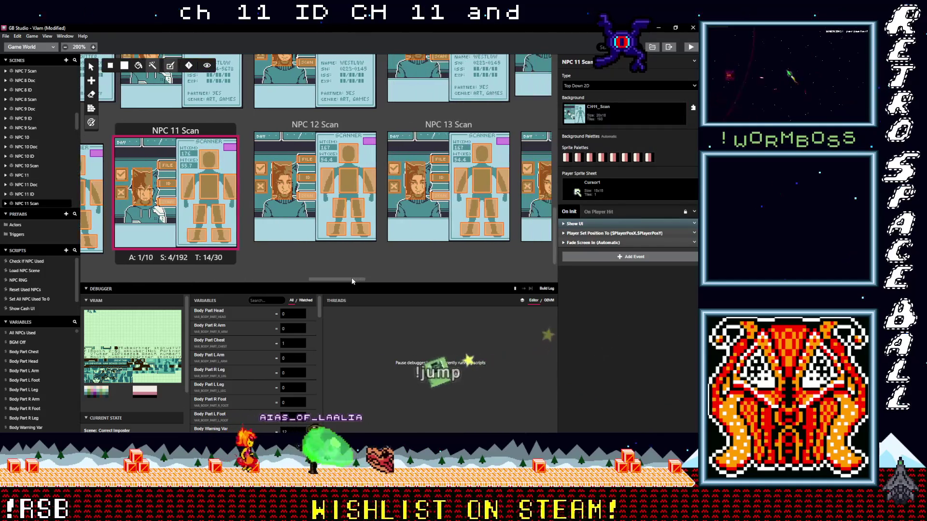
{"action": "scroll", "coordinate": [336, 236], "scroll_direction": "down", "scroll_amount": 5}
Set the NPC 12 scene's background to CH12_Fullscreen
{"action": "scroll", "coordinate": [336, 237], "scroll_direction": "up", "scroll_amount": 4}
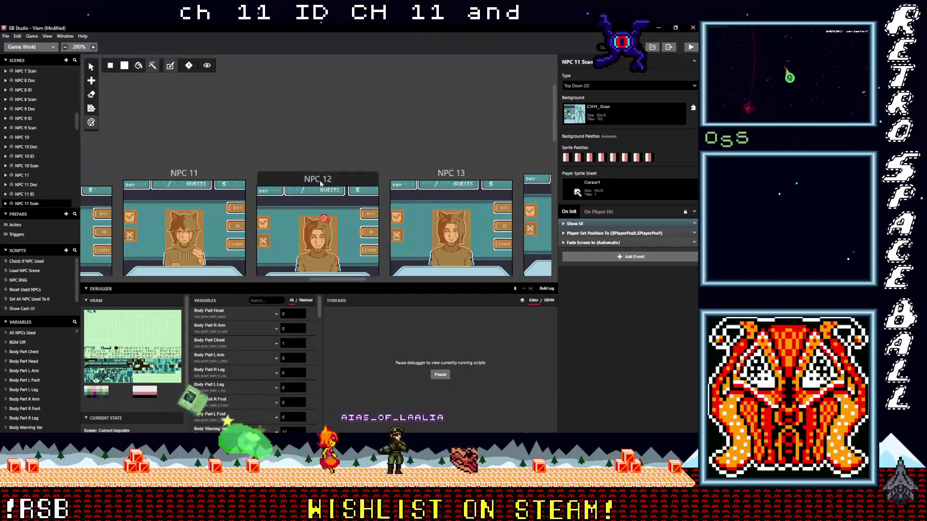
{"action": "left_click", "coordinate": [318, 227]}
{"action": "left_click", "coordinate": [626, 114]}
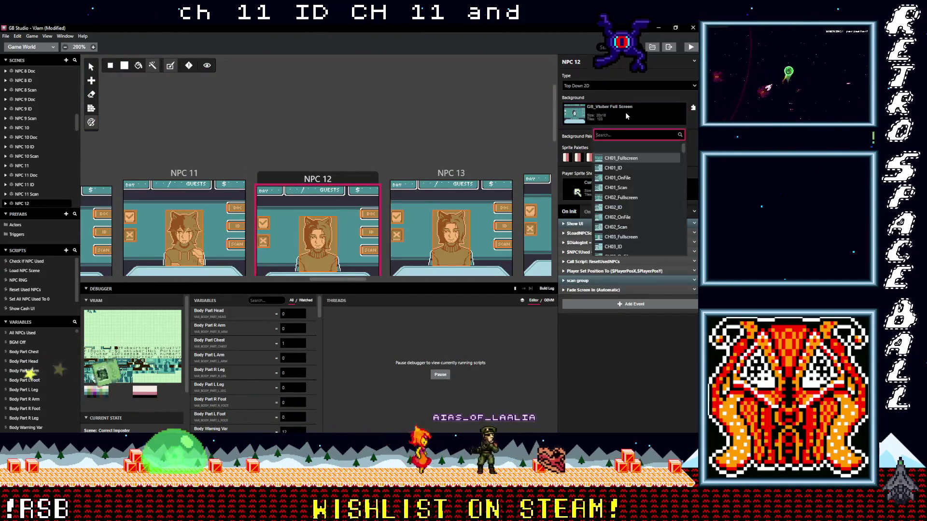
{"action": "type", "text": "ch12"}
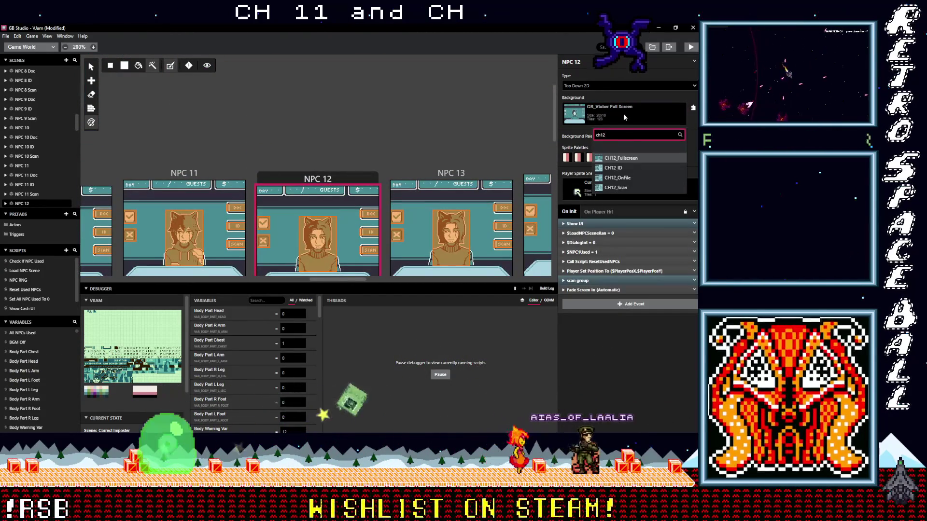
{"action": "key", "text": "Return"}
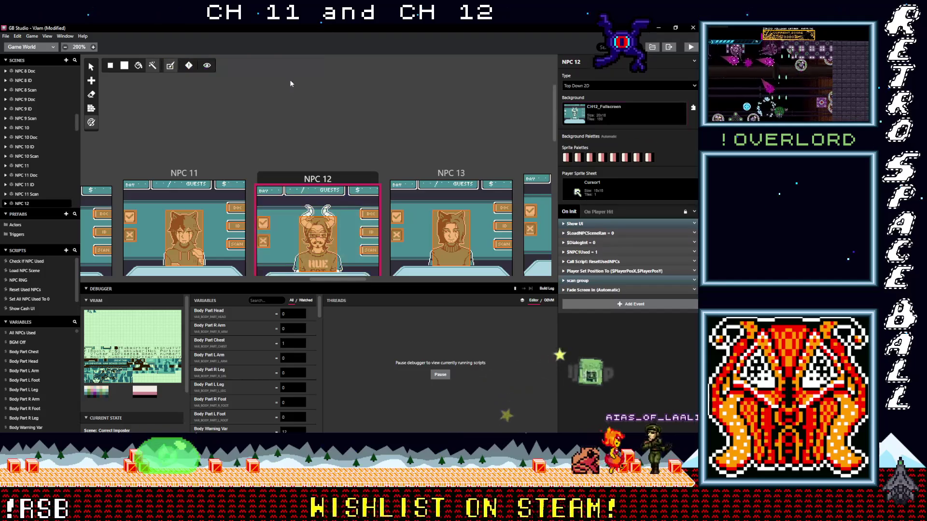
Give the NPC 12 Doc scene the CH12_OnFile background
{"action": "scroll", "coordinate": [289, 134], "scroll_direction": "down", "scroll_amount": 5}
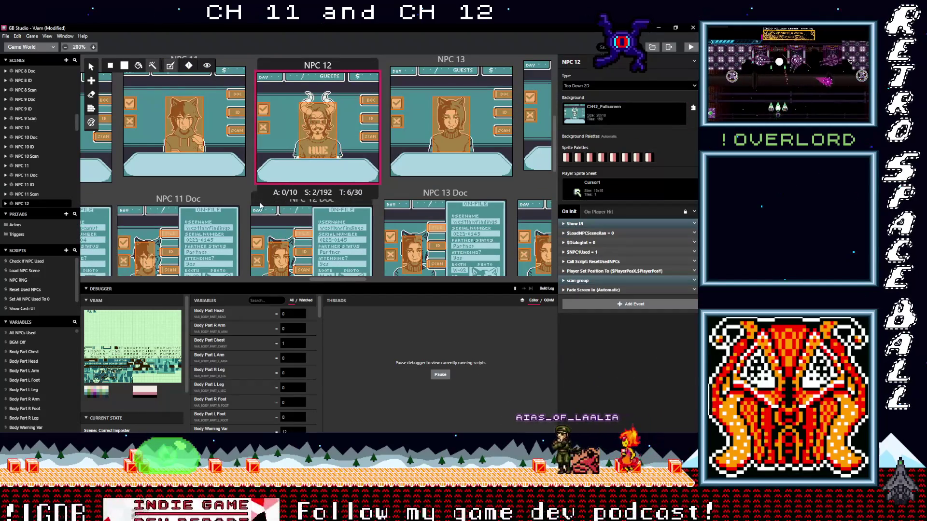
{"action": "left_click", "coordinate": [260, 207]}
{"action": "left_click", "coordinate": [616, 115]}
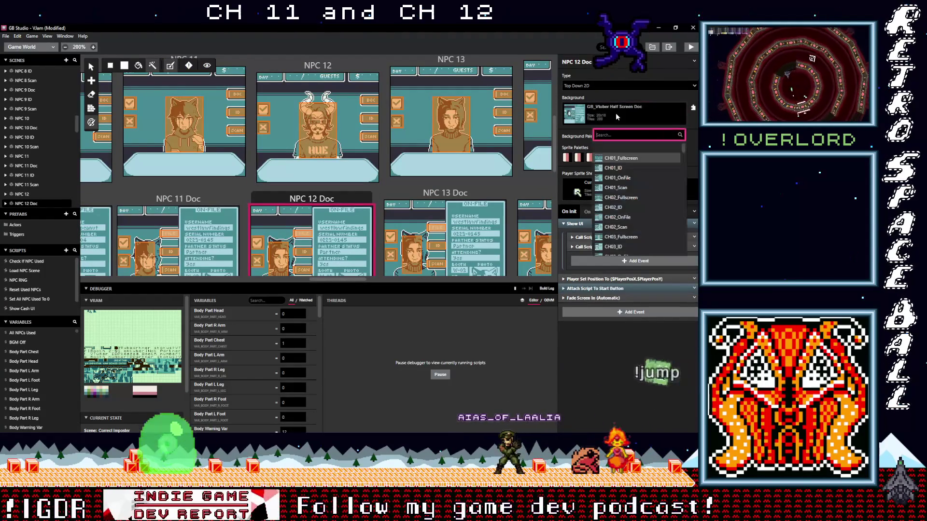
{"action": "type", "text": "ch12"}
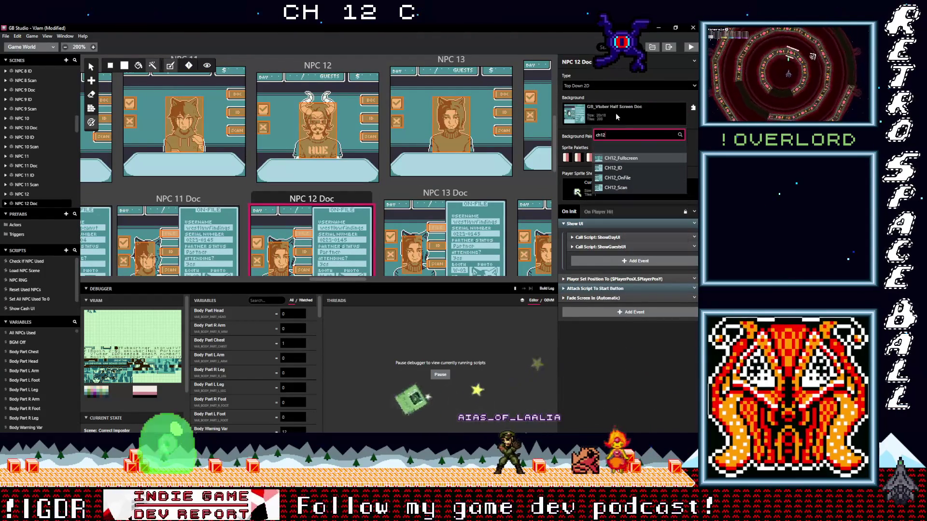
{"action": "left_click", "coordinate": [619, 177]}
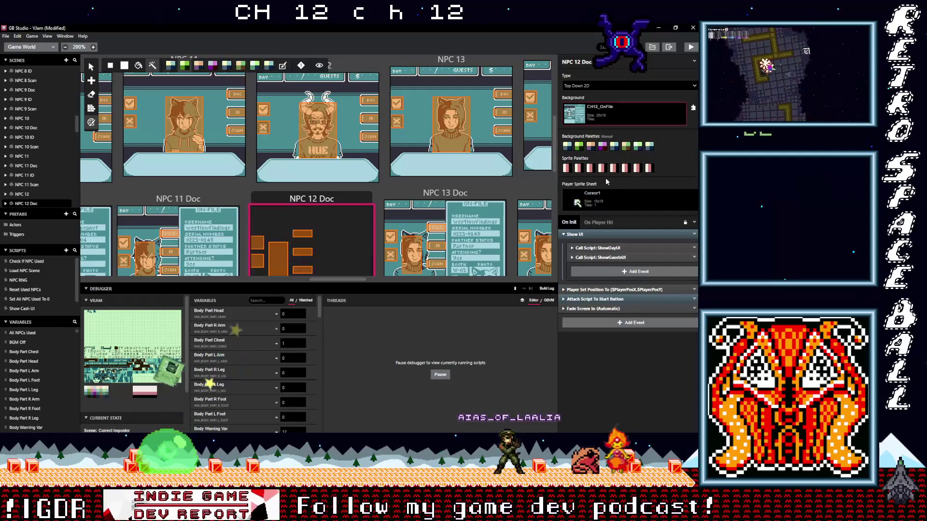
Give the NPC 12 ID scene the CH12_ID background
{"action": "scroll", "coordinate": [338, 121], "scroll_direction": "down", "scroll_amount": 2}
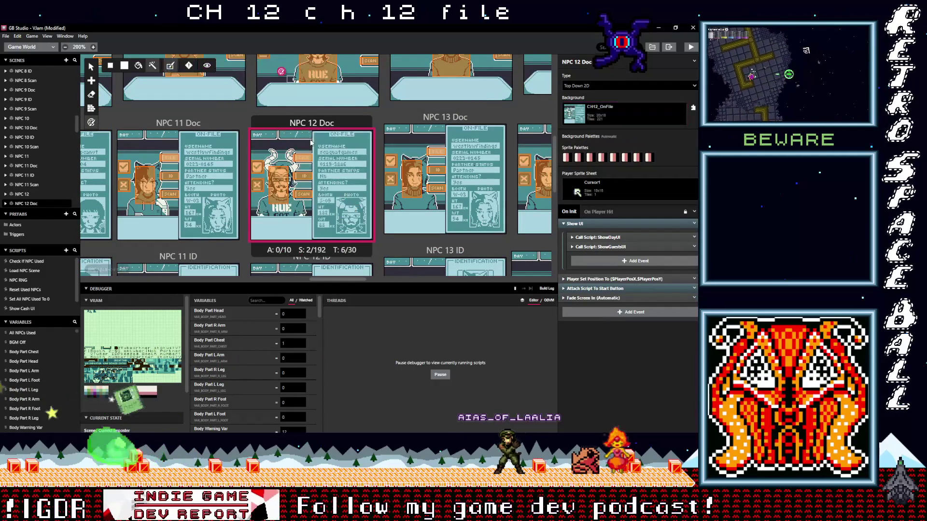
{"action": "scroll", "coordinate": [292, 160], "scroll_direction": "down", "scroll_amount": 3}
{"action": "left_click", "coordinate": [260, 151]}
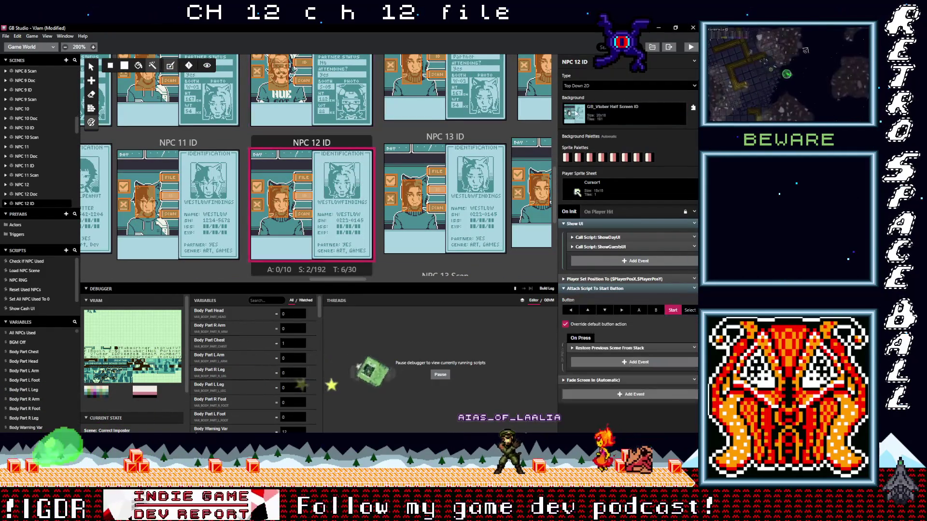
{"action": "left_click", "coordinate": [597, 115]}
{"action": "type", "text": "h12"}
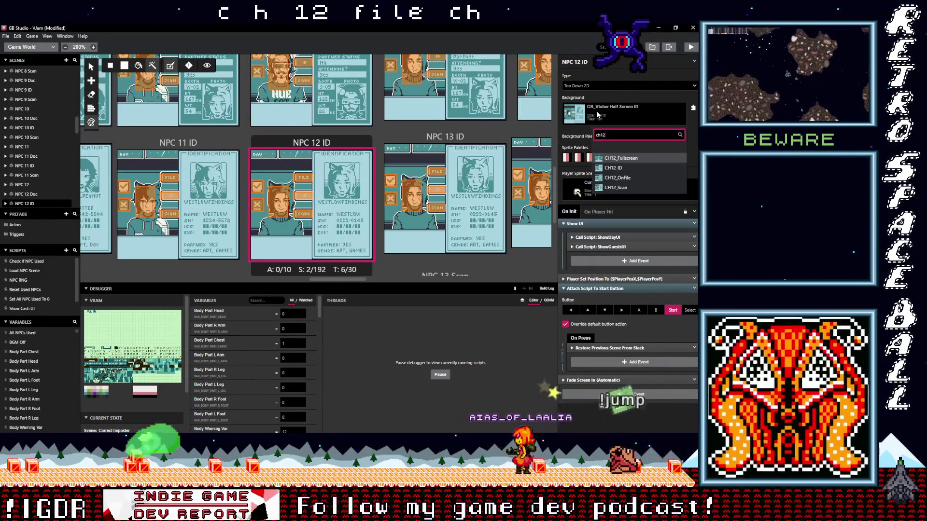
{"action": "left_click", "coordinate": [612, 168]}
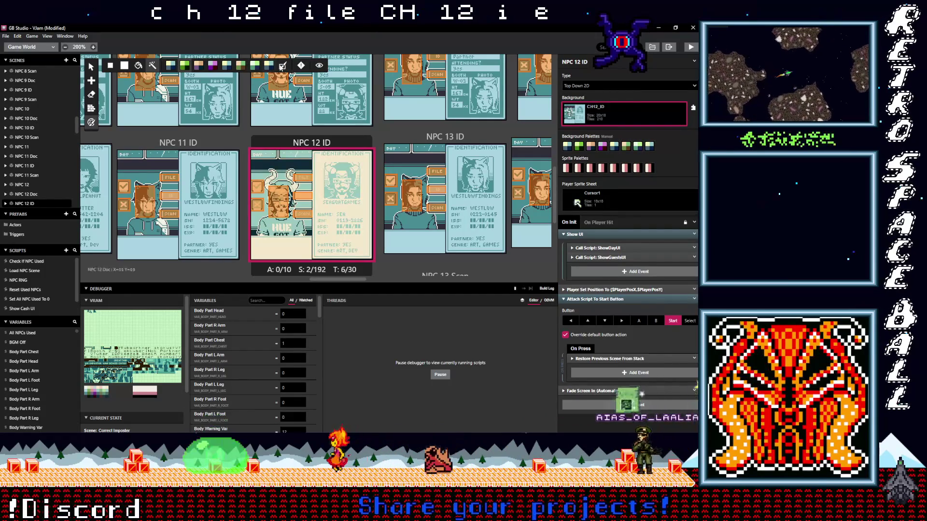
Give the NPC 12 Scan scene the CH12_Scan background
{"action": "scroll", "coordinate": [274, 124], "scroll_direction": "down", "scroll_amount": 3}
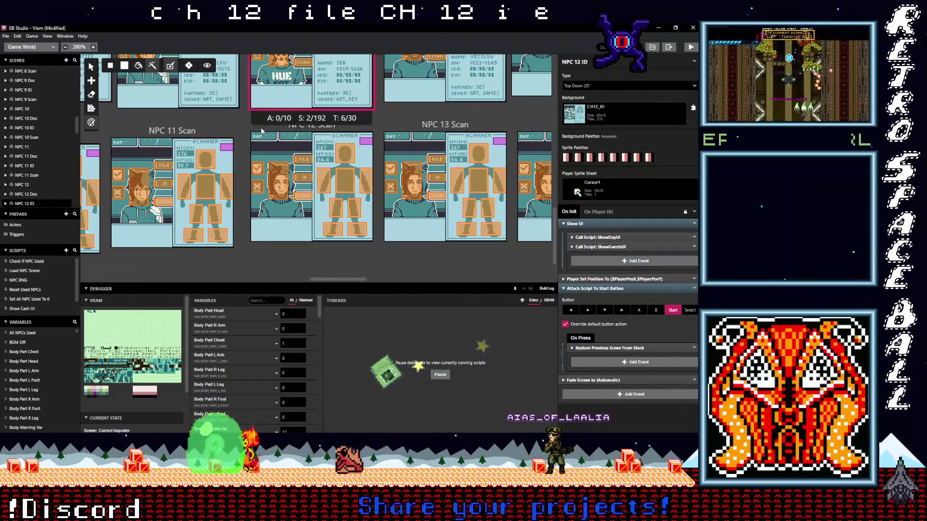
{"action": "left_click", "coordinate": [261, 131]}
{"action": "left_click", "coordinate": [604, 112]}
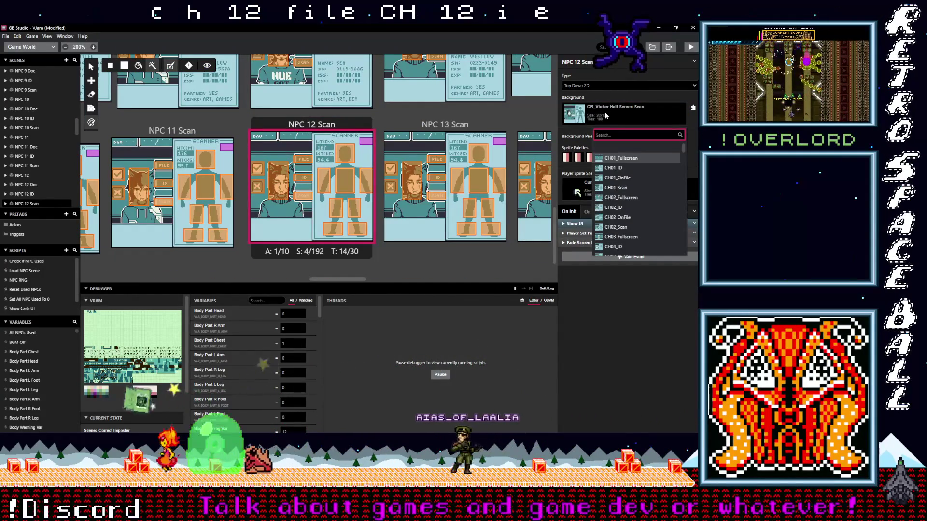
{"action": "type", "text": "ch12"}
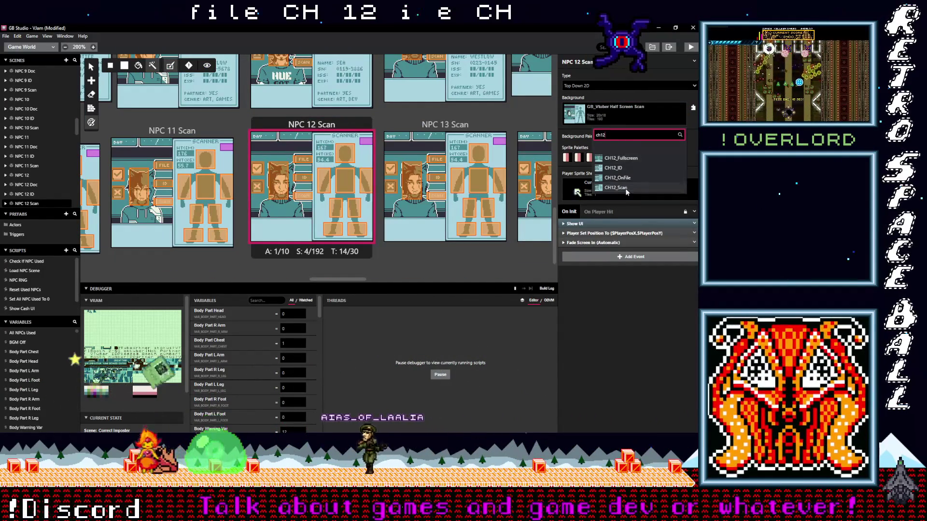
{"action": "left_click", "coordinate": [626, 191]}
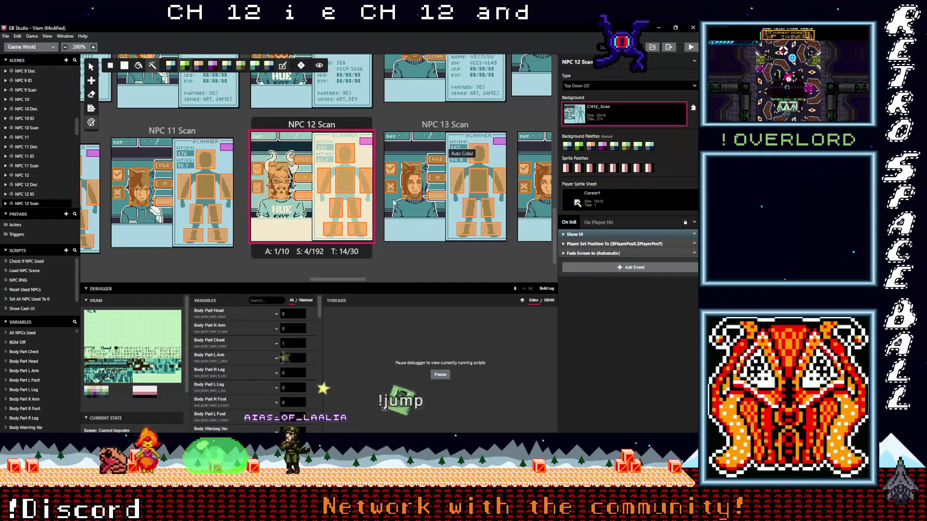
{"action": "left_click_drag", "start_coordinate": [324, 281], "coordinate": [342, 279]}
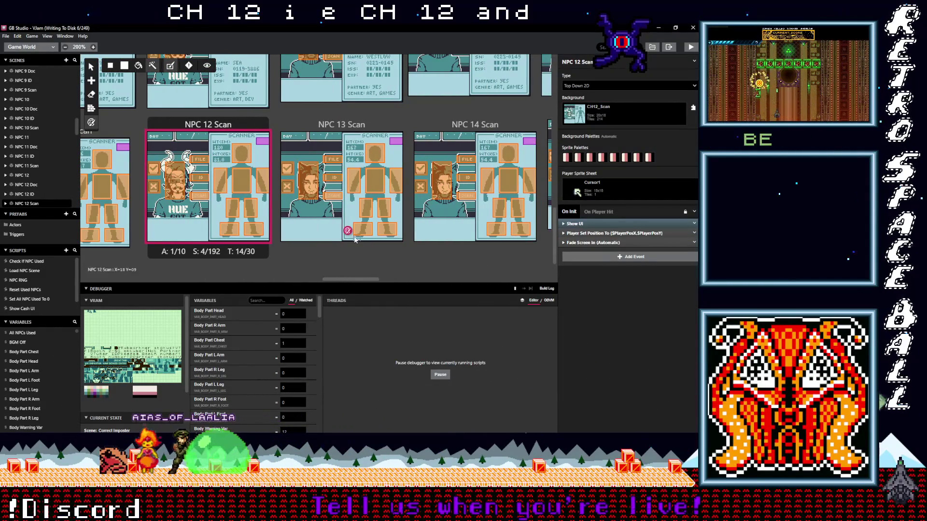
Set the NPC 13 scene's background to CH13_Fullscreen
{"action": "scroll", "coordinate": [354, 236], "scroll_direction": "up", "scroll_amount": 10}
{"action": "left_click", "coordinate": [346, 209]}
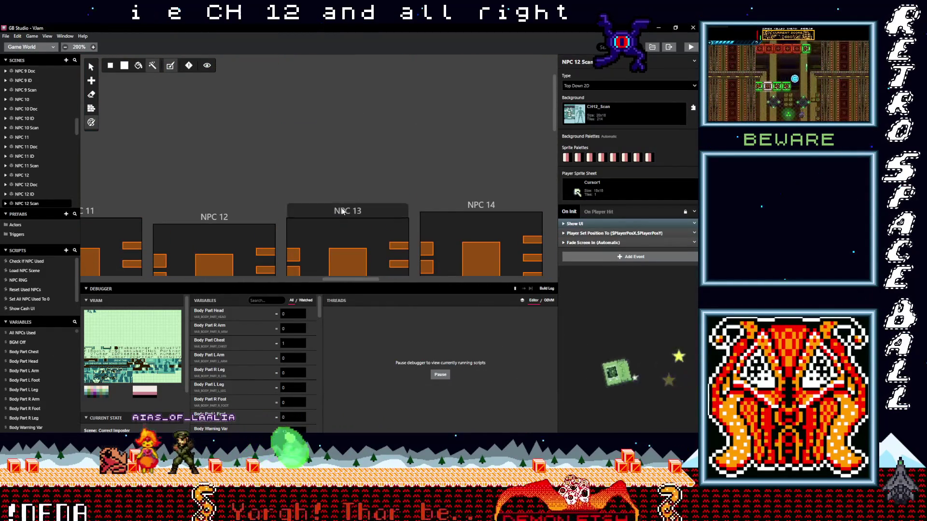
{"action": "scroll", "coordinate": [349, 184], "scroll_direction": "down", "scroll_amount": 5}
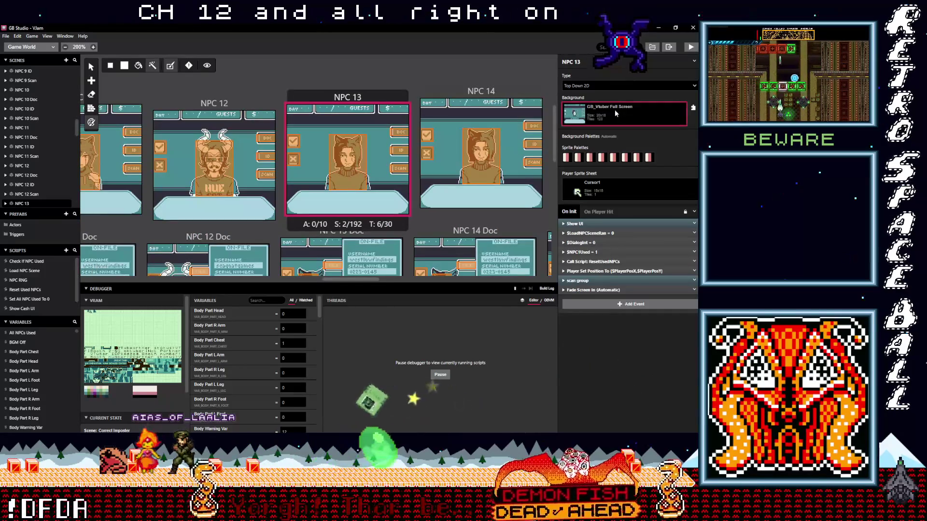
{"action": "left_click", "coordinate": [615, 110]}
{"action": "type", "text": "ch13"}
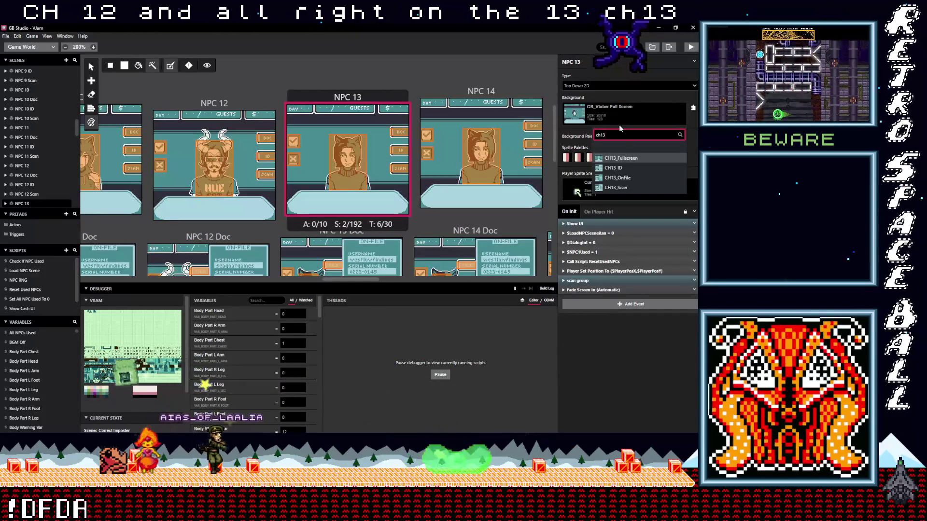
{"action": "left_click", "coordinate": [621, 158]}
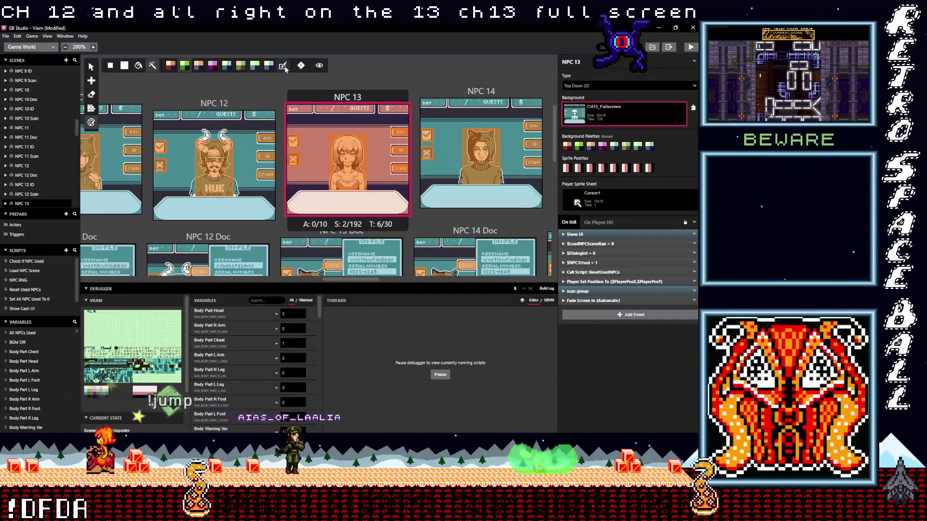
Give the NPC 13 Doc scene the CH13_OnFile background
{"action": "scroll", "coordinate": [294, 195], "scroll_direction": "down", "scroll_amount": 2}
{"action": "left_click", "coordinate": [294, 195]}
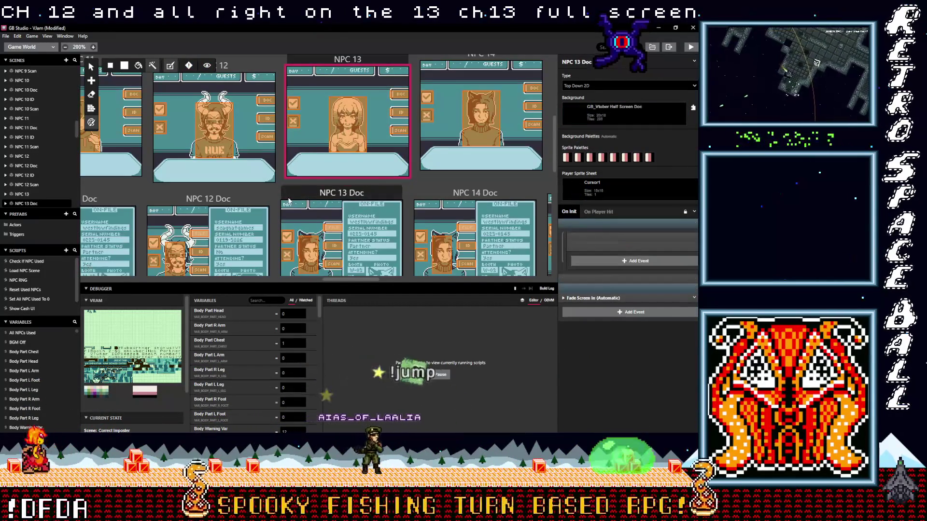
{"action": "left_click", "coordinate": [625, 116]}
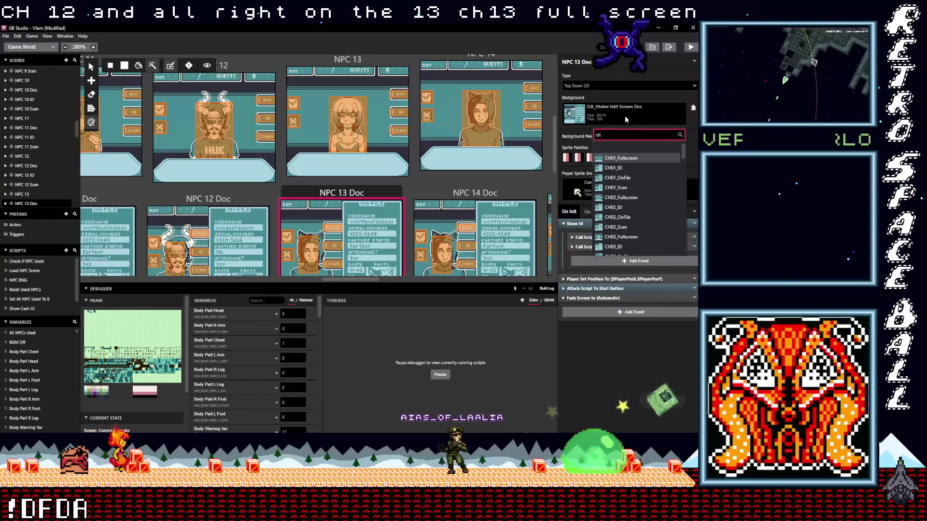
{"action": "type", "text": "ch13"}
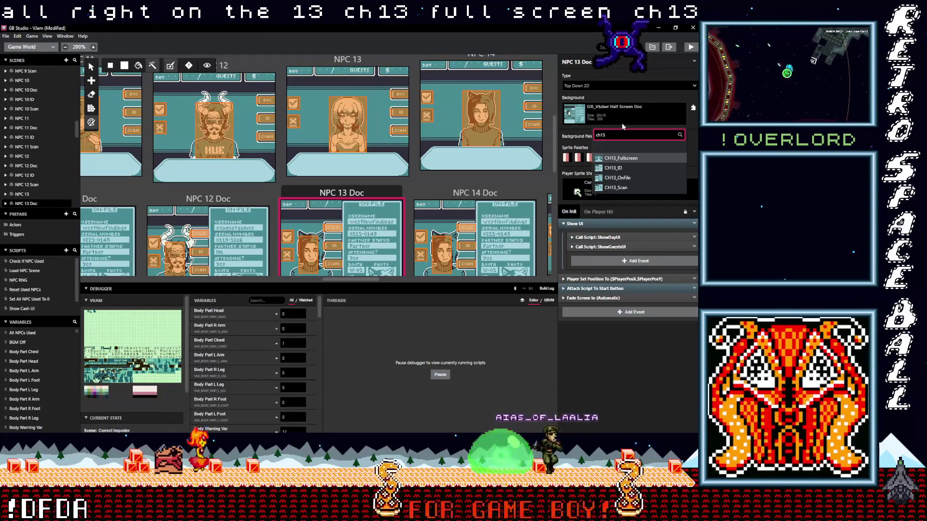
{"action": "left_click", "coordinate": [619, 178]}
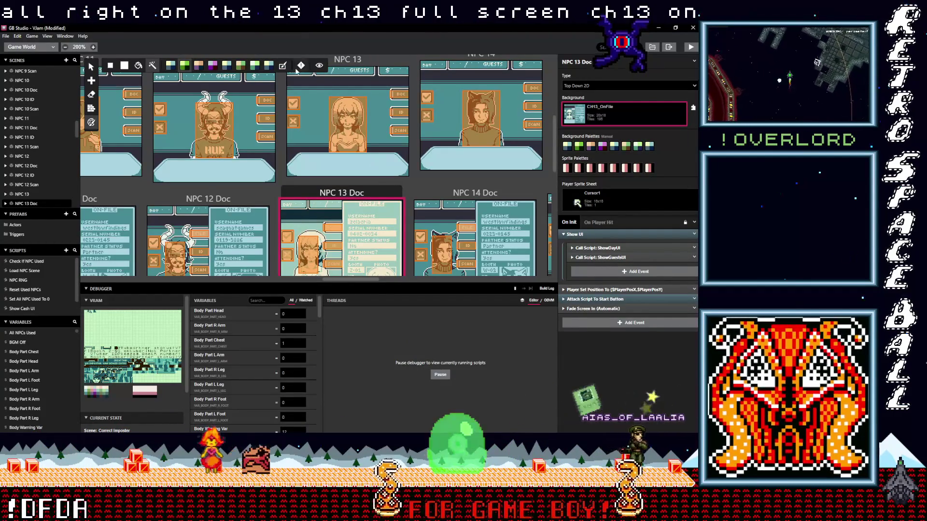
Give the NPC 13 ID scene the CH13_ID background
{"action": "scroll", "coordinate": [284, 189], "scroll_direction": "down", "scroll_amount": 3}
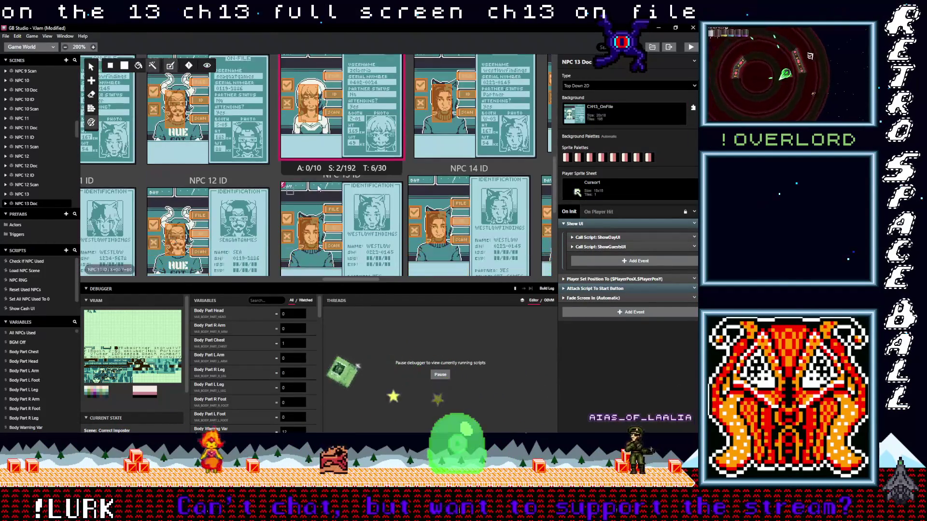
{"action": "left_click", "coordinate": [335, 181]}
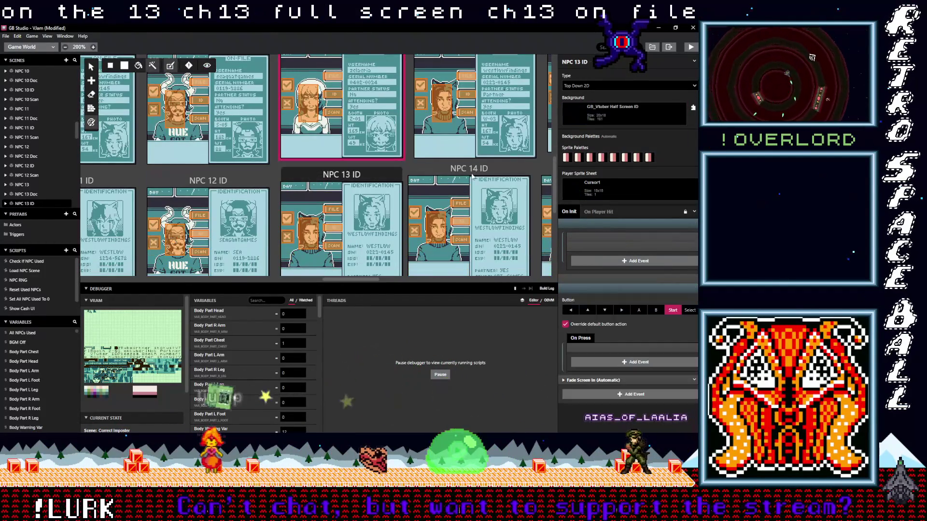
{"action": "left_click", "coordinate": [599, 121]}
{"action": "type", "text": "13"}
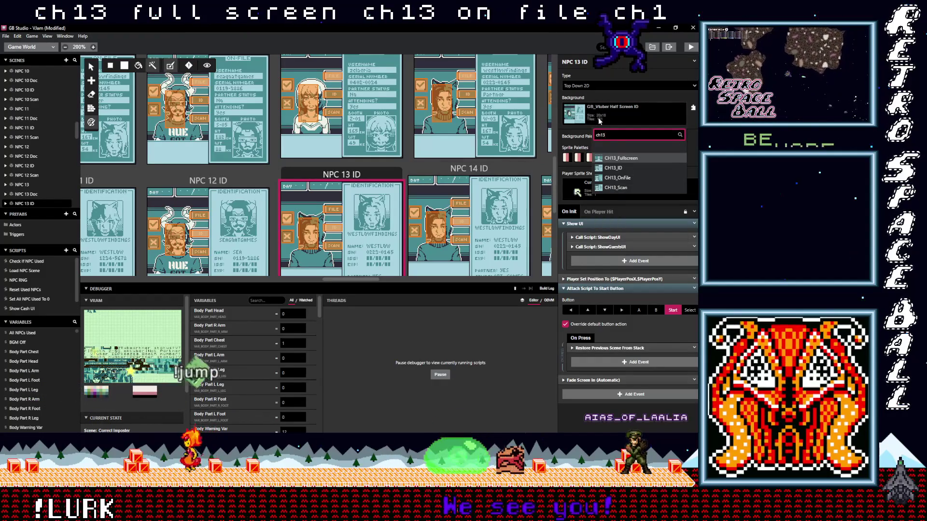
{"action": "left_click", "coordinate": [610, 167]}
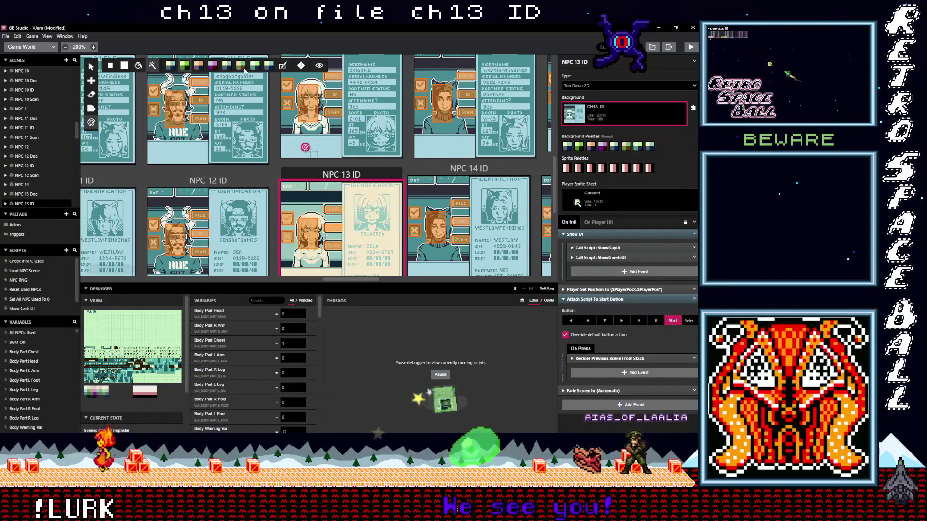
Give the NPC 13 Scan scene the CH13_Scan background
{"action": "scroll", "coordinate": [271, 178], "scroll_direction": "down", "scroll_amount": 3}
{"action": "left_click", "coordinate": [338, 193]}
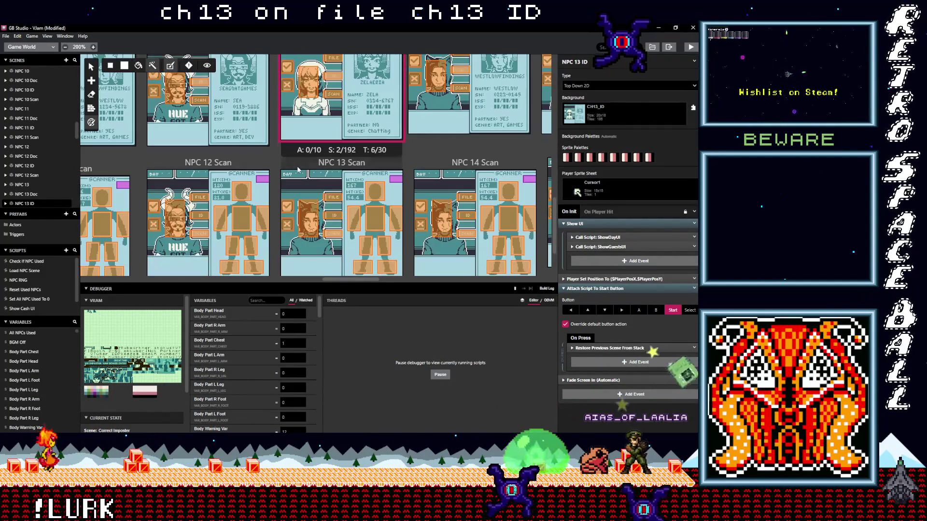
{"action": "left_click", "coordinate": [626, 113]}
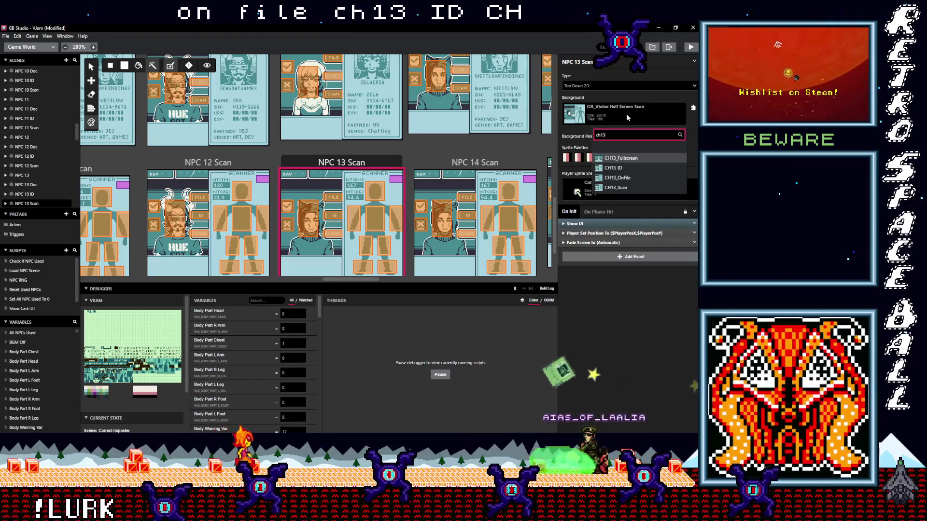
{"action": "key", "text": "Down"}
{"action": "key", "text": "Down"}
{"action": "key", "text": "Down"}
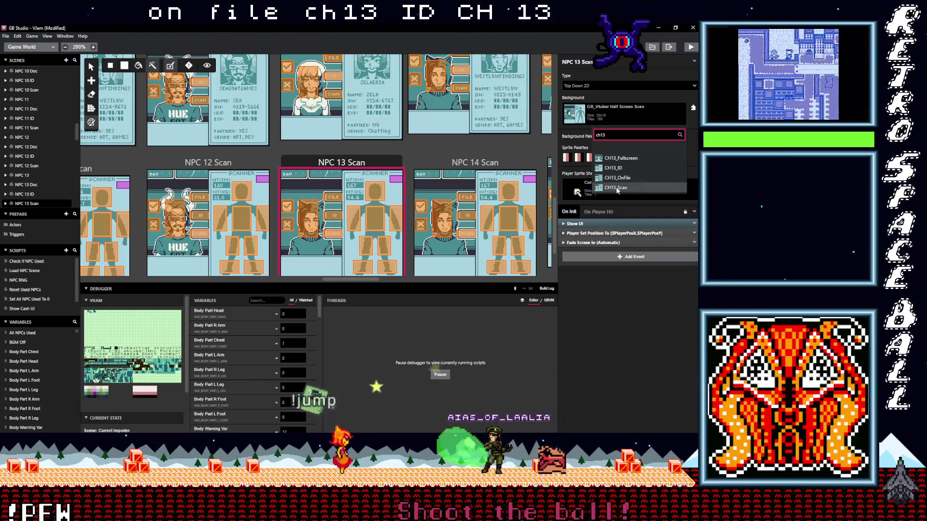
{"action": "key", "text": "Return"}
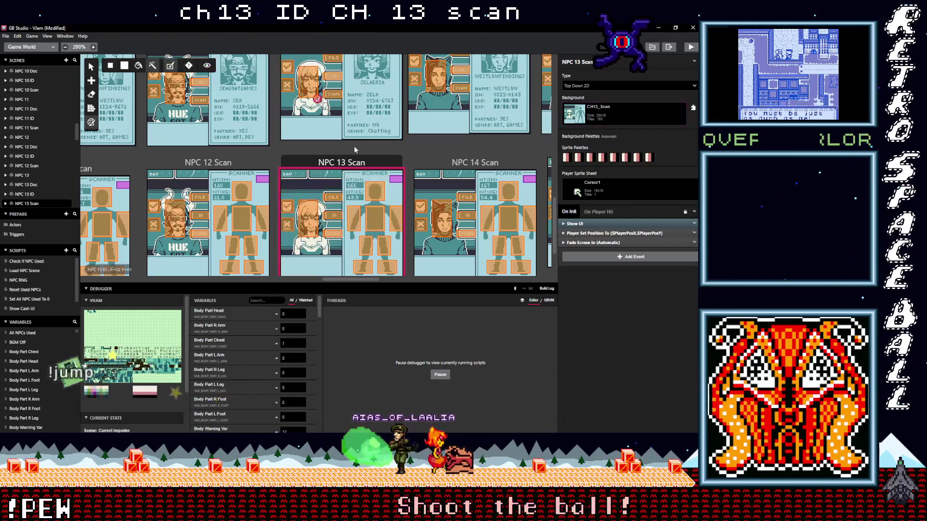
{"action": "scroll", "coordinate": [368, 152], "scroll_direction": "down", "scroll_amount": 2}
{"action": "scroll", "coordinate": [369, 153], "scroll_direction": "up", "scroll_amount": 10}
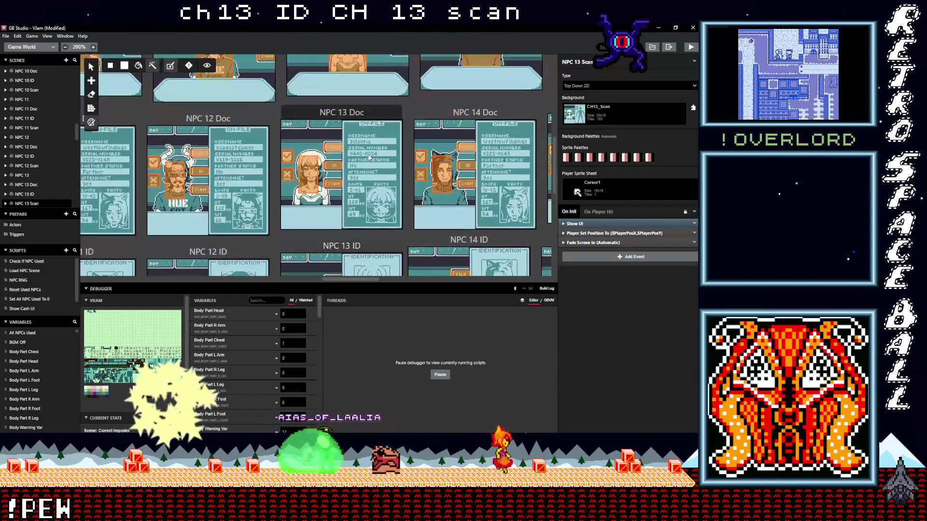
Set the NPC 14 scene's background to CH14_Fullscreen
{"action": "left_click", "coordinate": [470, 134]}
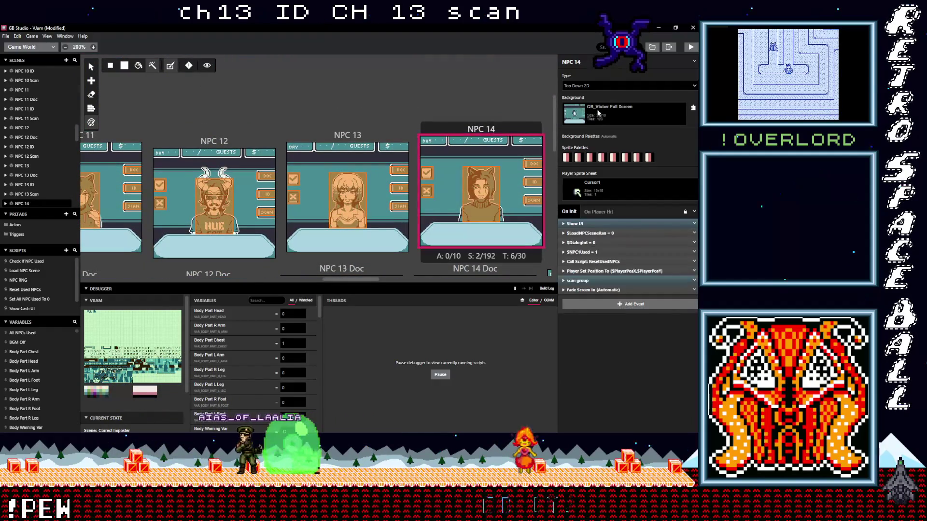
{"action": "left_click", "coordinate": [630, 114]}
{"action": "type", "text": "ch14"}
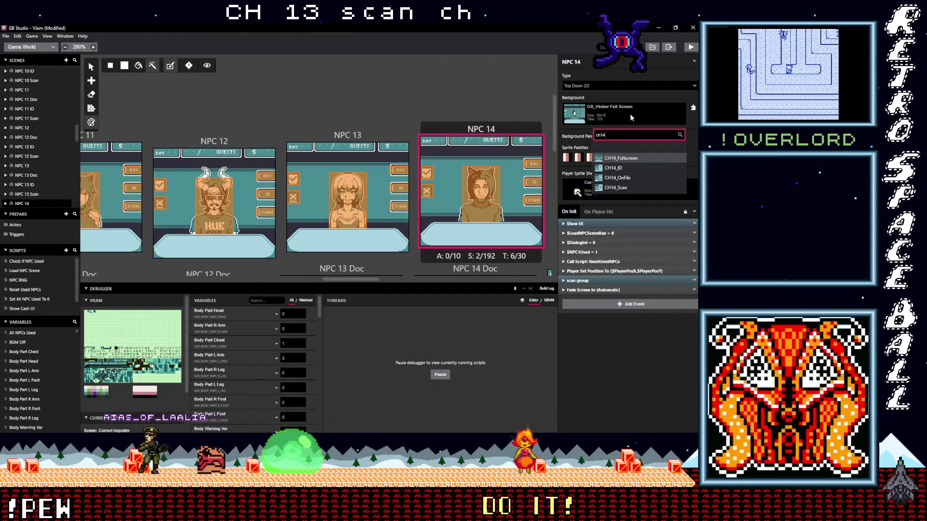
{"action": "left_click", "coordinate": [621, 158]}
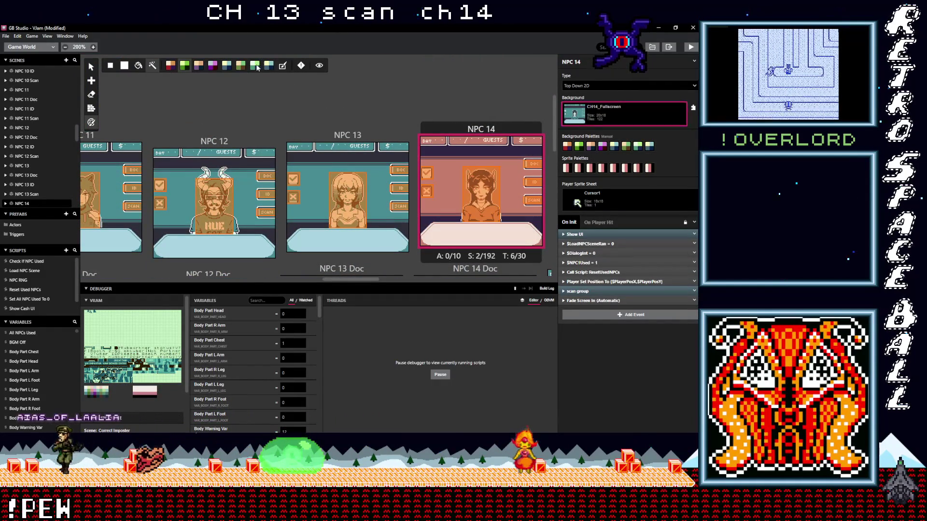
Give the NPC 14 Doc scene the CH14_OnFile background
{"action": "scroll", "coordinate": [398, 117], "scroll_direction": "down", "scroll_amount": 3}
{"action": "left_click", "coordinate": [475, 155]}
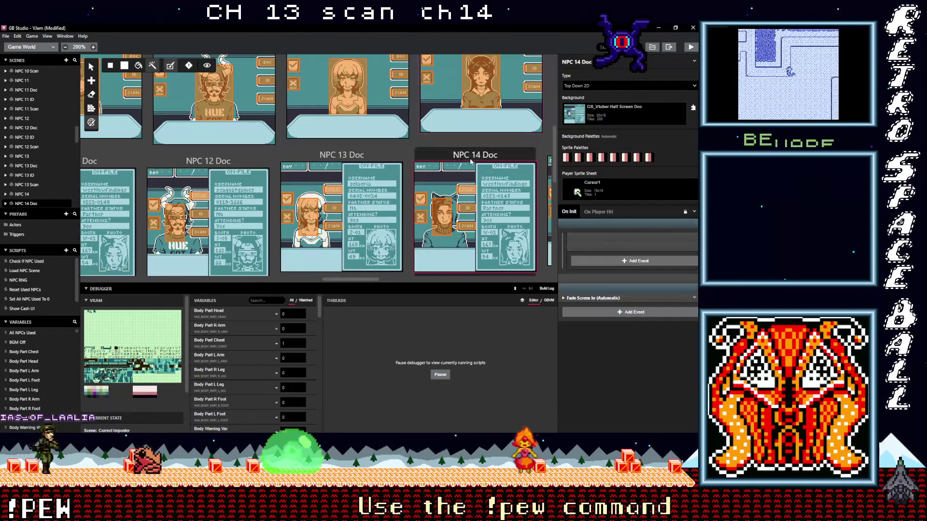
{"action": "left_click", "coordinate": [593, 116]}
{"action": "type", "text": "ch"}
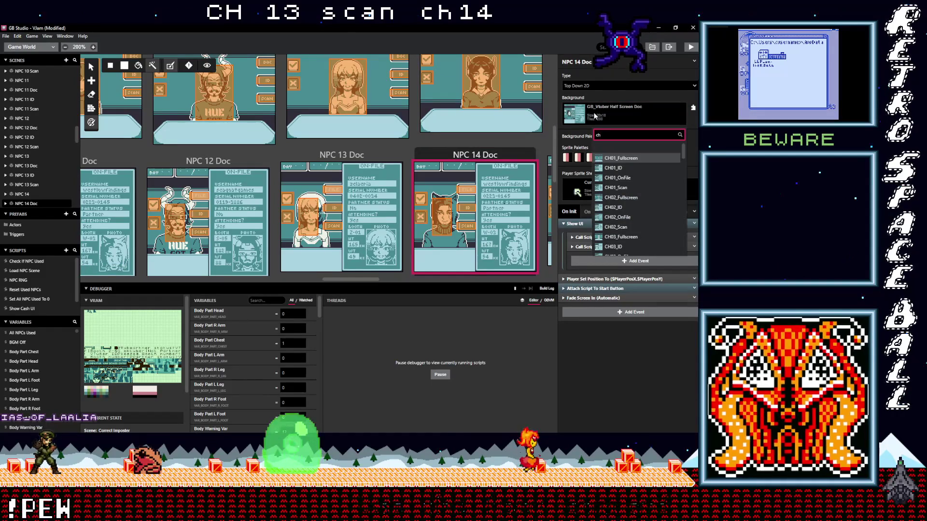
{"action": "type", "text": "14"}
{"action": "left_click", "coordinate": [628, 179]}
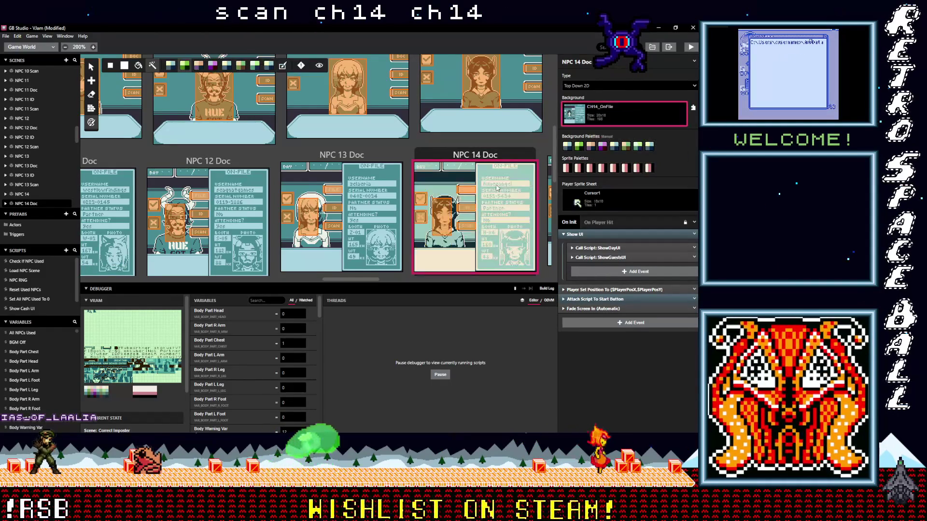
Give the NPC 14 ID scene the CH14_ID background
{"action": "scroll", "coordinate": [370, 155], "scroll_direction": "down", "scroll_amount": 2}
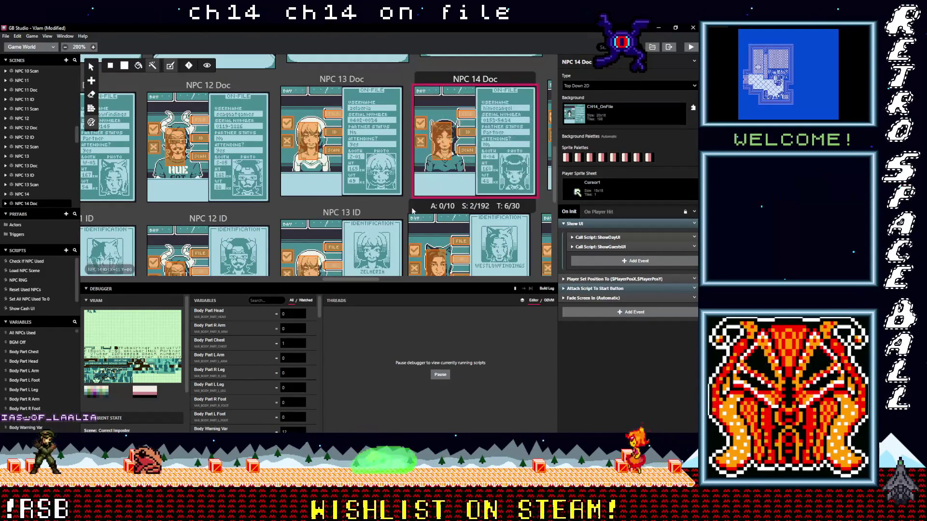
{"action": "left_click", "coordinate": [413, 215]}
{"action": "left_click", "coordinate": [609, 118]}
{"action": "type", "text": "c"}
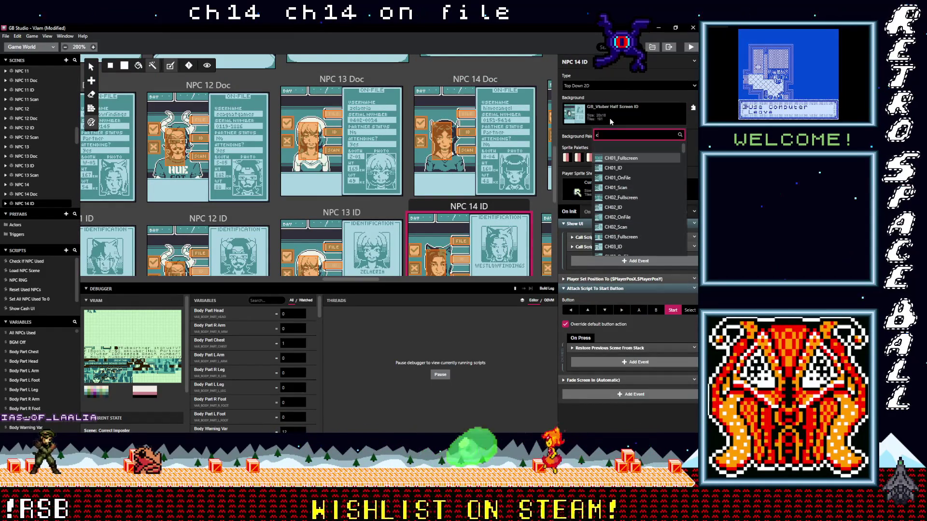
{"action": "type", "text": "h14"}
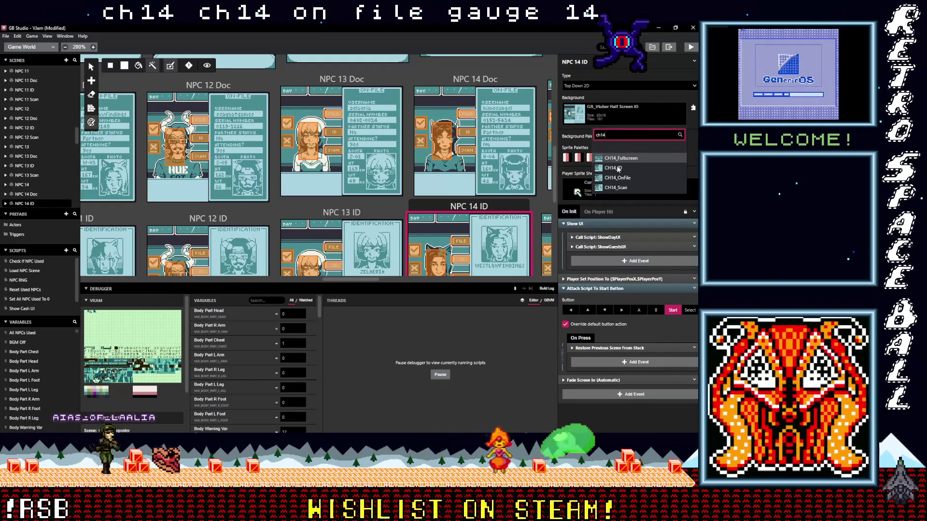
{"action": "left_click", "coordinate": [616, 170]}
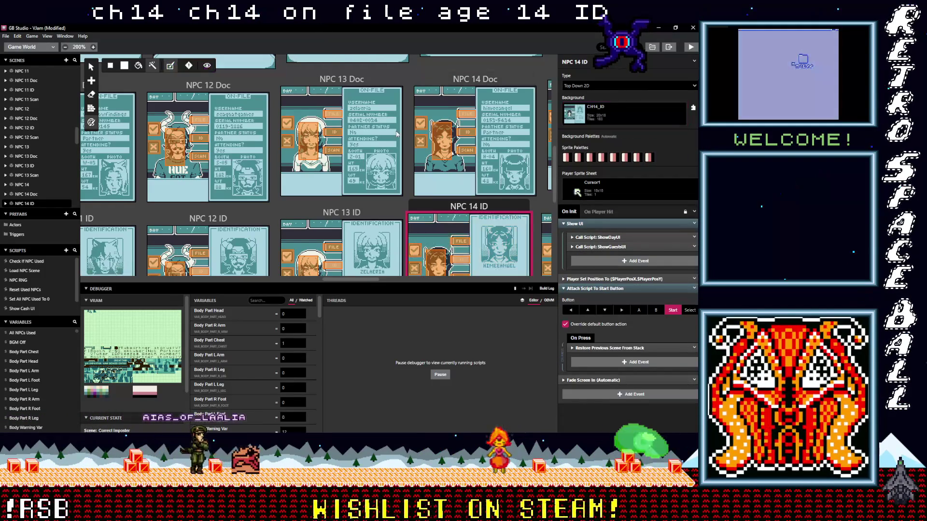
Give the NPC 14 Scan scene the CH14_Scan background
{"action": "scroll", "coordinate": [416, 164], "scroll_direction": "down", "scroll_amount": 1}
{"action": "scroll", "coordinate": [417, 164], "scroll_direction": "down", "scroll_amount": 5}
{"action": "left_click", "coordinate": [420, 177]}
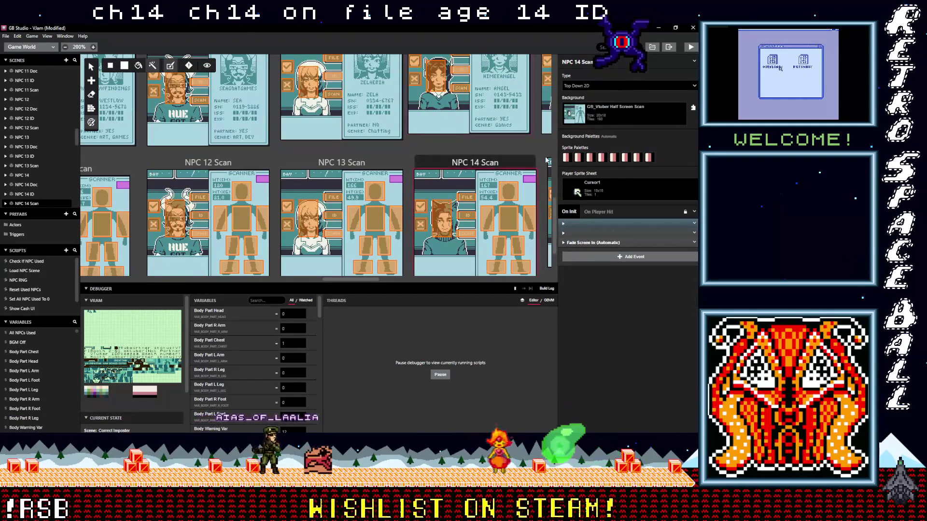
{"action": "left_click", "coordinate": [621, 114]}
{"action": "type", "text": "ch"}
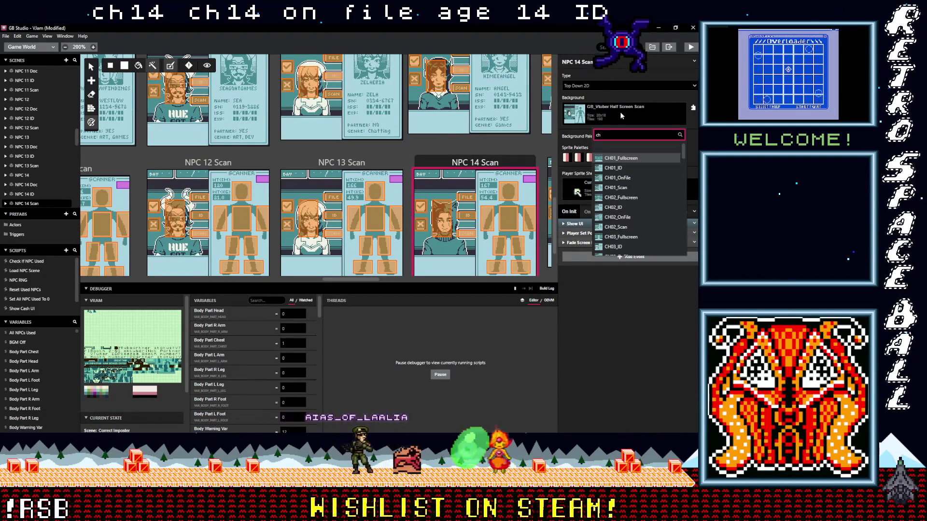
{"action": "type", "text": "14_scan"}
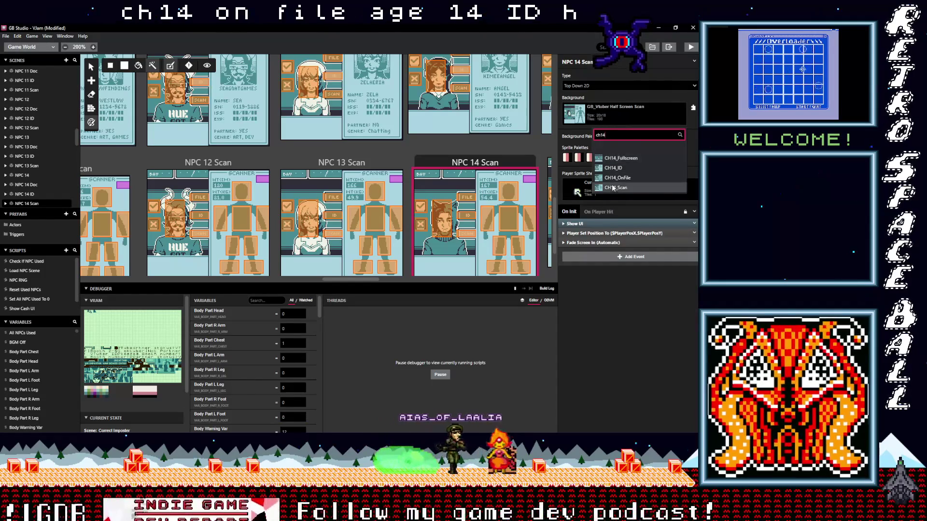
{"action": "key", "text": "Return"}
{"action": "scroll", "coordinate": [328, 86], "scroll_direction": "down", "scroll_amount": 3}
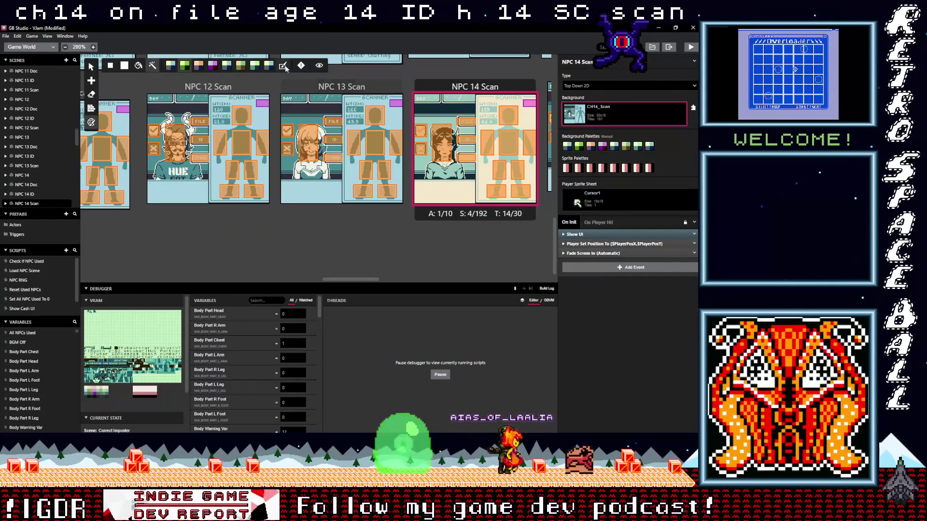
{"action": "scroll", "coordinate": [372, 279], "scroll_direction": "right", "scroll_amount": 10}
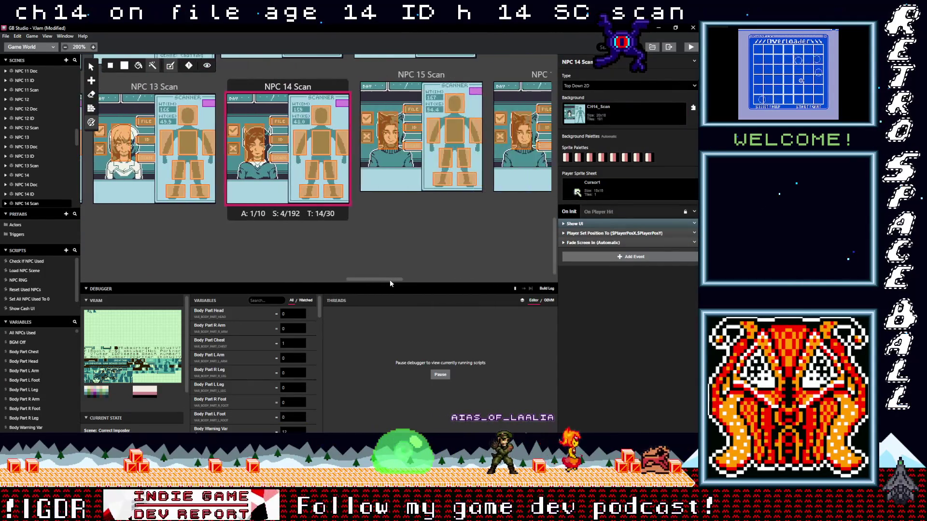
{"action": "scroll", "coordinate": [386, 243], "scroll_direction": "up", "scroll_amount": 6}
{"action": "scroll", "coordinate": [378, 246], "scroll_direction": "up", "scroll_amount": 10}
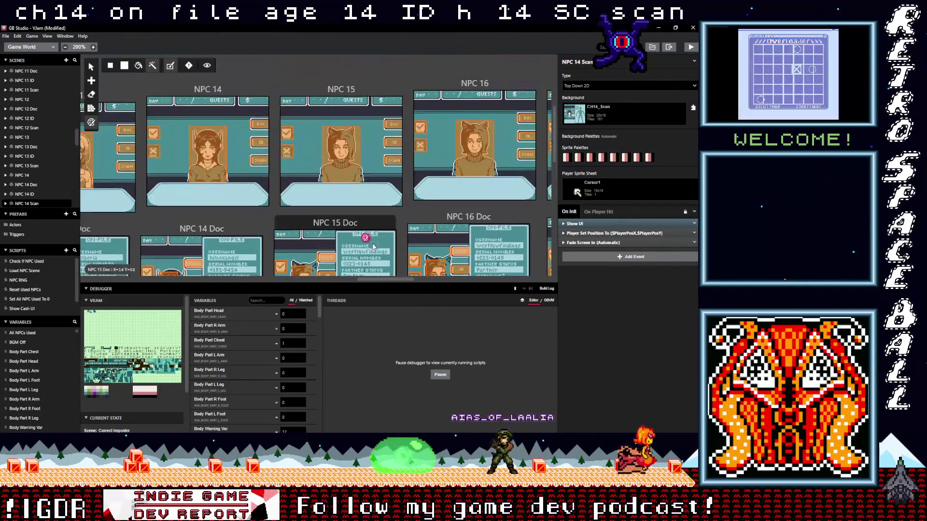
Set the NPC 15 scene's background to CH15_Fullscreen
{"action": "left_click", "coordinate": [381, 170]}
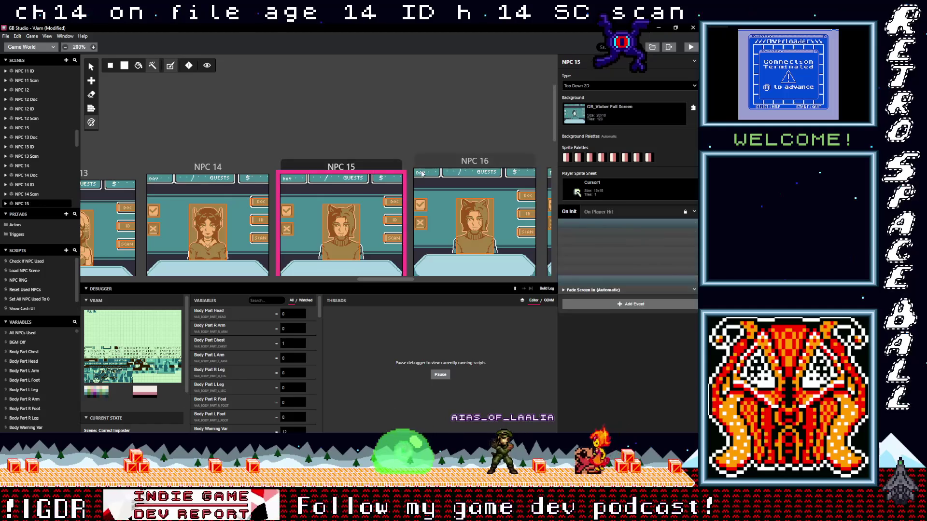
{"action": "left_click", "coordinate": [599, 116]}
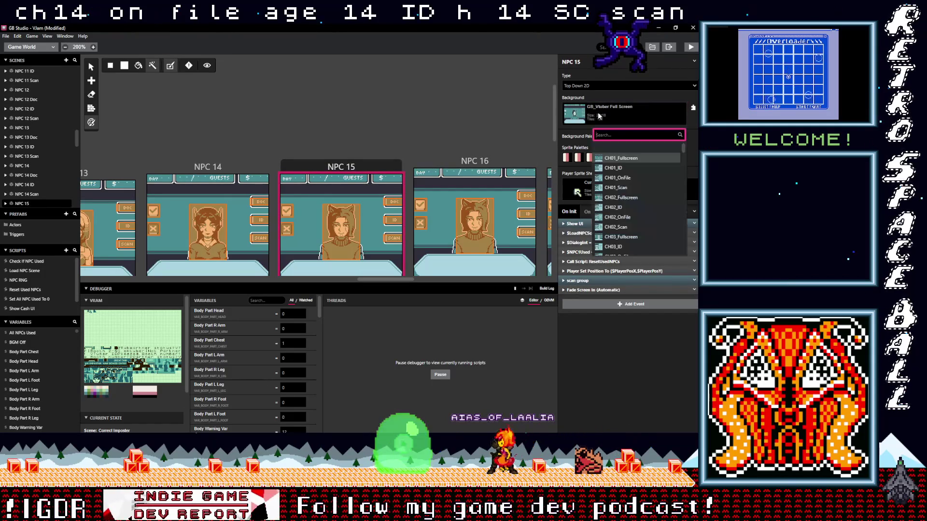
{"action": "type", "text": "ch15"}
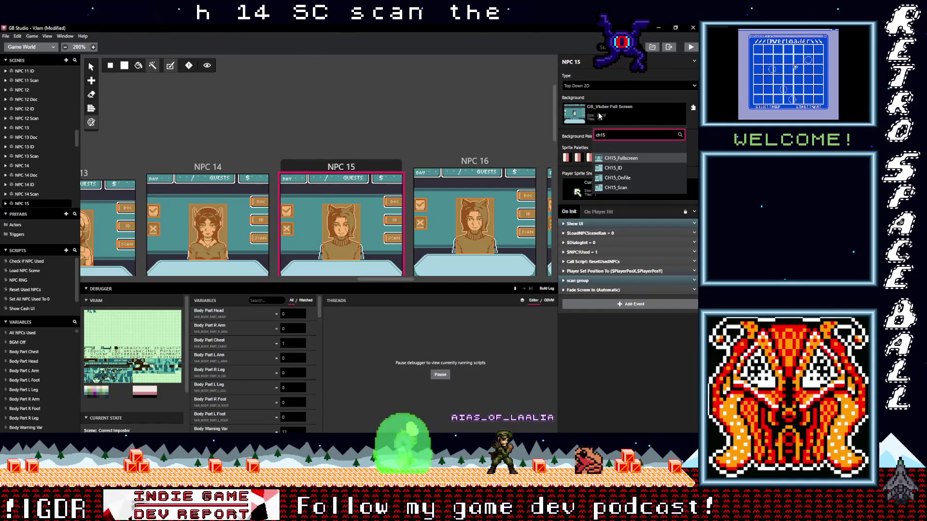
{"action": "left_click", "coordinate": [613, 161]}
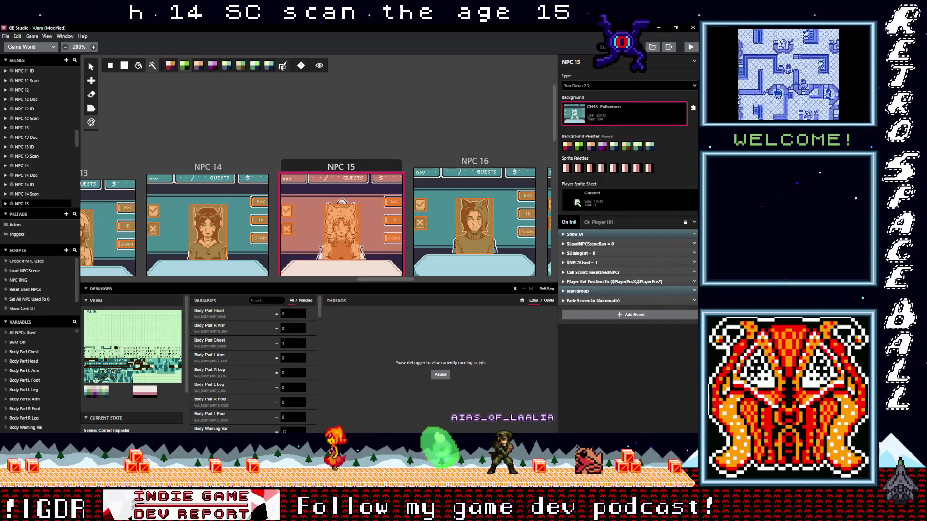
Give the NPC 15 Doc scene the CH15_OnFile background
{"action": "scroll", "coordinate": [277, 155], "scroll_direction": "down", "scroll_amount": 5}
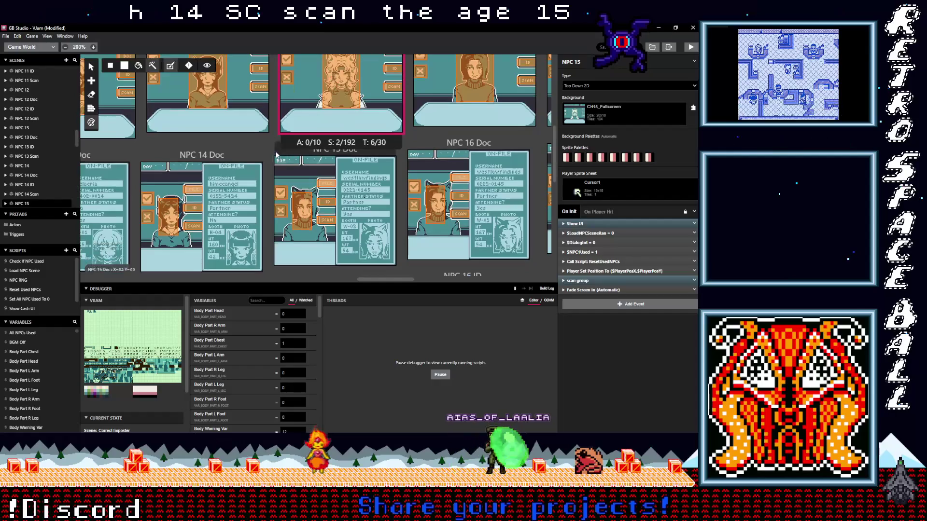
{"action": "left_click", "coordinate": [277, 155]}
{"action": "left_click", "coordinate": [608, 115]}
{"action": "type", "text": "ch"}
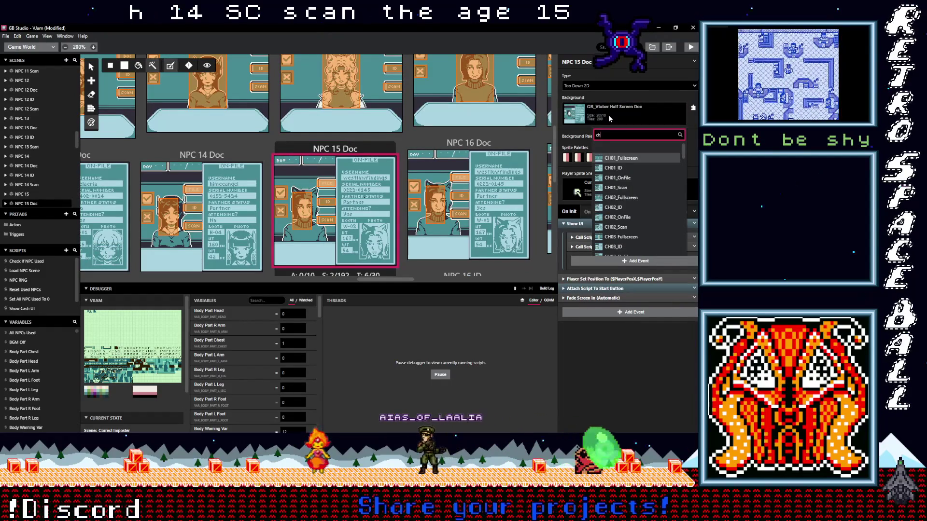
{"action": "type", "text": "15"}
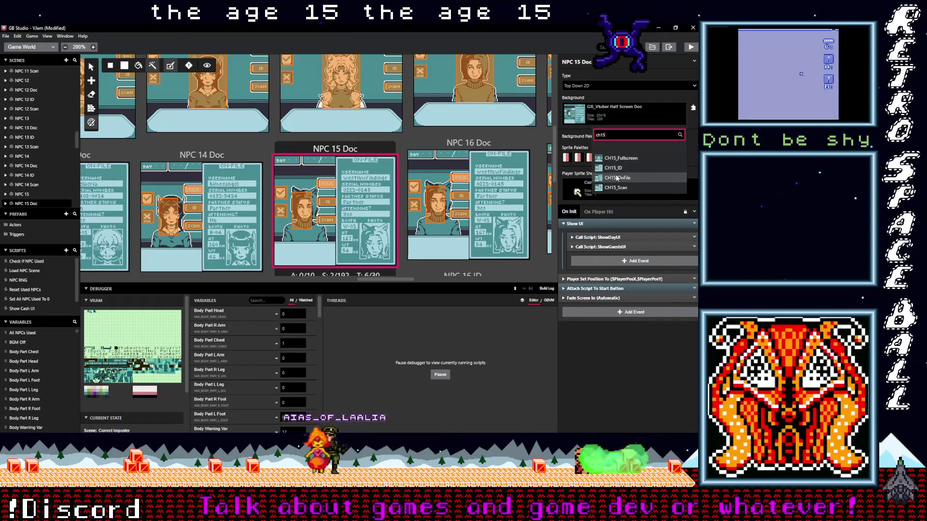
{"action": "left_click", "coordinate": [617, 177]}
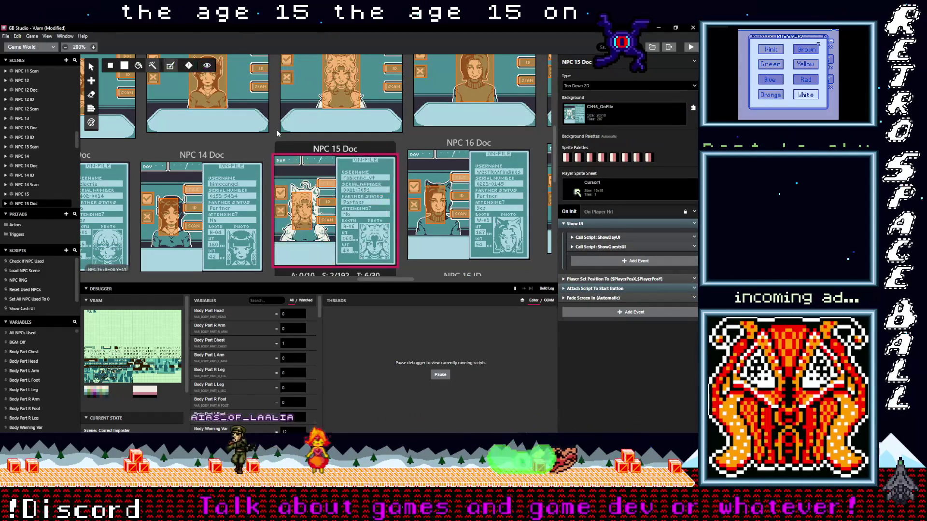
Give the NPC 15 ID scene the CH15_ID background
{"action": "scroll", "coordinate": [277, 134], "scroll_direction": "down", "scroll_amount": 3}
{"action": "left_click", "coordinate": [329, 217]}
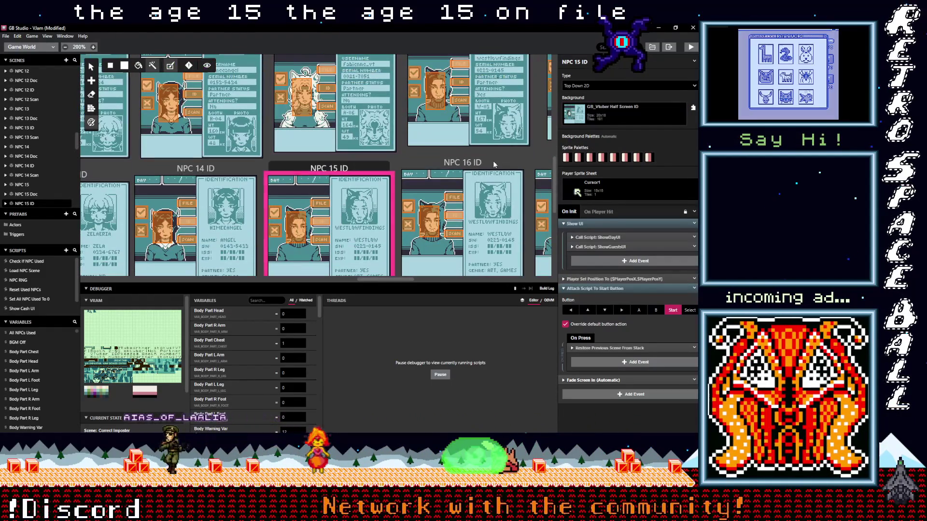
{"action": "left_click", "coordinate": [629, 109]}
{"action": "type", "text": "ch15"}
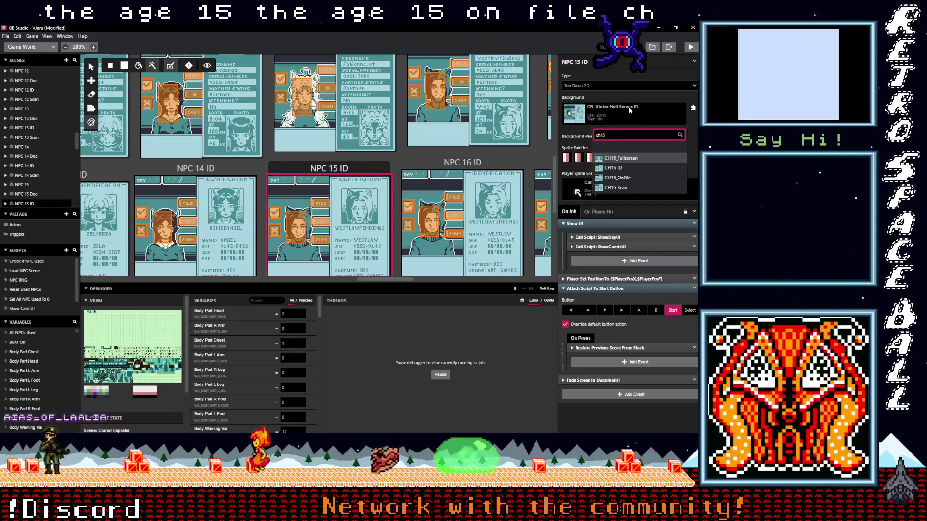
{"action": "left_click", "coordinate": [618, 168]}
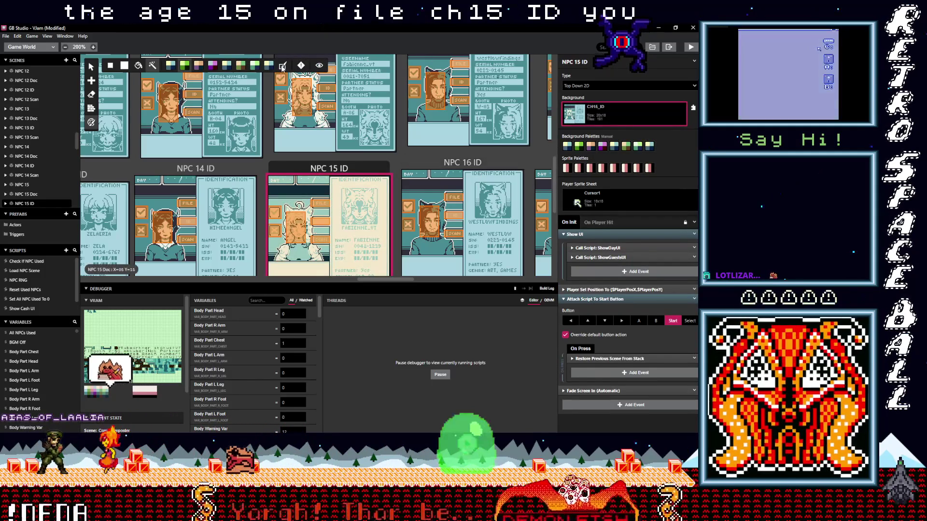
Give the NPC 15 Scan scene the CH15_Scan background
{"action": "scroll", "coordinate": [281, 157], "scroll_direction": "down", "scroll_amount": 5}
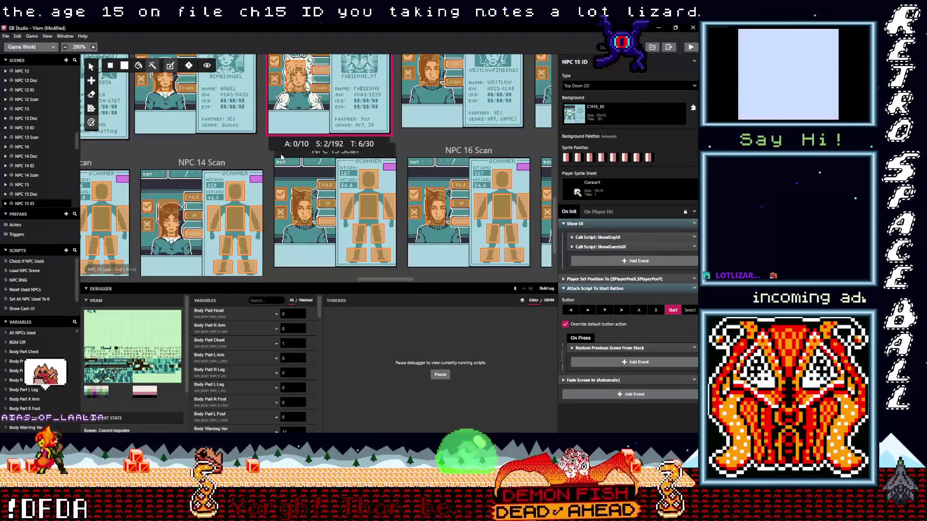
{"action": "left_click", "coordinate": [282, 159]}
{"action": "left_click", "coordinate": [614, 115]}
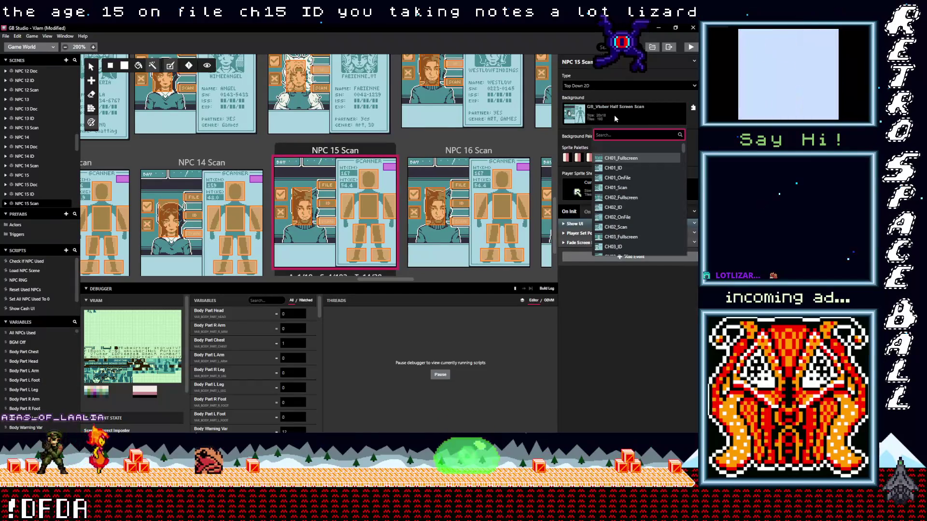
{"action": "type", "text": "ch15"}
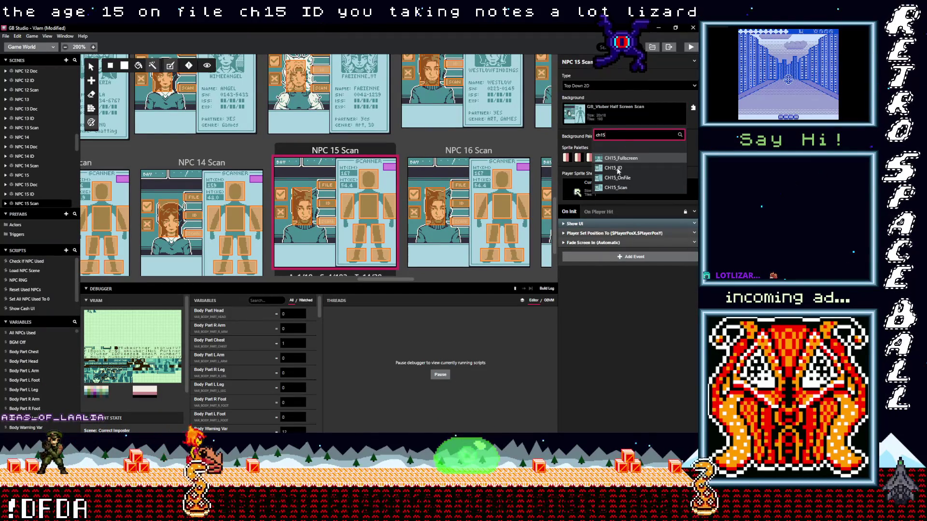
{"action": "left_click", "coordinate": [616, 188]}
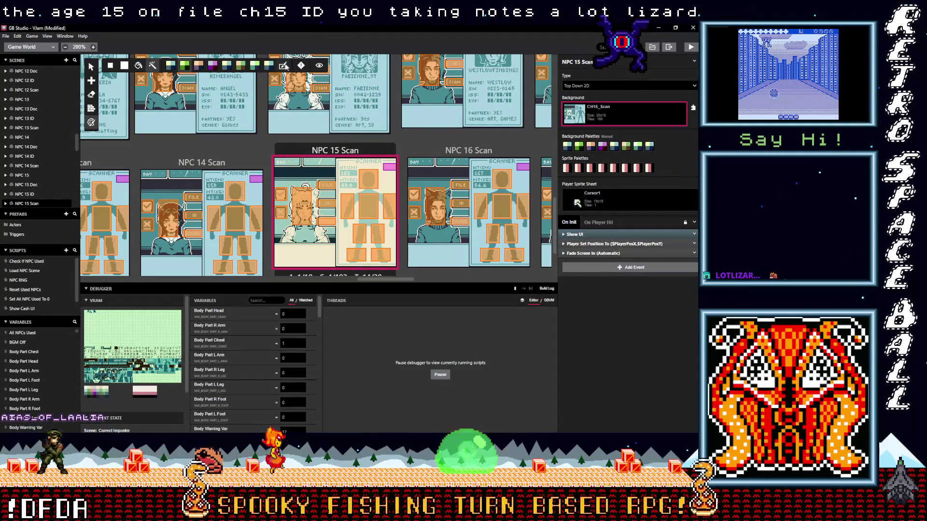
{"action": "scroll", "coordinate": [473, 189], "scroll_direction": "up", "scroll_amount": 5}
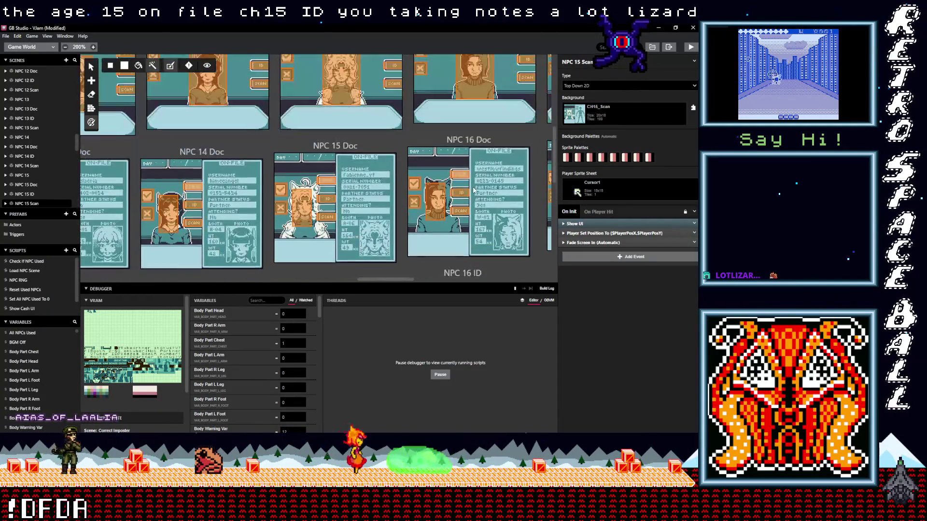
{"action": "left_click", "coordinate": [473, 184]}
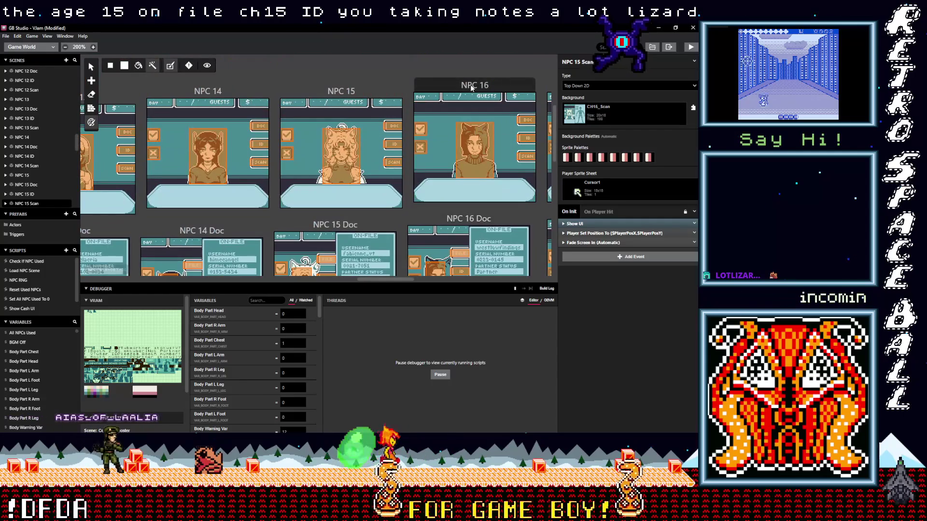
Set the NPC 16 scene's background to CH16_Fullscreen
{"action": "left_click", "coordinate": [620, 120]}
{"action": "type", "text": "ch16"}
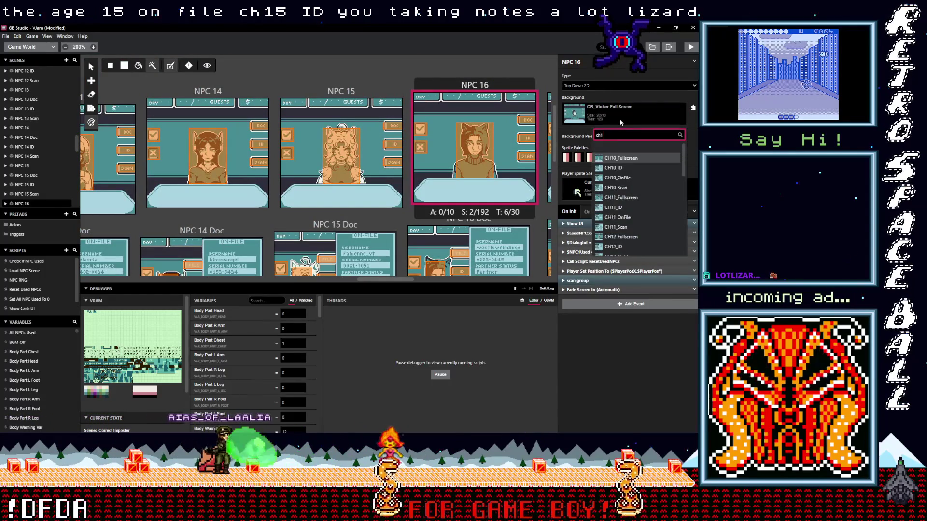
{"action": "left_click", "coordinate": [626, 158]}
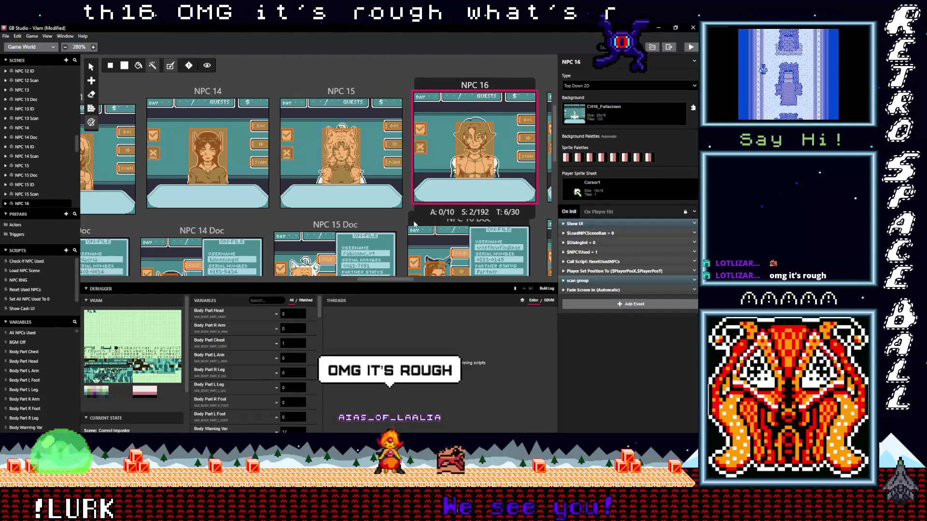
Give the NPC 16 Doc scene the CH16_OnFile background
{"action": "left_click", "coordinate": [468, 244]}
{"action": "left_click", "coordinate": [619, 114]}
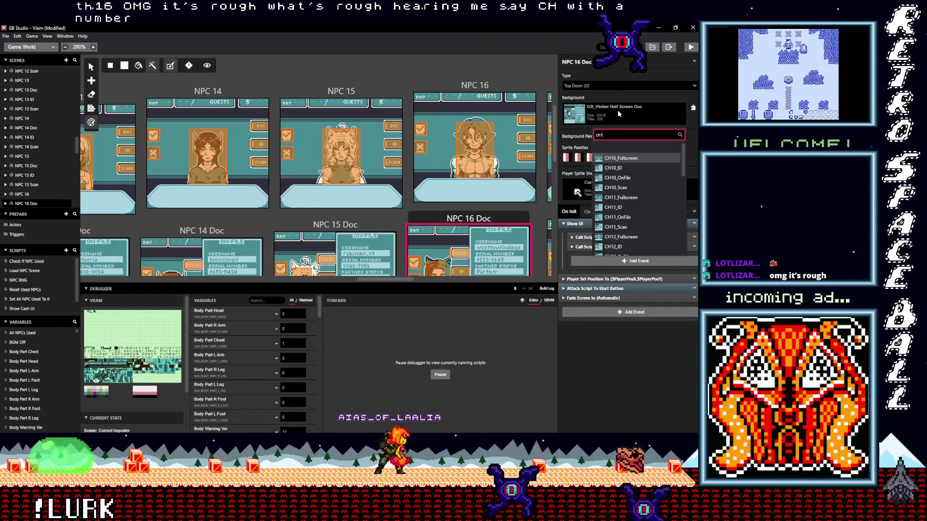
{"action": "type", "text": "ch16"}
{"action": "key", "text": "Down"}
{"action": "key", "text": "Down"}
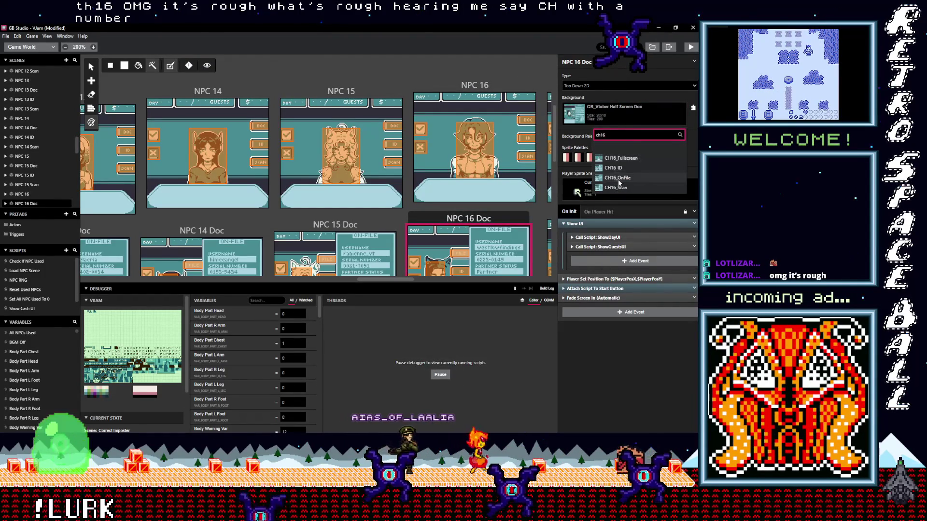
{"action": "key", "text": "Return"}
Give the NPC 16 ID scene the CH16_ID background
{"action": "scroll", "coordinate": [405, 169], "scroll_direction": "down", "scroll_amount": 5}
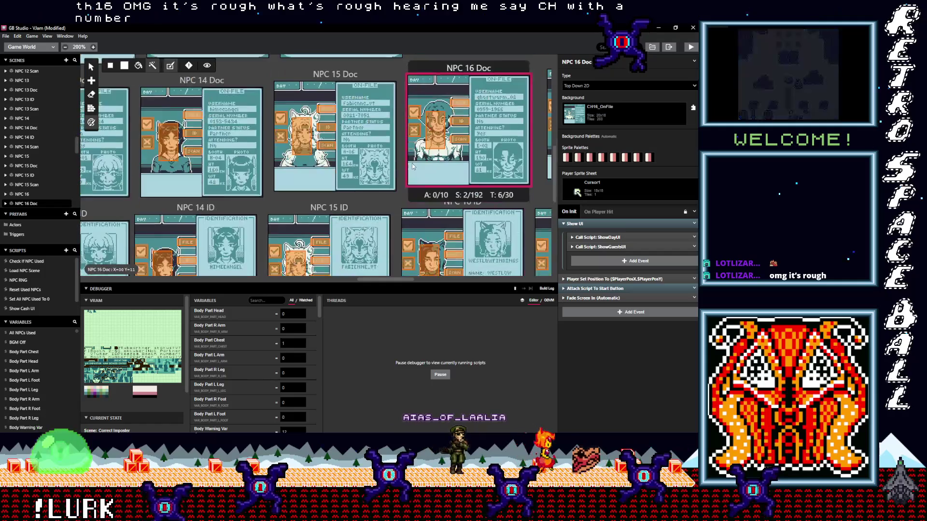
{"action": "left_click", "coordinate": [404, 170]}
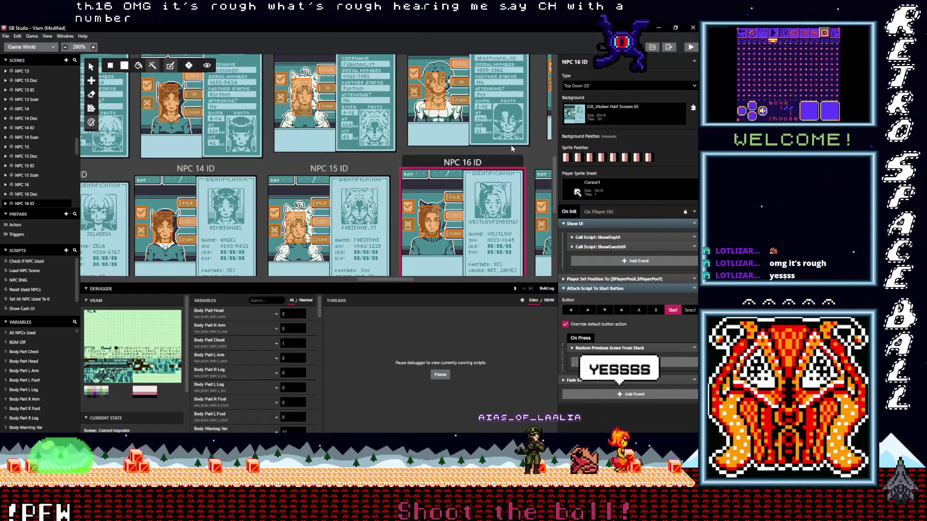
{"action": "left_click", "coordinate": [602, 121]}
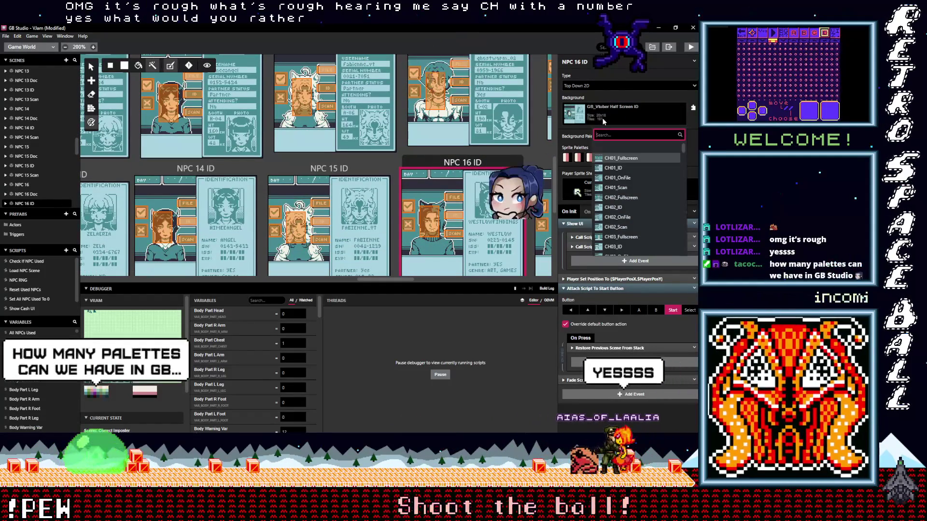
{"action": "type", "text": "ch15"}
{"action": "key", "text": "BackSpace"}
{"action": "type", "text": "6"}
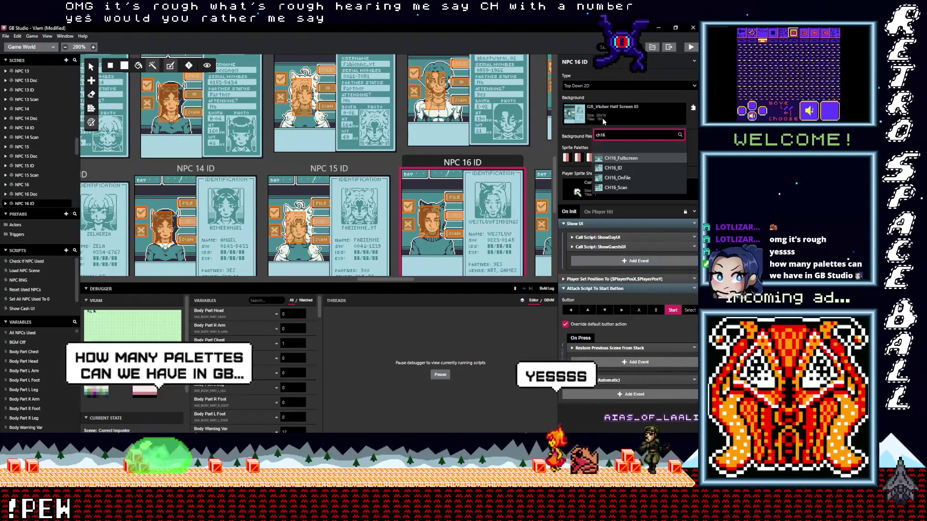
{"action": "left_click", "coordinate": [613, 168]}
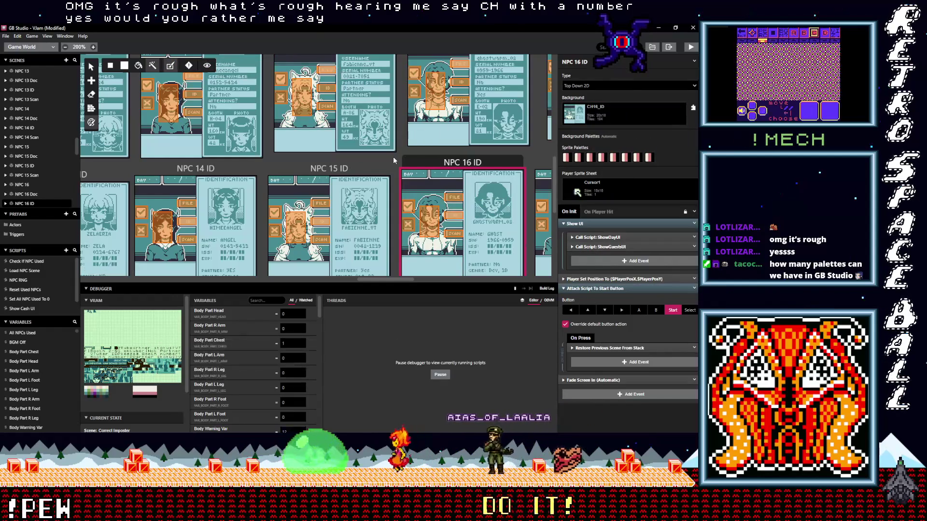
Give the NPC 16 Scan scene the CH16_Scan background
{"action": "scroll", "coordinate": [393, 156], "scroll_direction": "down", "scroll_amount": 5}
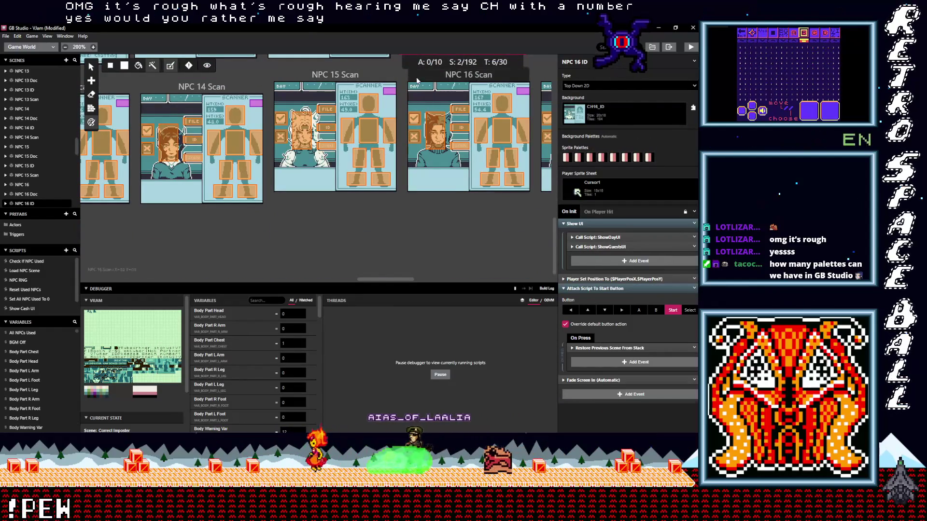
{"action": "left_click", "coordinate": [423, 91]}
{"action": "left_click", "coordinate": [635, 114]}
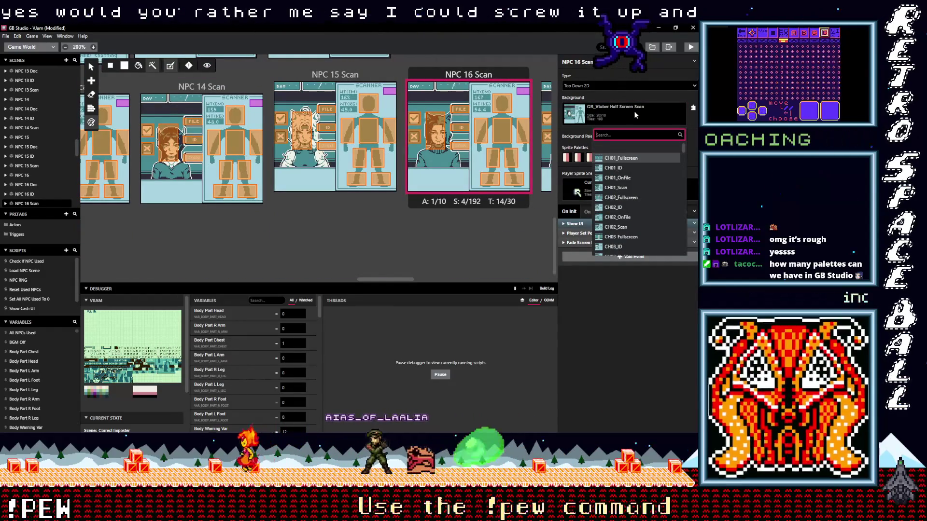
{"action": "type", "text": "ch1"}
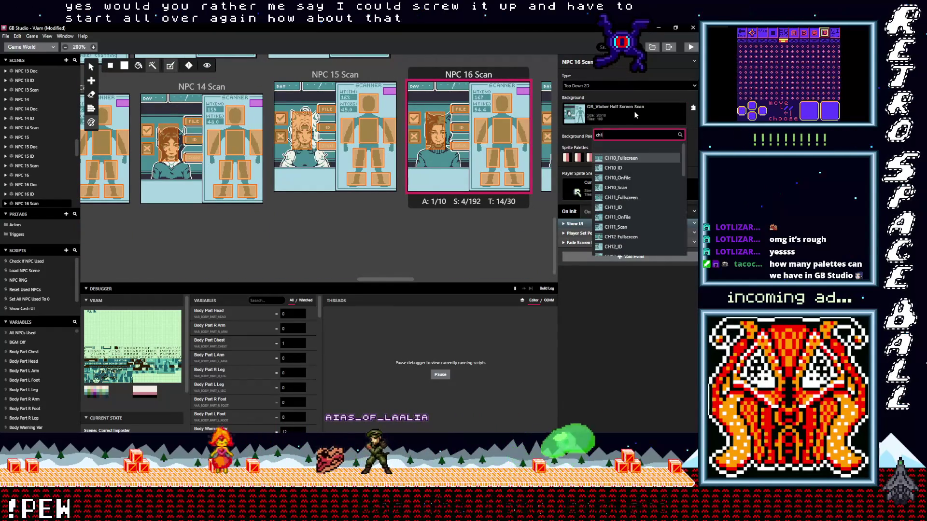
{"action": "type", "text": "5"}
{"action": "left_click", "coordinate": [629, 188]}
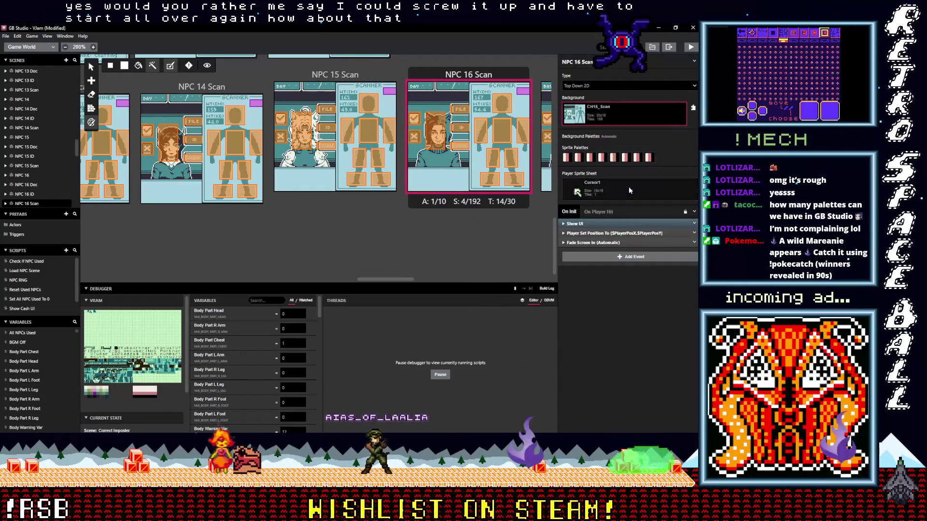
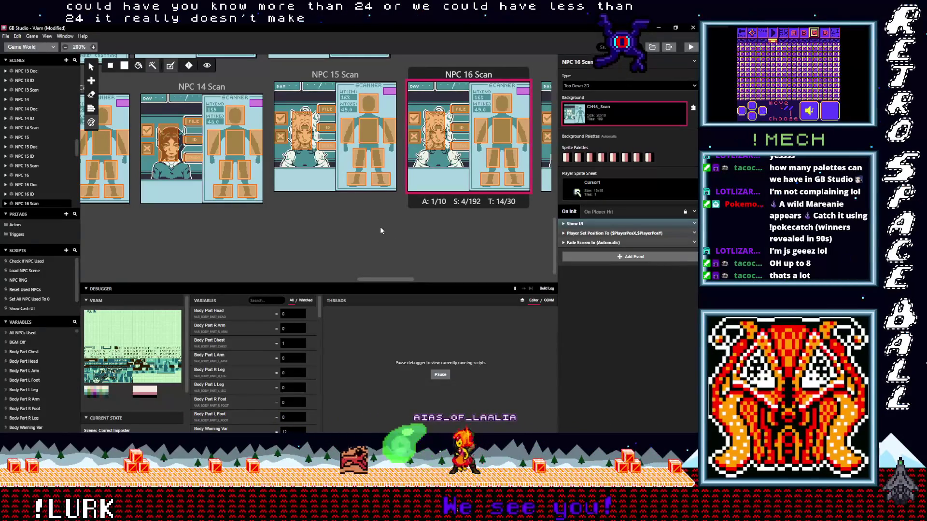
Search 'ch16' and set the NPC 16 Scan background to CH16_Scan
{"action": "scroll", "coordinate": [380, 230], "scroll_direction": "up", "scroll_amount": 2}
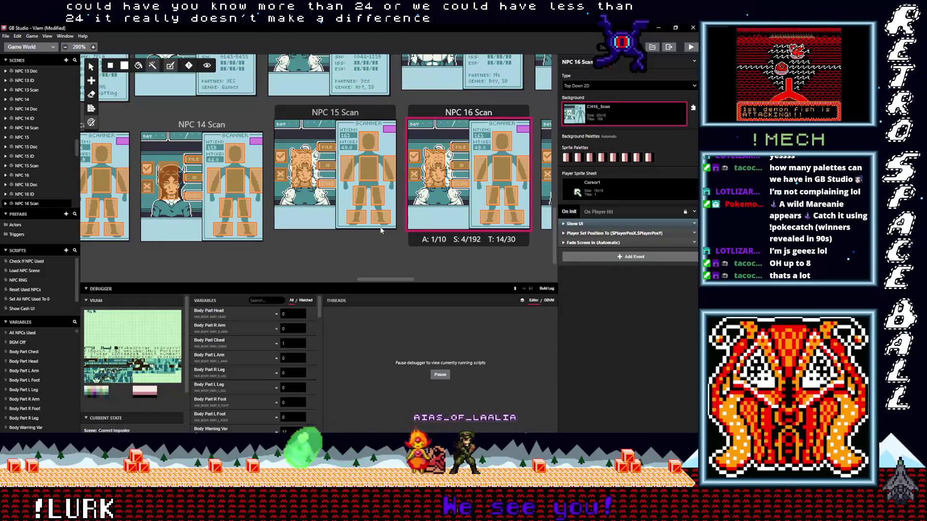
{"action": "left_click", "coordinate": [609, 116]}
{"action": "type", "text": "ch1"}
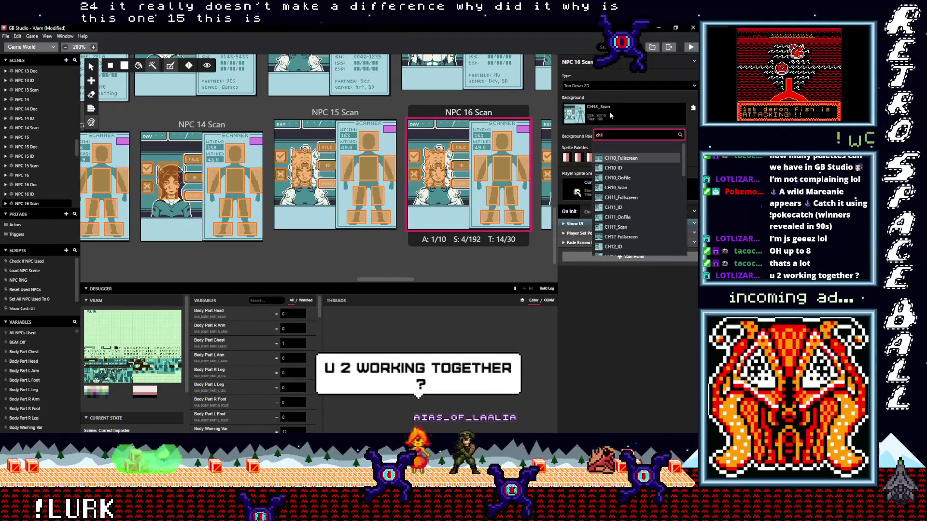
{"action": "type", "text": "6"}
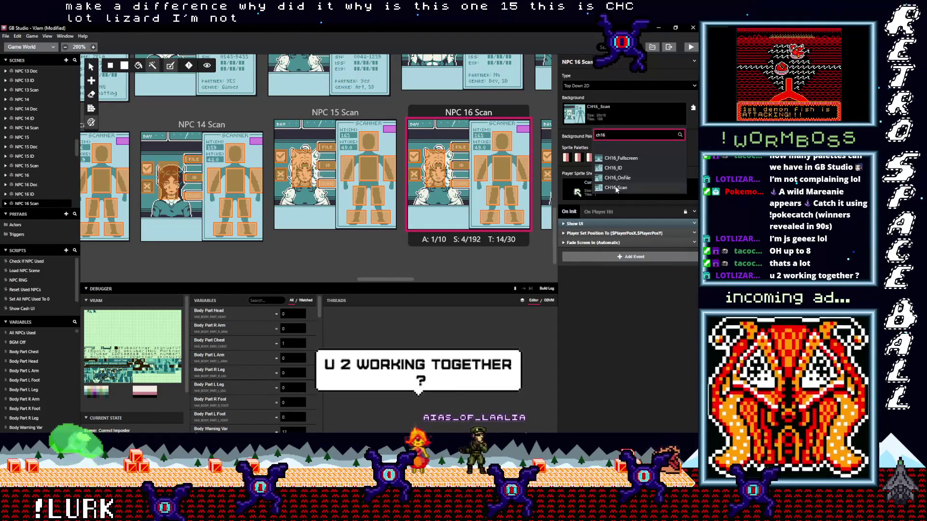
{"action": "left_click", "coordinate": [613, 187]}
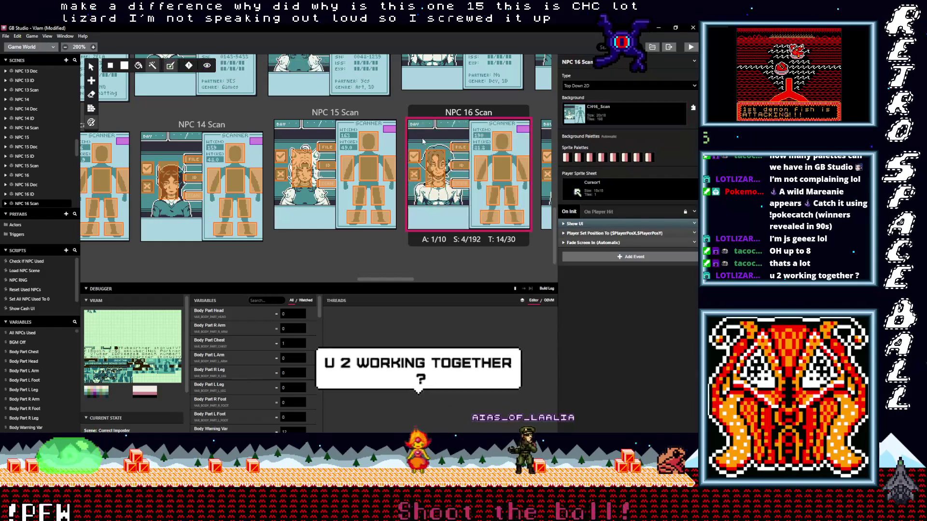
Review the NPC 16 ID and NPC 16 Doc scenes for CH16 backgrounds
{"action": "scroll", "coordinate": [447, 128], "scroll_direction": "up", "scroll_amount": 3}
{"action": "left_click", "coordinate": [447, 128]}
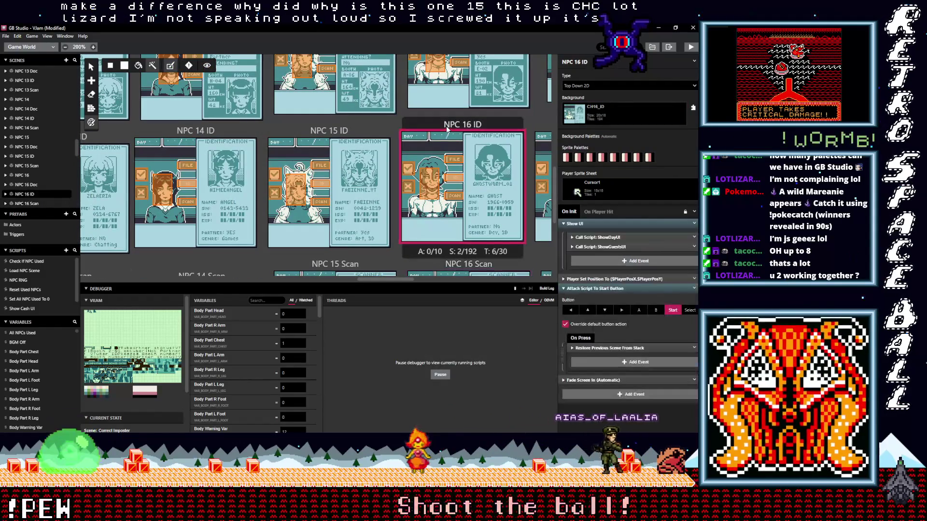
{"action": "scroll", "coordinate": [445, 141], "scroll_direction": "up", "scroll_amount": 2}
{"action": "left_click", "coordinate": [459, 138]}
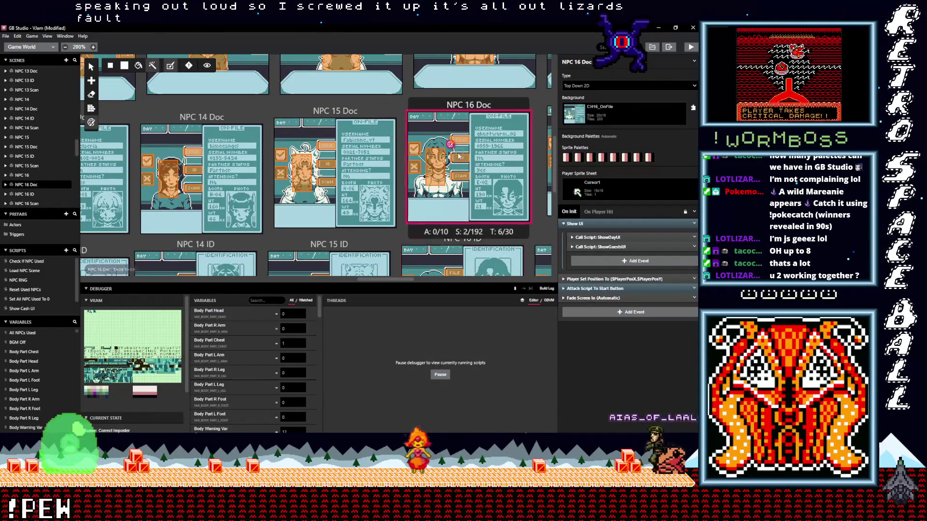
{"action": "scroll", "coordinate": [472, 132], "scroll_direction": "up", "scroll_amount": 2}
Give NPC 17 the CH17_Fullscreen background with Automatic background palettes
{"action": "left_click", "coordinate": [427, 200]}
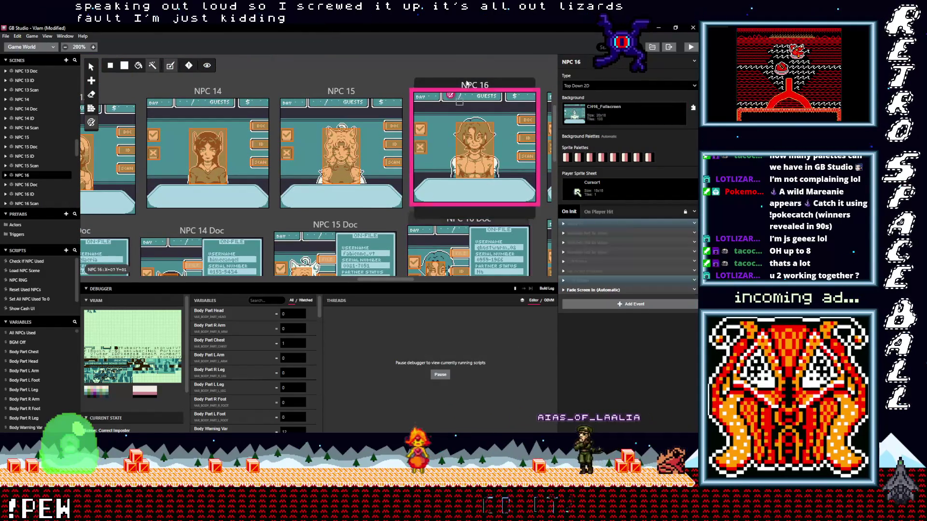
{"action": "left_click_drag", "start_coordinate": [379, 279], "coordinate": [404, 280]}
{"action": "left_click", "coordinate": [341, 92]}
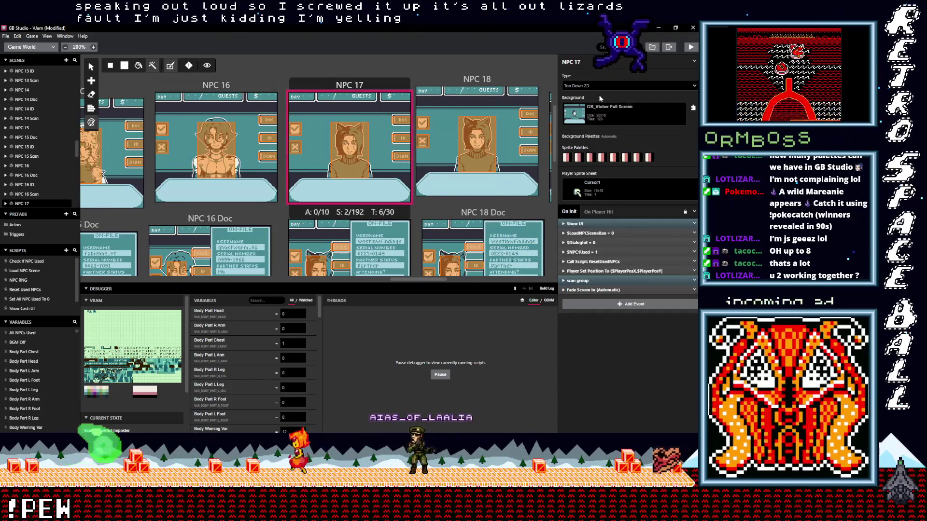
{"action": "left_click", "coordinate": [600, 113]}
{"action": "type", "text": "ch"}
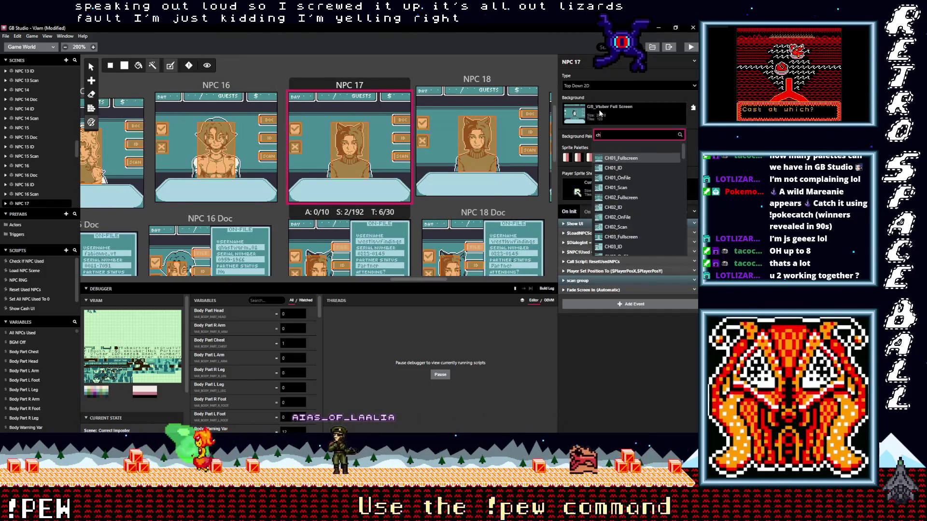
{"action": "type", "text": "17"}
{"action": "left_click", "coordinate": [622, 158]}
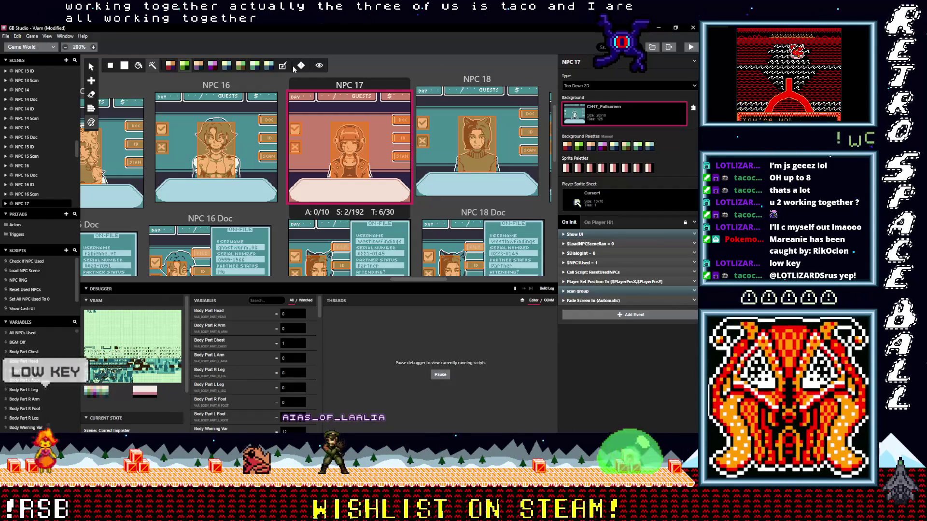
{"action": "key", "text": "ctrl+z"}
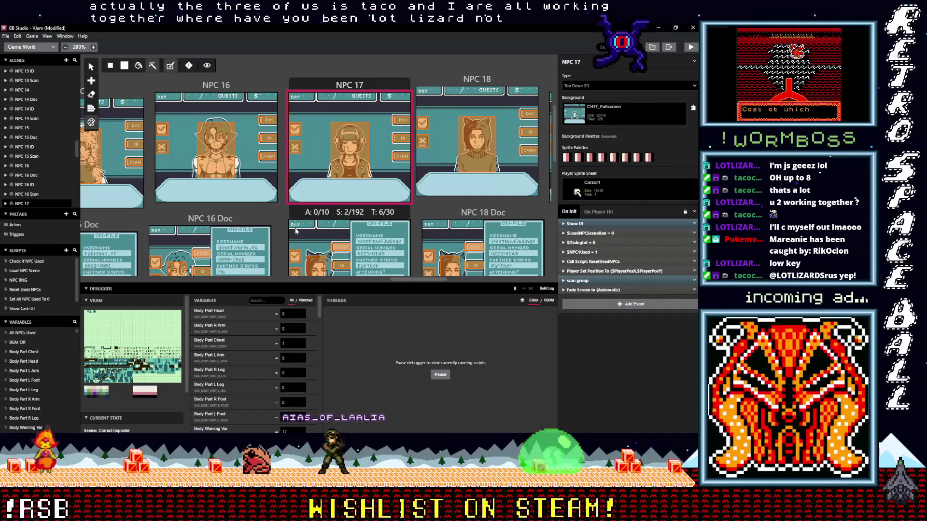
{"action": "left_click", "coordinate": [296, 228]}
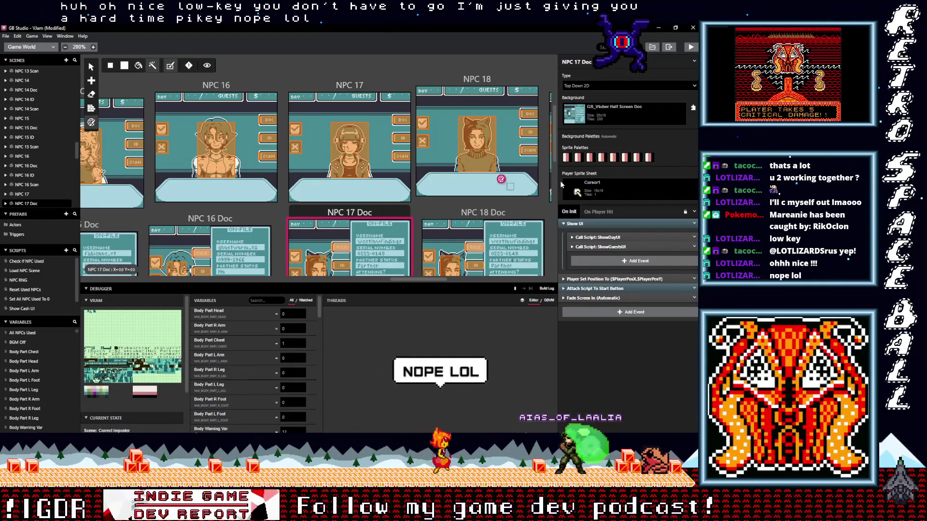
Set the NPC 17 Doc background to CH17_OnFile
{"action": "left_click", "coordinate": [614, 110]}
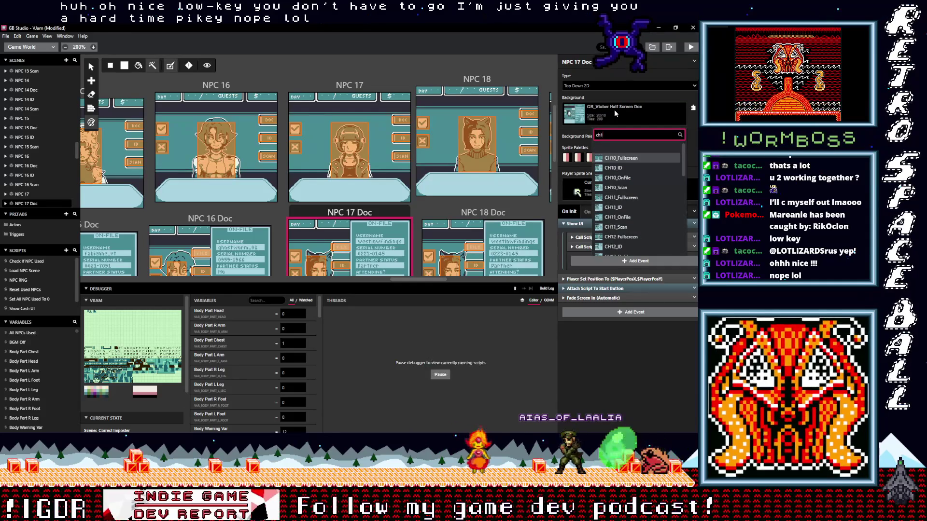
{"action": "type", "text": "ch17"}
{"action": "left_click", "coordinate": [618, 177]}
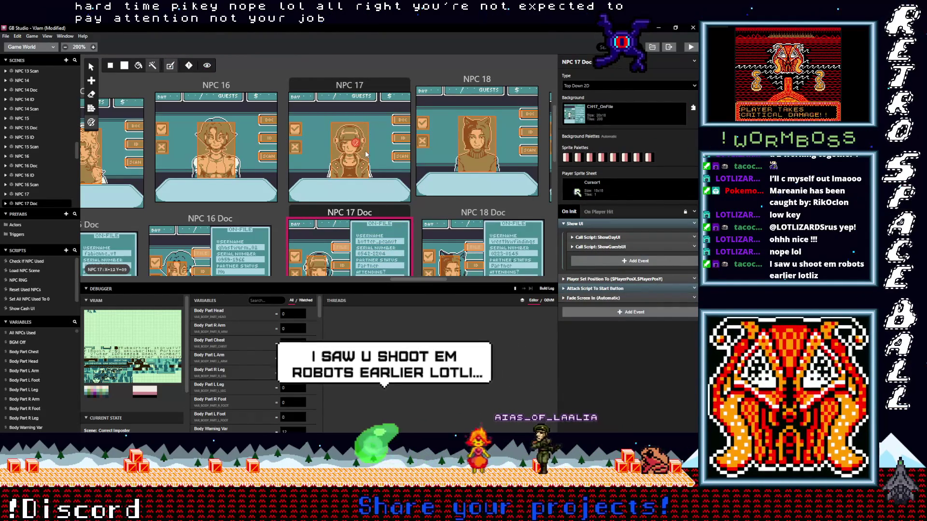
Set the NPC 17 ID background to CH17_ID
{"action": "scroll", "coordinate": [366, 155], "scroll_direction": "down", "scroll_amount": 3}
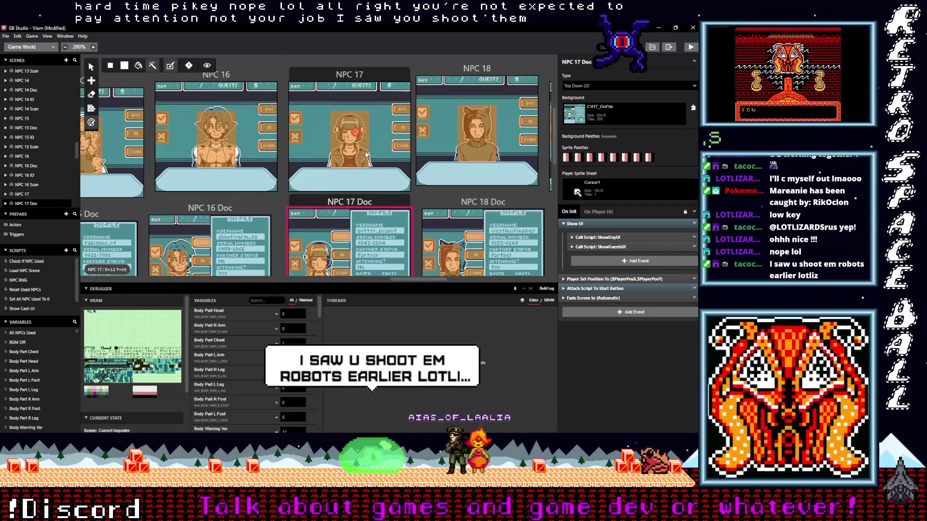
{"action": "scroll", "coordinate": [366, 154], "scroll_direction": "down", "scroll_amount": 2}
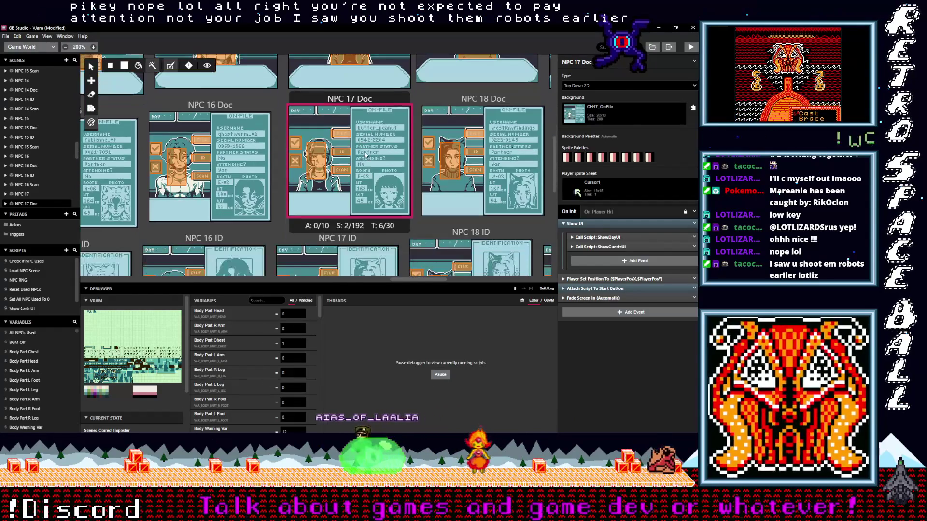
{"action": "left_click", "coordinate": [296, 242]}
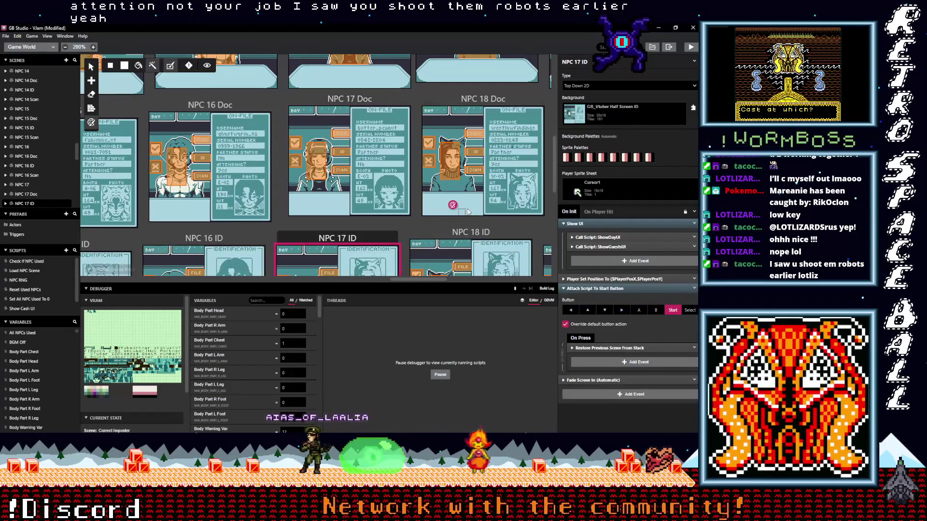
{"action": "left_click", "coordinate": [616, 109]}
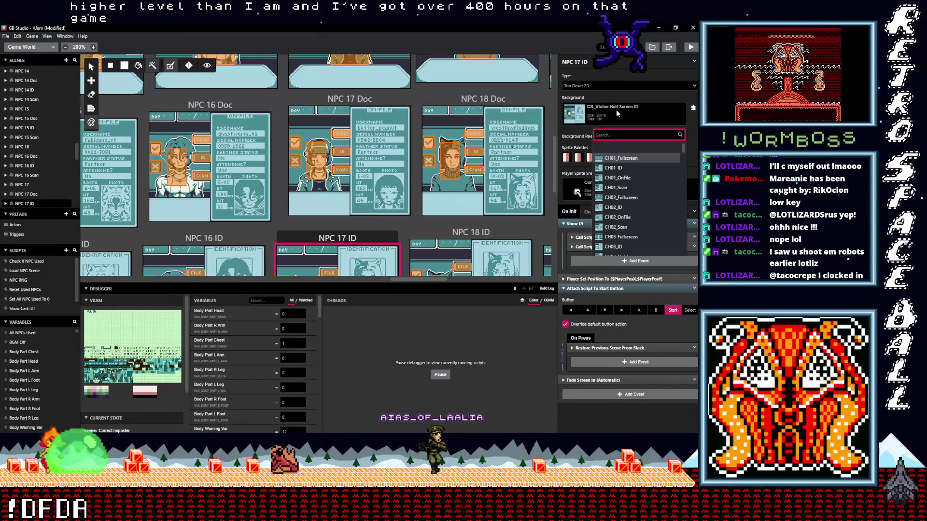
{"action": "type", "text": "ch17"}
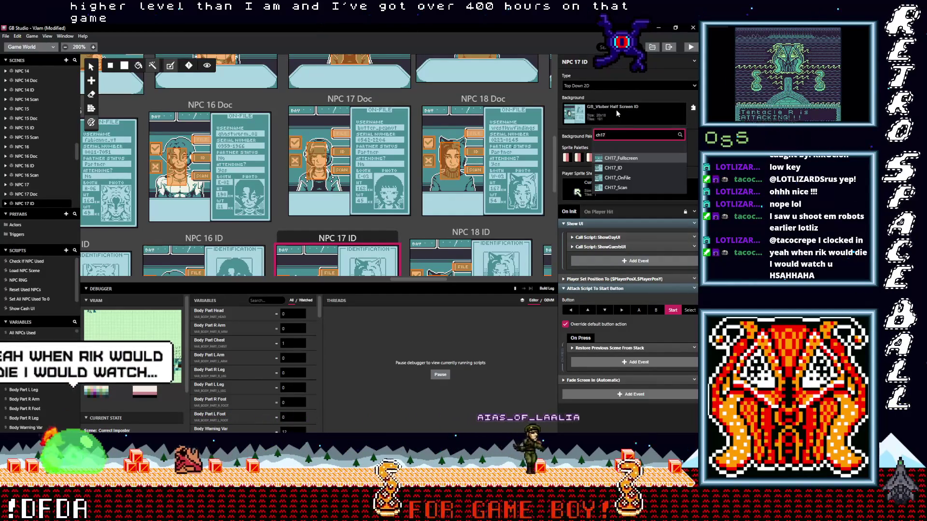
{"action": "left_click", "coordinate": [611, 169]}
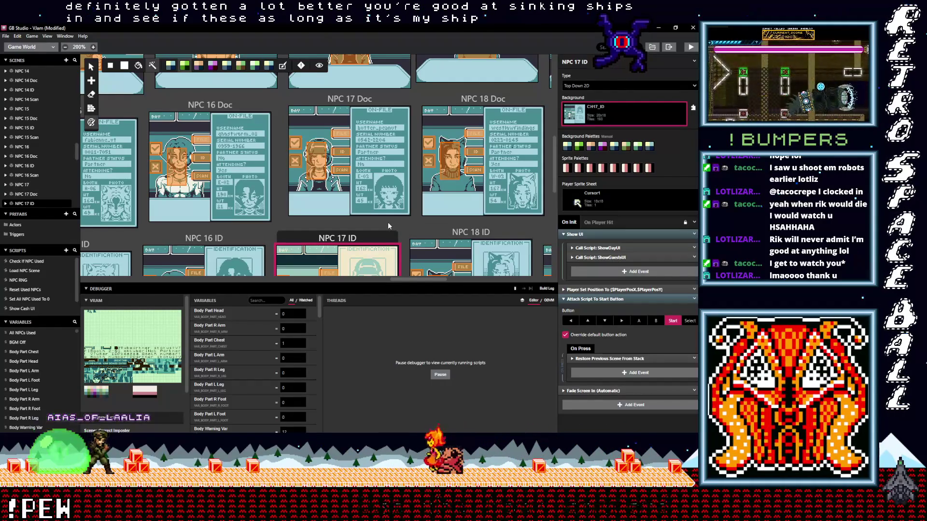
Use automatic palettes and give NPC 17 Scan the CH17_Scan background
{"action": "scroll", "coordinate": [387, 222], "scroll_direction": "down", "scroll_amount": 1}
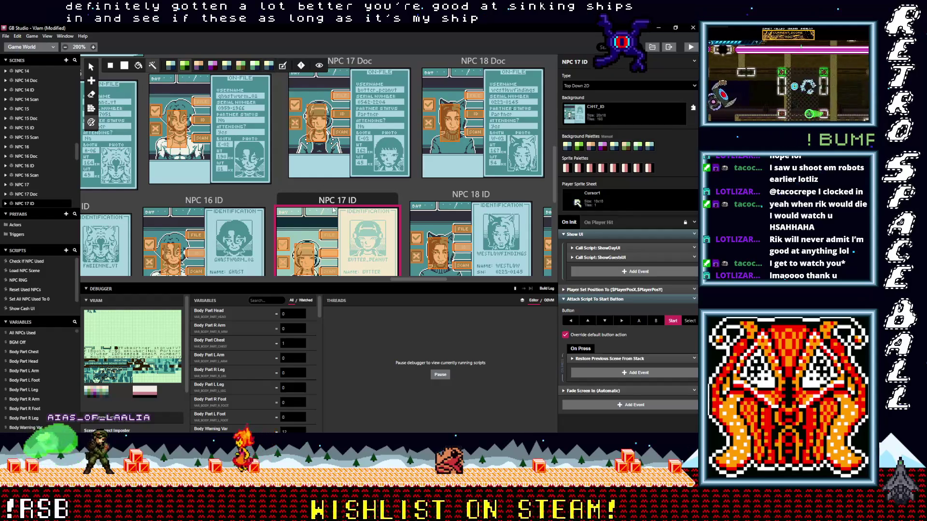
{"action": "left_click", "coordinate": [282, 66]}
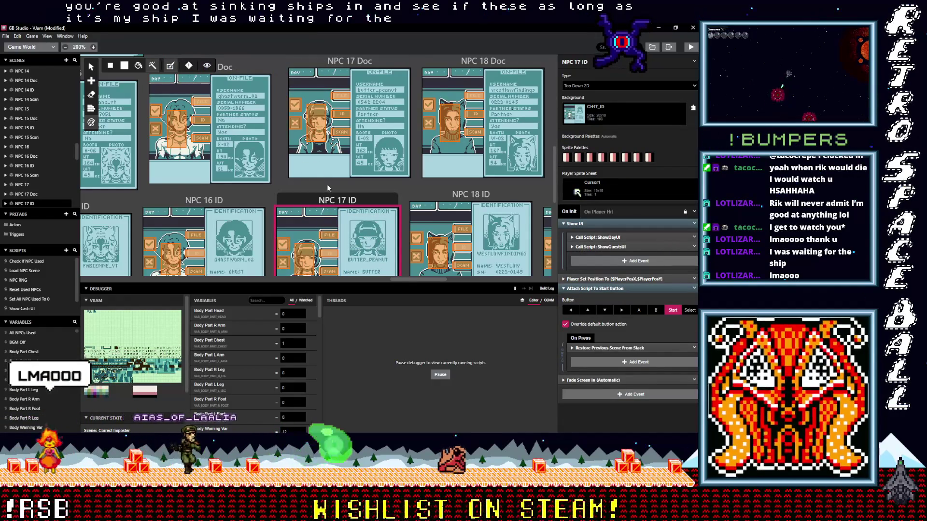
{"action": "scroll", "coordinate": [326, 183], "scroll_direction": "down", "scroll_amount": 2}
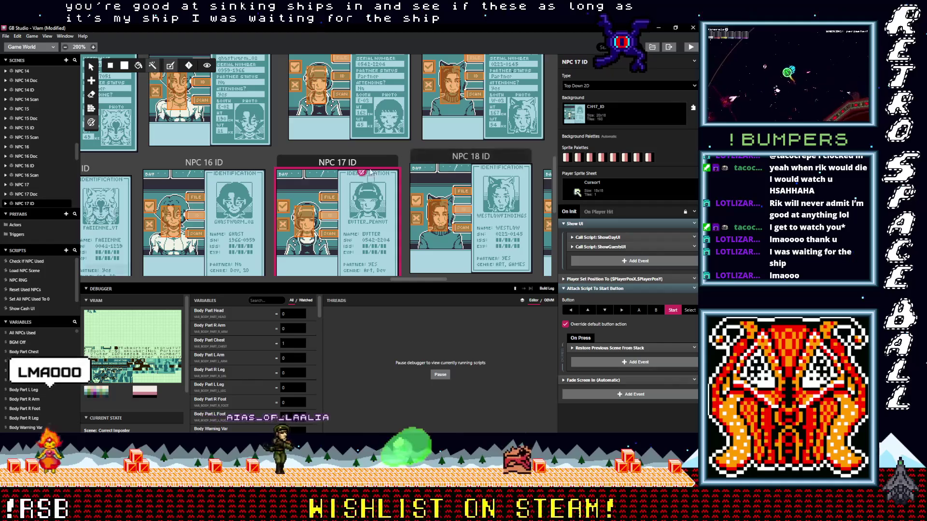
{"action": "scroll", "coordinate": [382, 155], "scroll_direction": "down", "scroll_amount": 4}
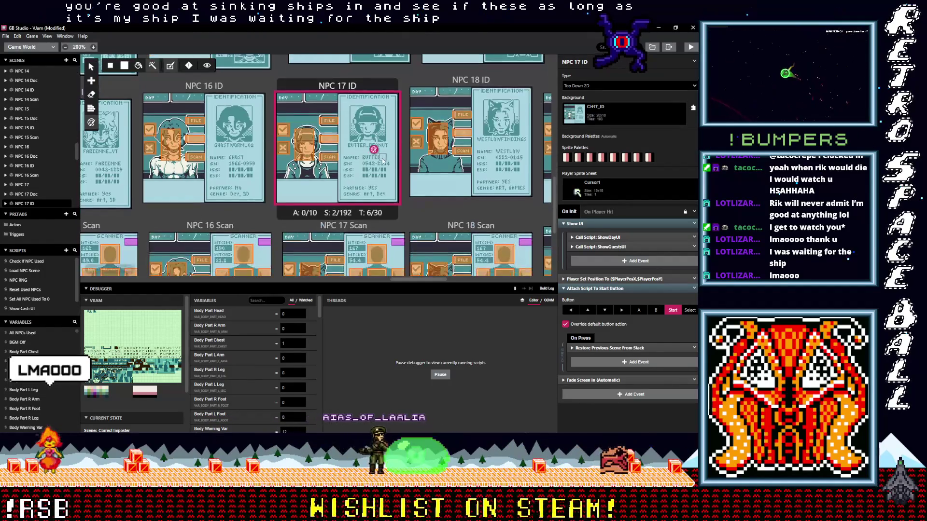
{"action": "scroll", "coordinate": [382, 160], "scroll_direction": "down", "scroll_amount": 4}
{"action": "left_click", "coordinate": [381, 164]}
{"action": "left_click", "coordinate": [619, 109]}
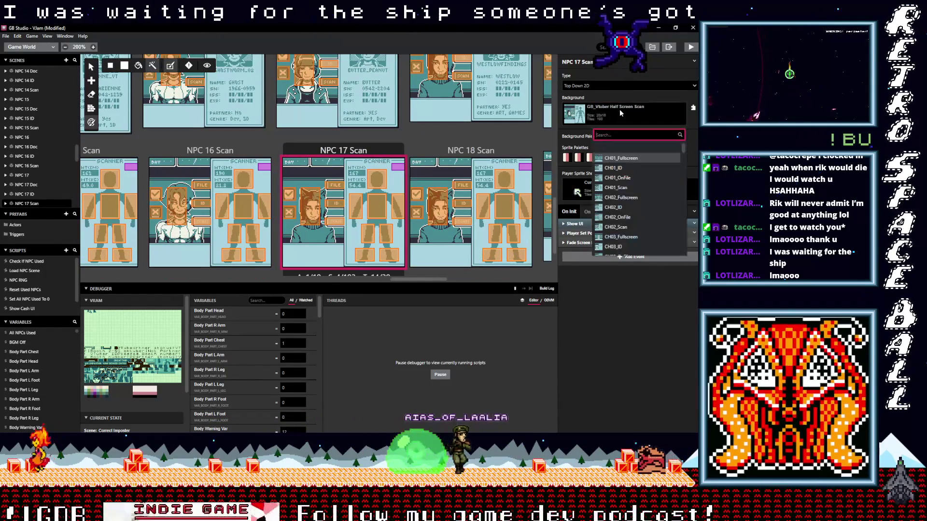
{"action": "type", "text": "ch"}
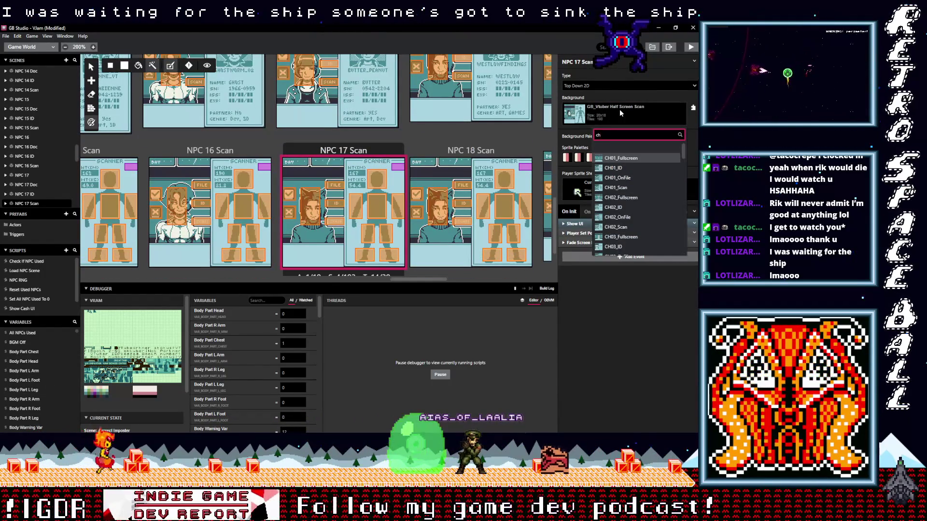
{"action": "type", "text": "17"}
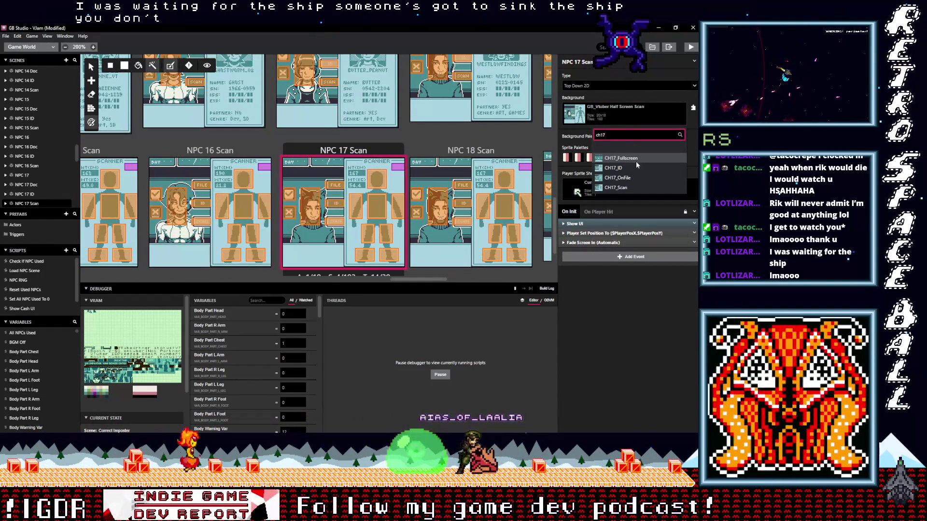
{"action": "left_click", "coordinate": [616, 187]}
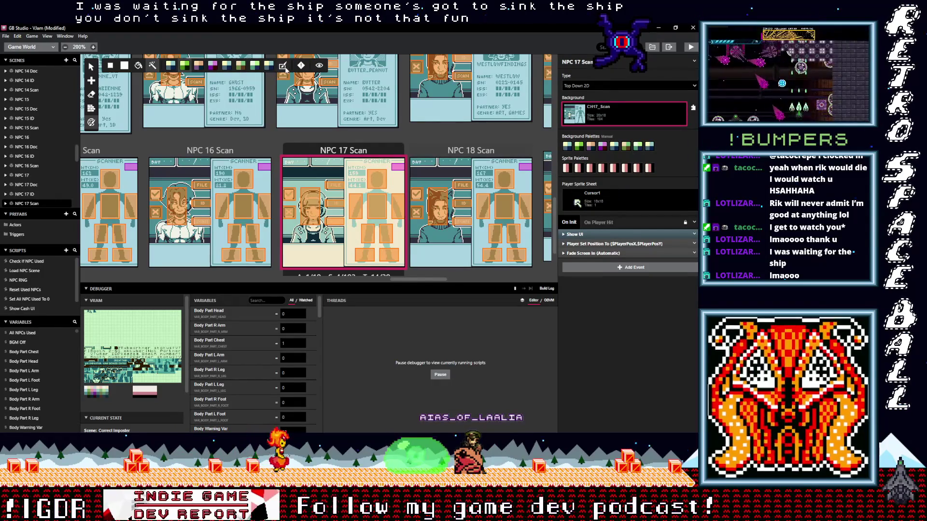
Select NPC 18 and confirm 18 CH folders in the character files archive
{"action": "scroll", "coordinate": [436, 175], "scroll_direction": "up", "scroll_amount": 5}
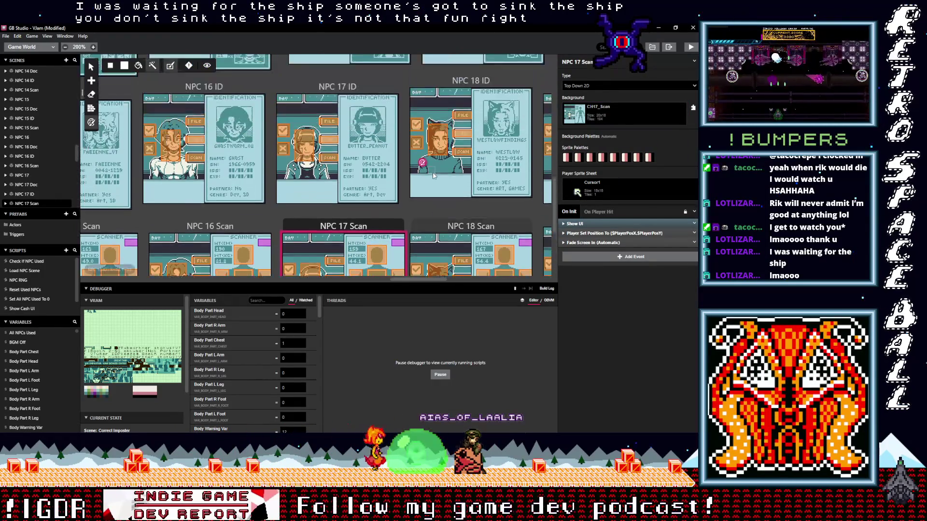
{"action": "scroll", "coordinate": [447, 140], "scroll_direction": "up", "scroll_amount": 2}
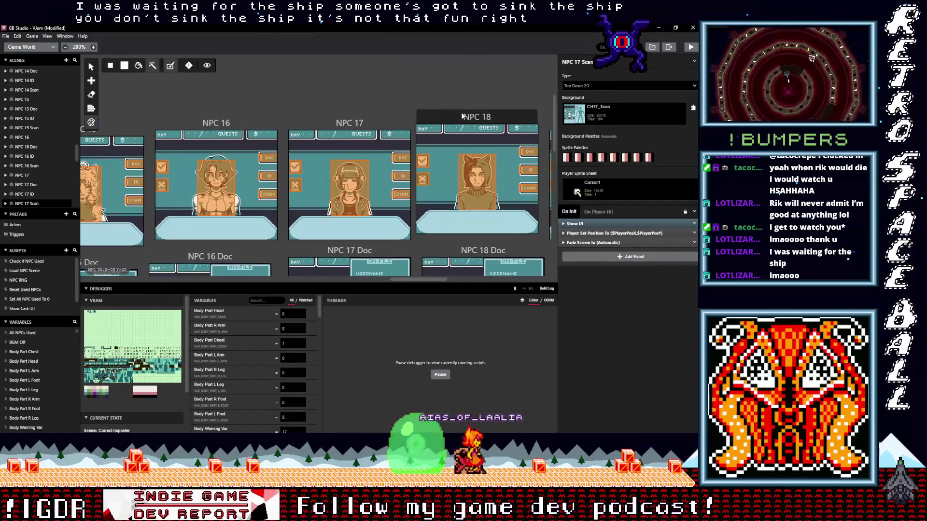
{"action": "left_click", "coordinate": [463, 118]}
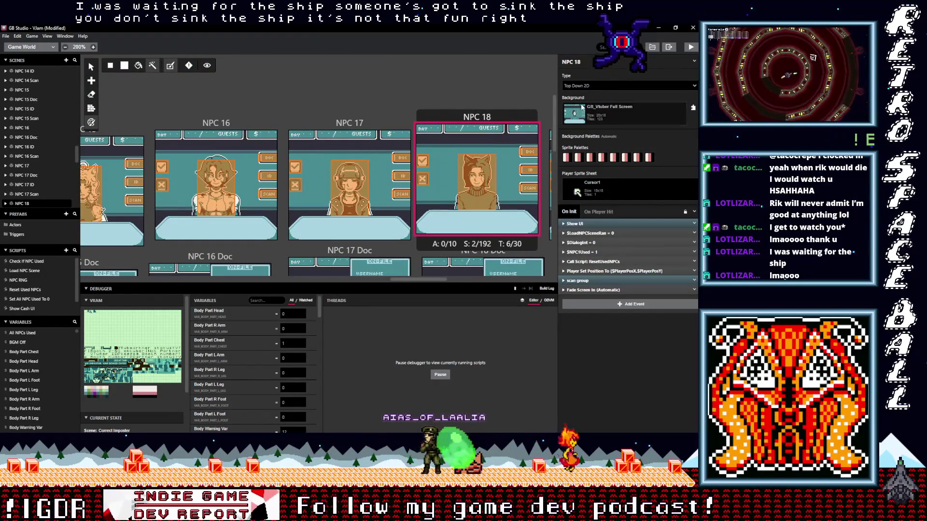
{"action": "left_click", "coordinate": [695, 207]}
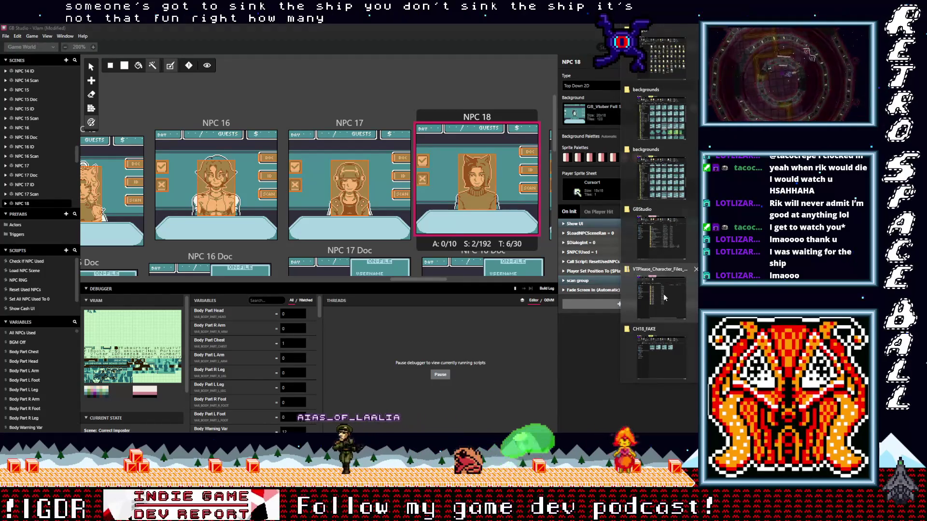
{"action": "left_click", "coordinate": [662, 275]}
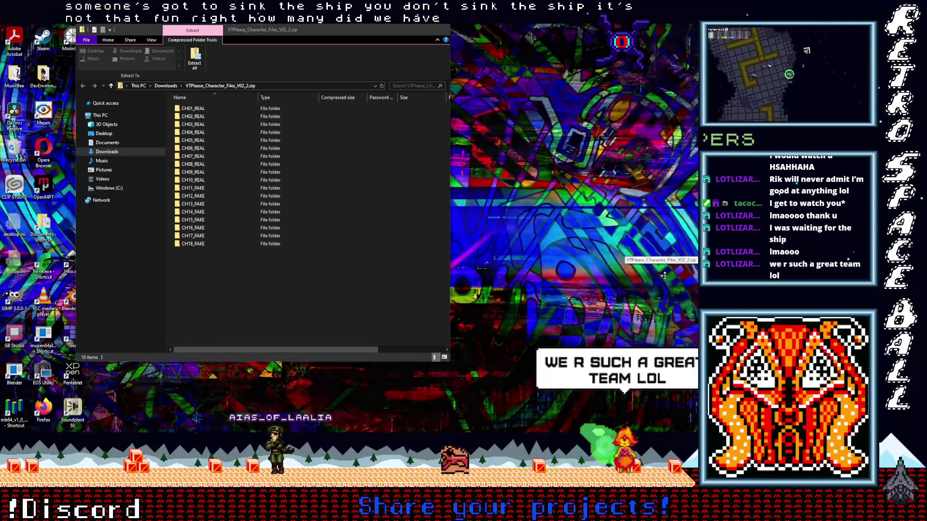
{"action": "key", "text": "alt+Tab"}
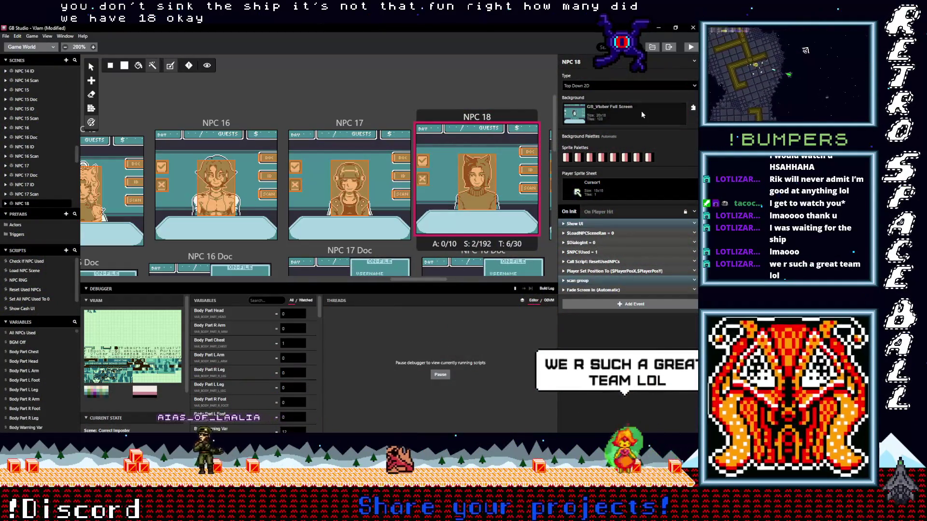
{"action": "left_click", "coordinate": [642, 111]}
Apply CH18_Fullscreen to NPC 18 and CH18_OnFile to NPC 18 Doc
{"action": "type", "text": "ch18"}
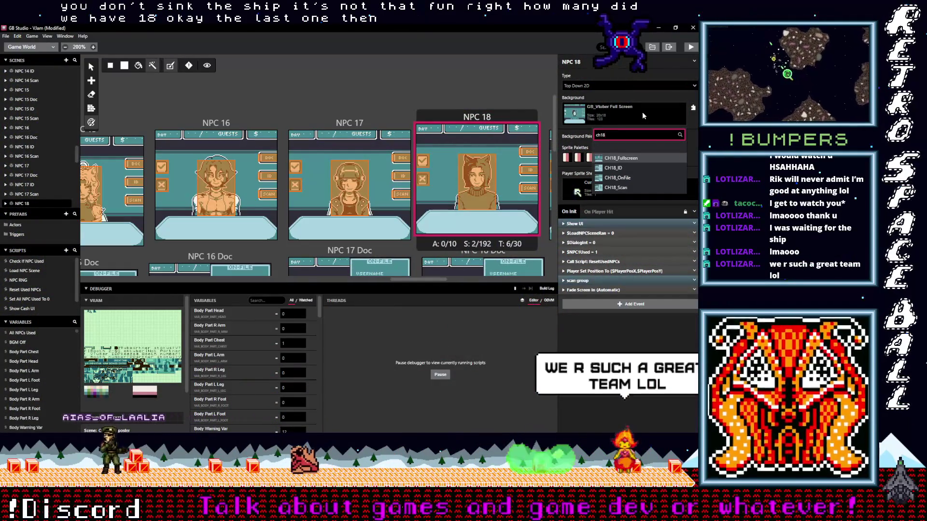
{"action": "key", "text": "Return"}
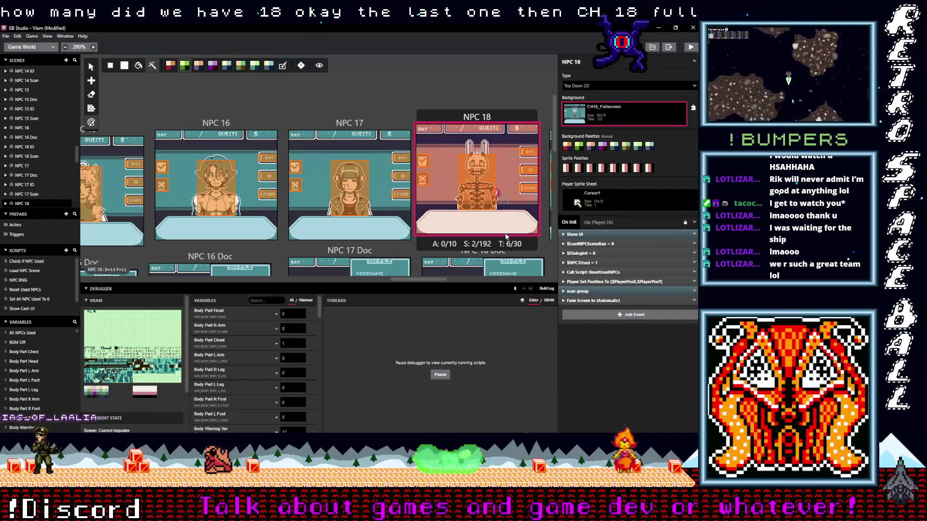
{"action": "scroll", "coordinate": [513, 231], "scroll_direction": "down", "scroll_amount": 1}
{"action": "left_click", "coordinate": [514, 244]}
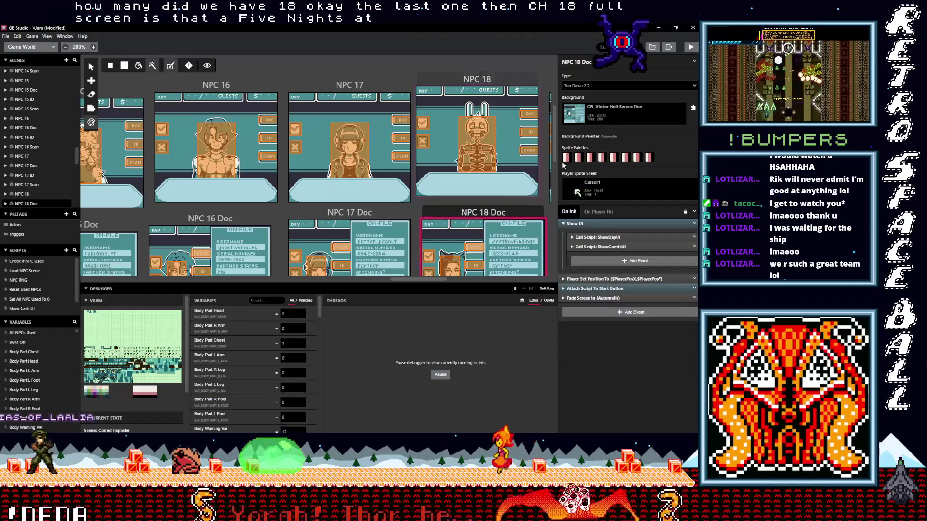
{"action": "left_click", "coordinate": [601, 115]}
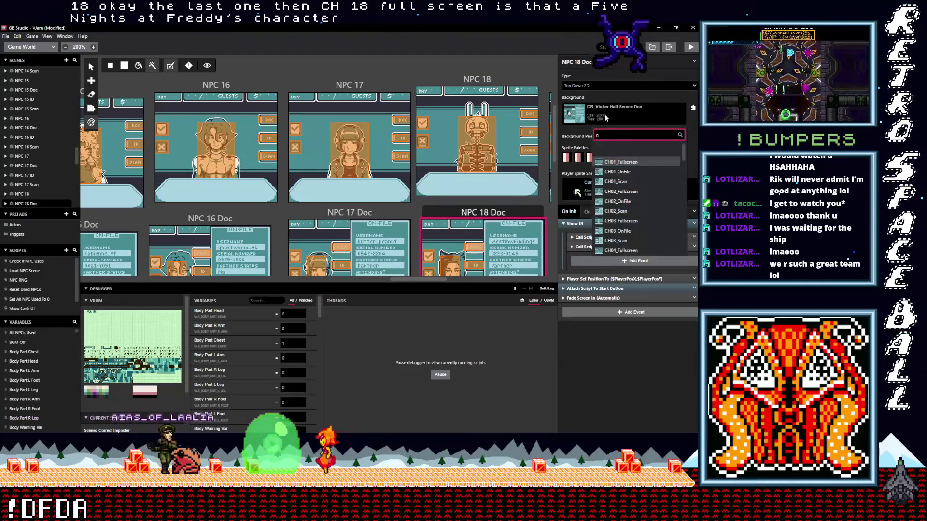
{"action": "type", "text": "ch18"}
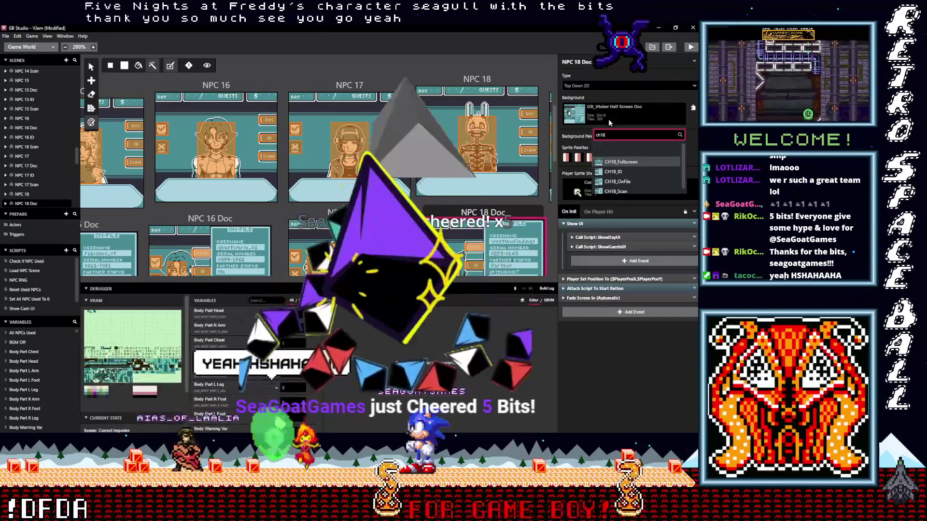
{"action": "left_click", "coordinate": [618, 181]}
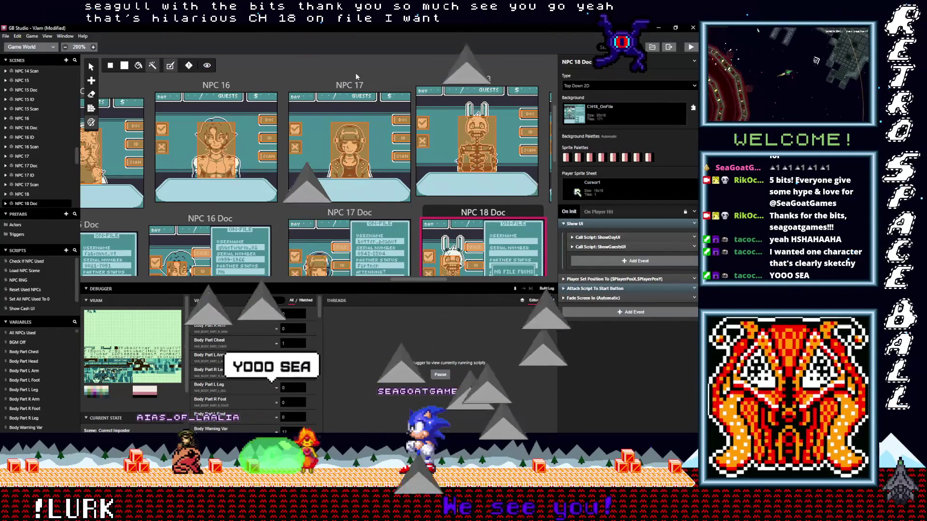
Set the NPC 18 ID background to CH18_ID
{"action": "scroll", "coordinate": [439, 131], "scroll_direction": "down", "scroll_amount": 3}
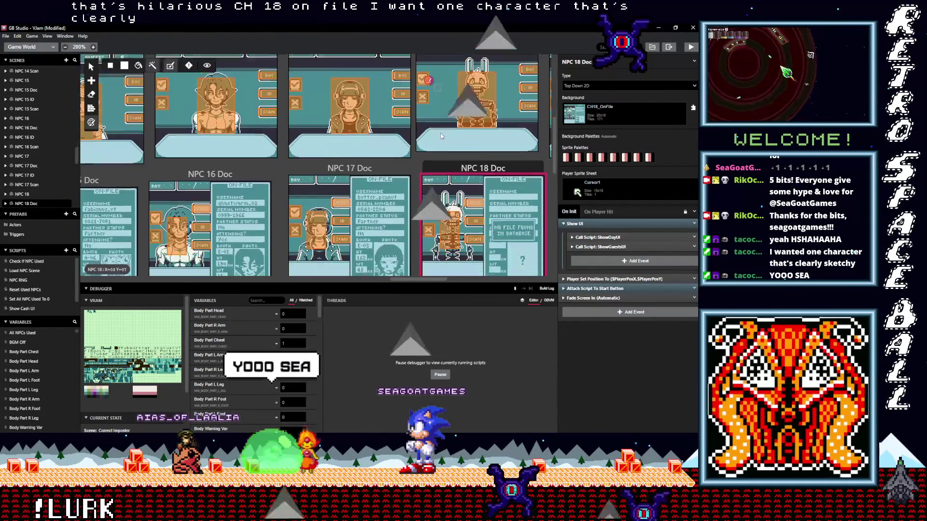
{"action": "scroll", "coordinate": [439, 137], "scroll_direction": "down", "scroll_amount": 1}
{"action": "left_click", "coordinate": [448, 213]}
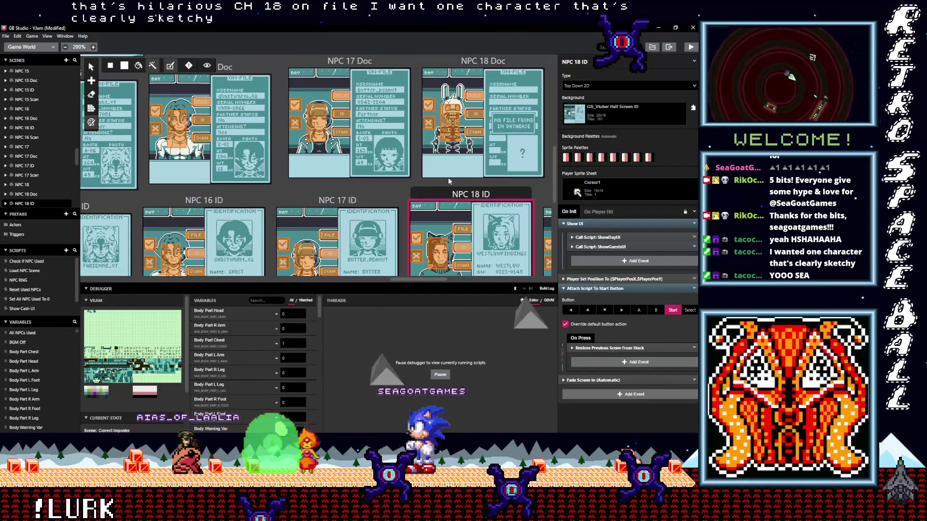
{"action": "left_click", "coordinate": [603, 116]}
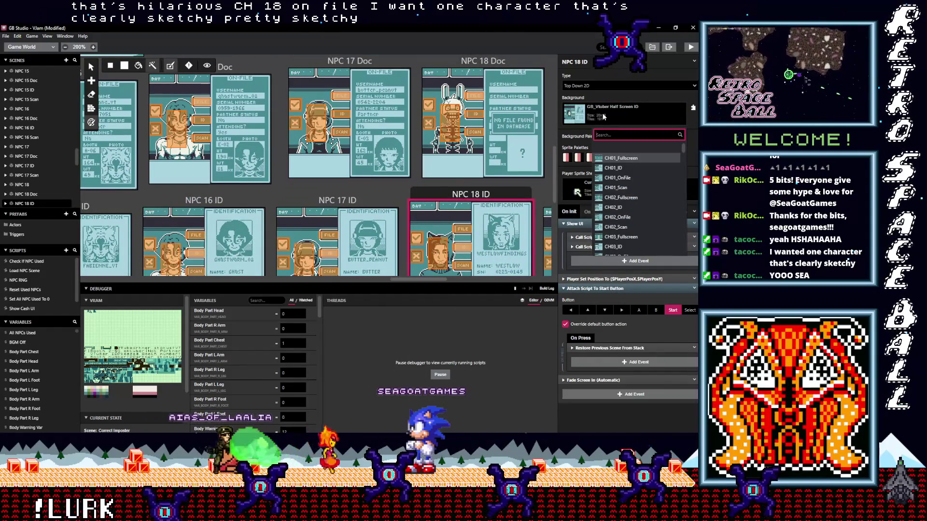
{"action": "type", "text": "ch18"}
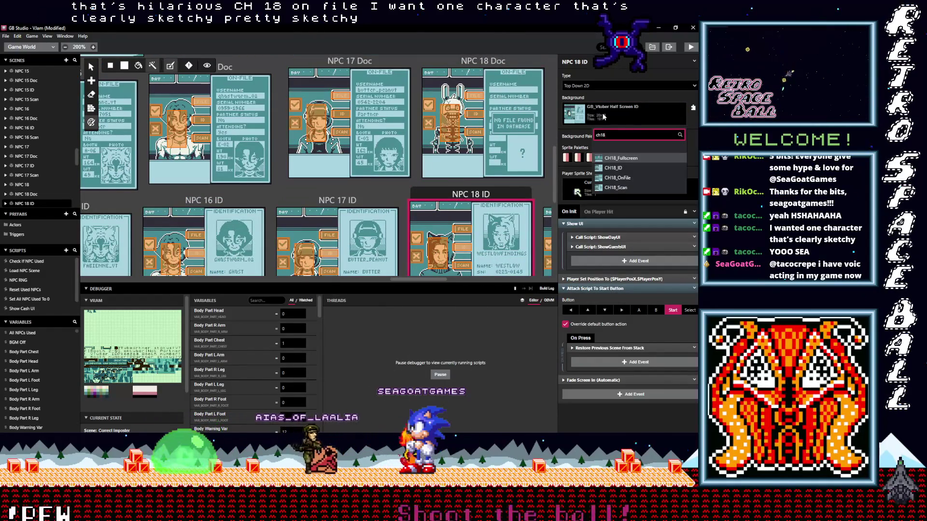
{"action": "left_click", "coordinate": [612, 168]}
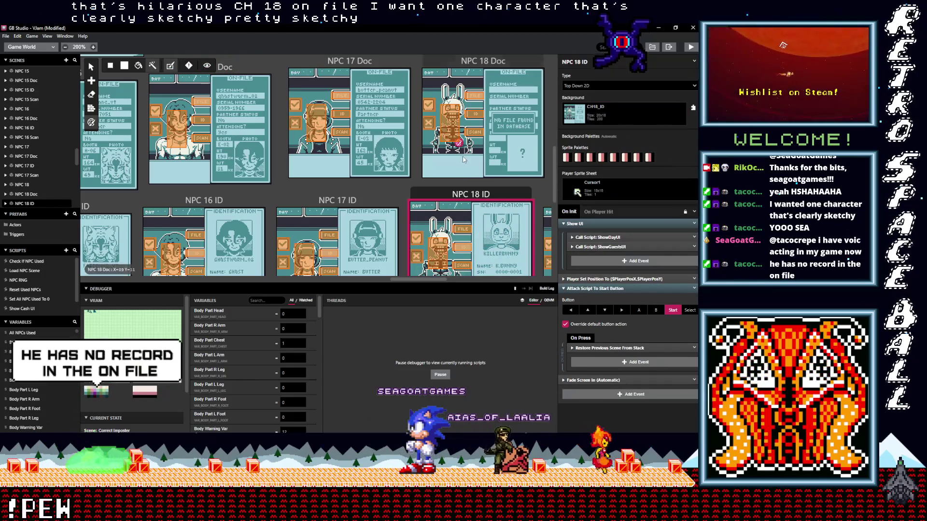
Set the NPC 18 Scan background to CH18_Scan
{"action": "scroll", "coordinate": [464, 160], "scroll_direction": "down", "scroll_amount": 5}
{"action": "left_click", "coordinate": [463, 193]}
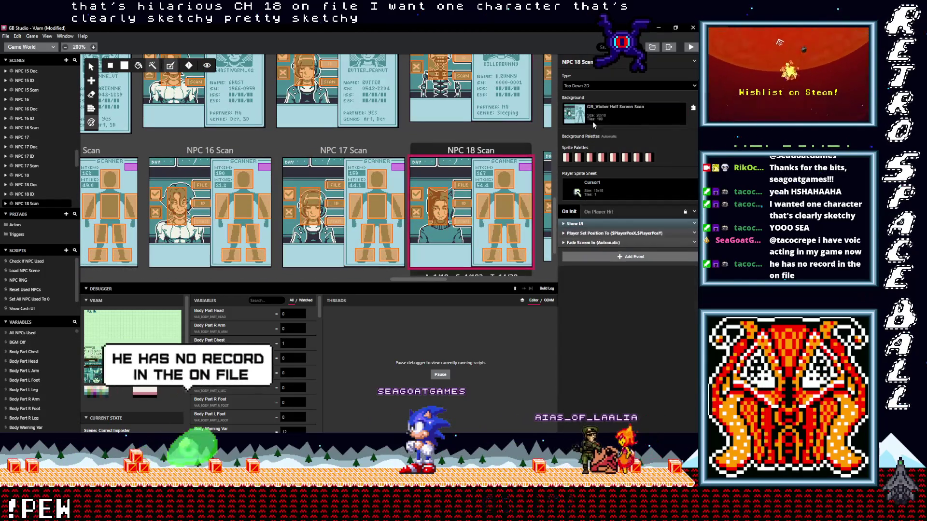
{"action": "left_click", "coordinate": [593, 124]}
{"action": "type", "text": "ch"}
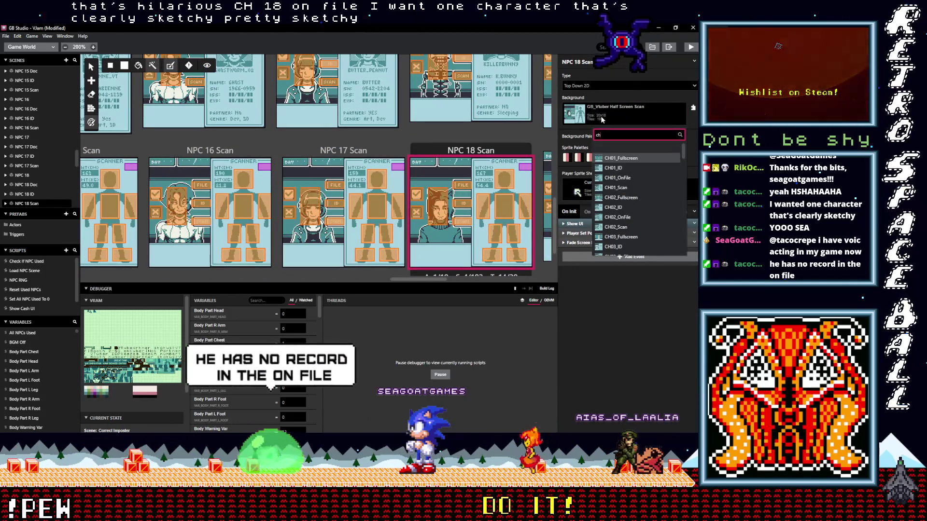
{"action": "type", "text": "18"}
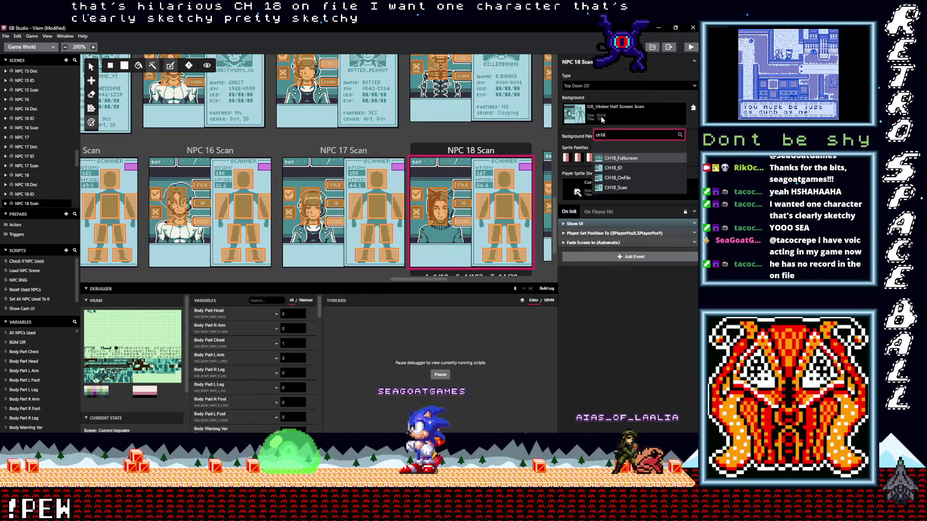
{"action": "left_click", "coordinate": [615, 188]}
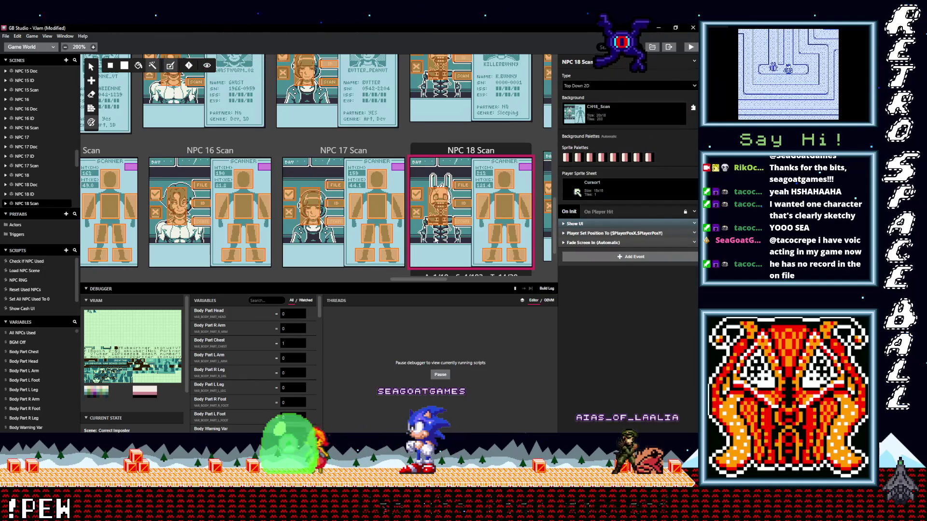
Scroll across the scenes to review NPC 19–24
{"action": "scroll", "coordinate": [440, 282], "scroll_direction": "right", "scroll_amount": 5}
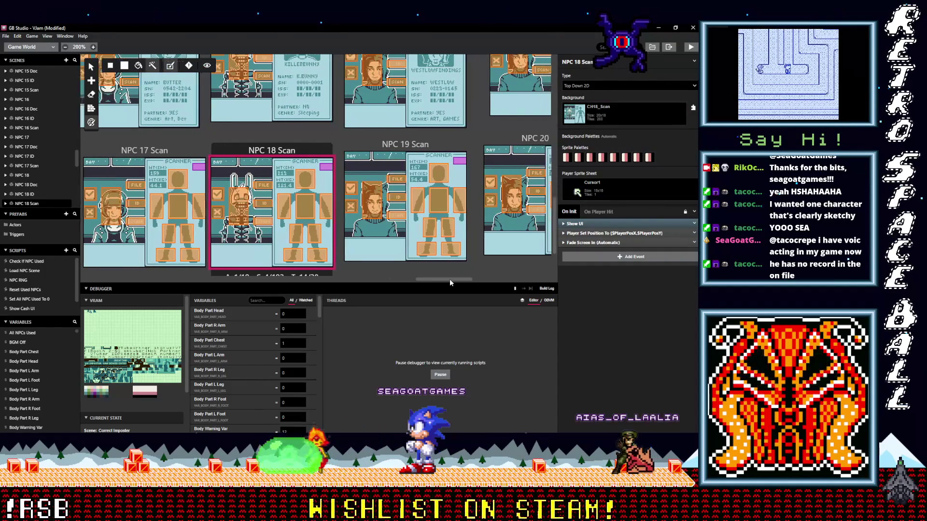
{"action": "scroll", "coordinate": [462, 278], "scroll_direction": "right", "scroll_amount": 10}
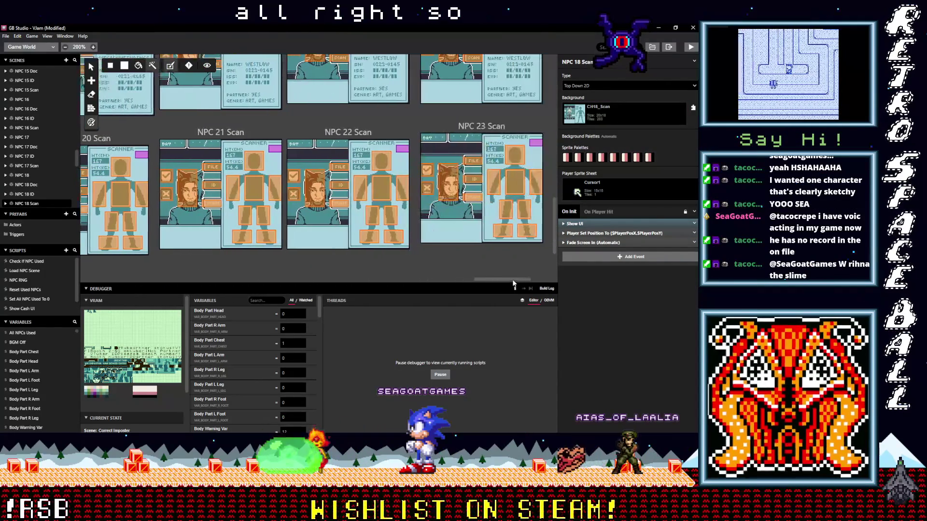
{"action": "scroll", "coordinate": [437, 274], "scroll_direction": "left", "scroll_amount": 15}
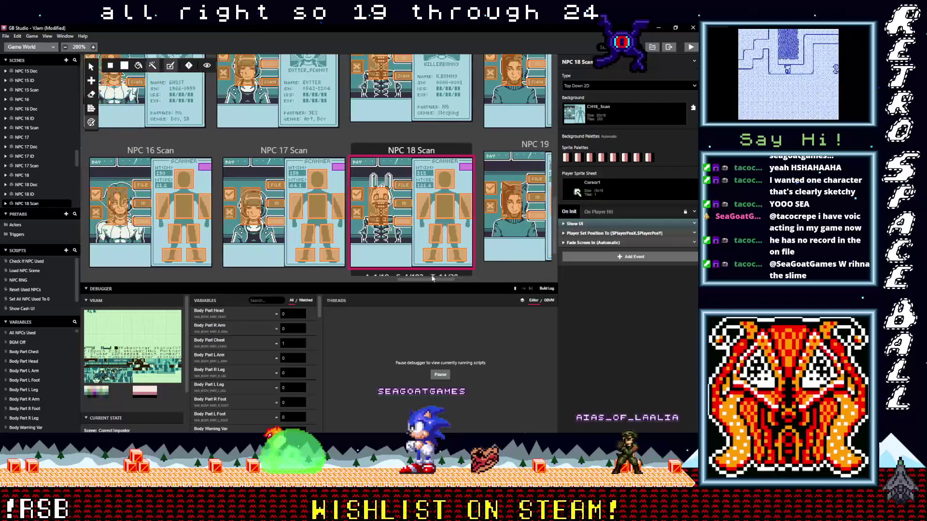
{"action": "scroll", "coordinate": [393, 229], "scroll_direction": "up", "scroll_amount": 3}
{"action": "scroll", "coordinate": [393, 230], "scroll_direction": "up", "scroll_amount": 3}
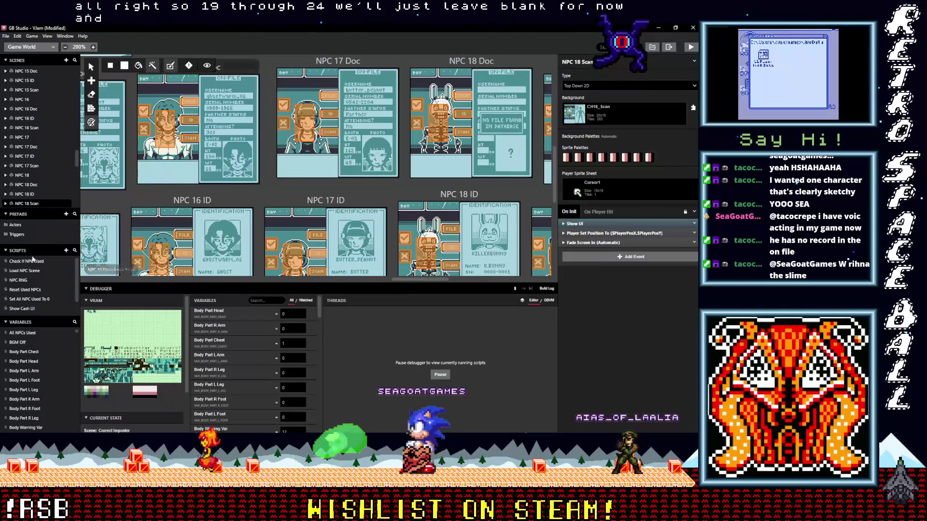
Raise the NPC RNG script's Max value to 18 and select the NPC 17 Doc trigger
{"action": "left_click", "coordinate": [26, 271]}
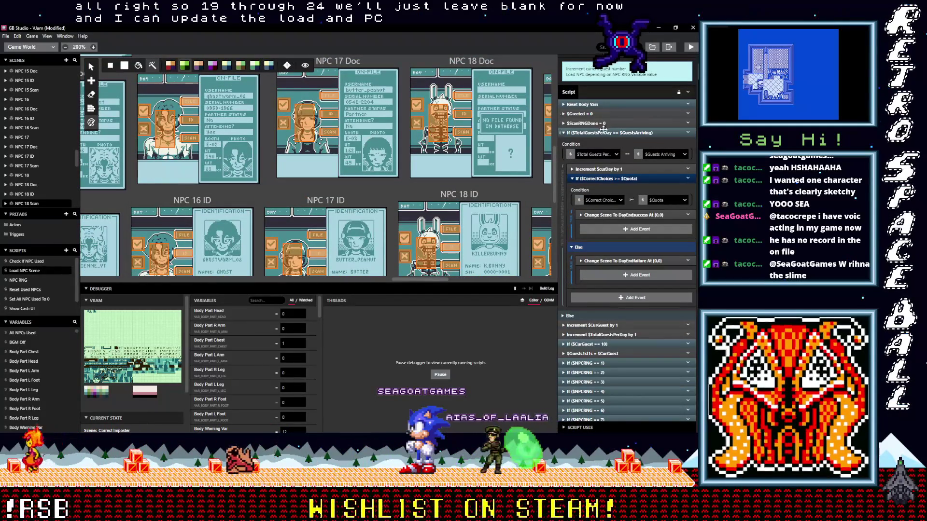
{"action": "left_click", "coordinate": [27, 281]}
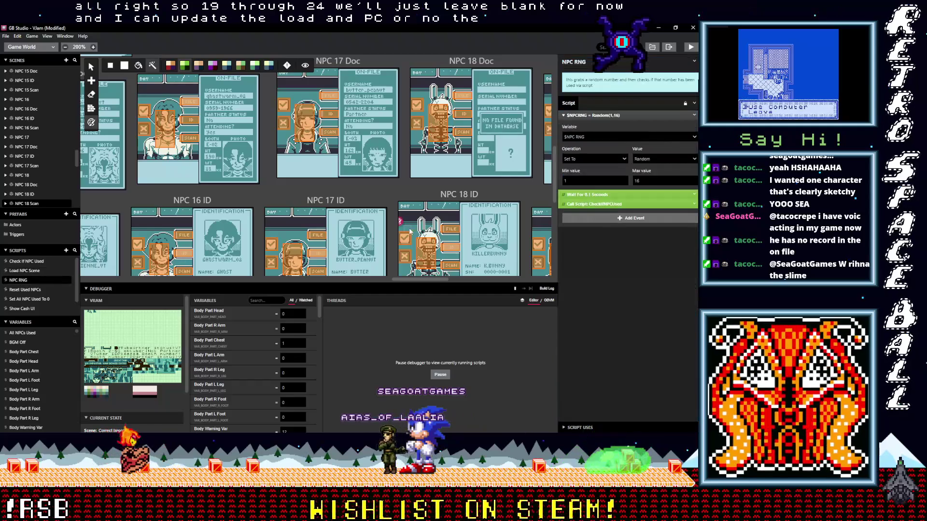
{"action": "double_click", "coordinate": [651, 182]}
{"action": "type", "text": "18"}
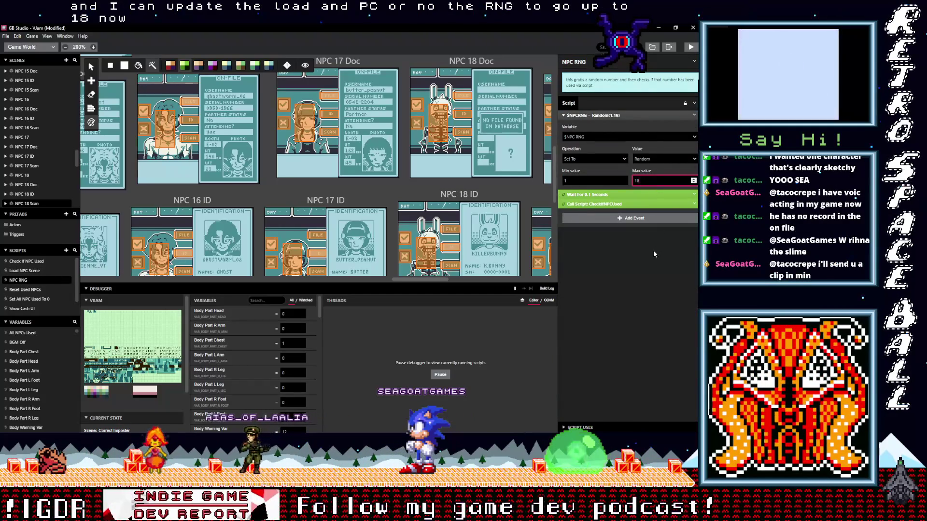
{"action": "left_click", "coordinate": [649, 248]}
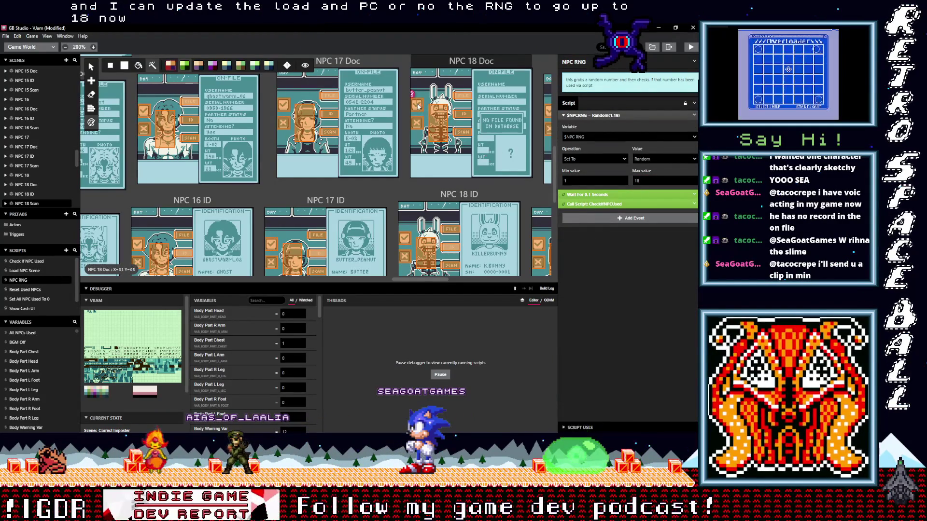
{"action": "left_click", "coordinate": [92, 67]}
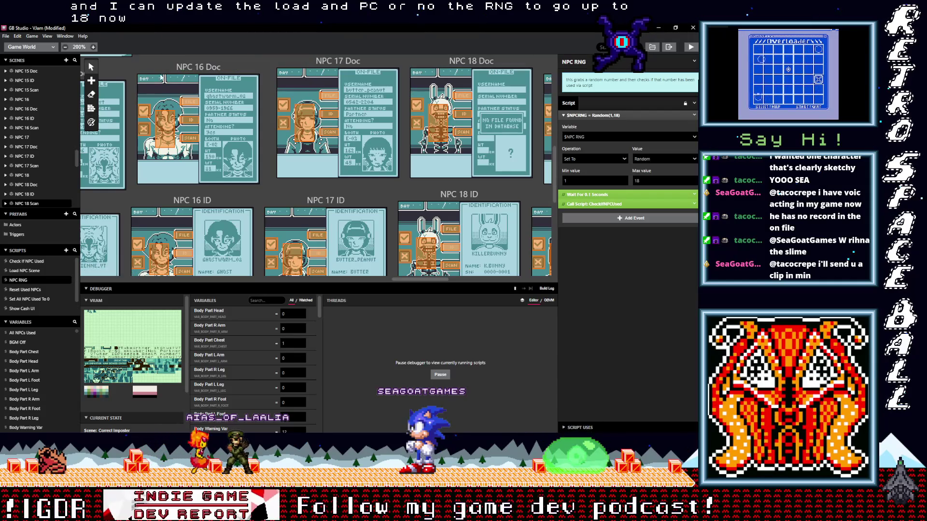
{"action": "left_click", "coordinate": [283, 108]}
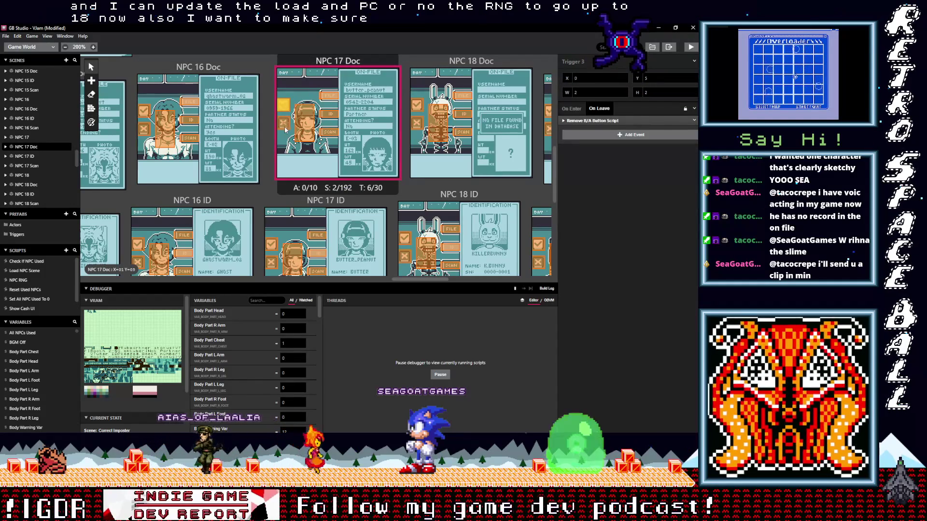
Edit the trigger's script to add a Change Scene to MistakeImposter event
{"action": "left_click", "coordinate": [572, 109]}
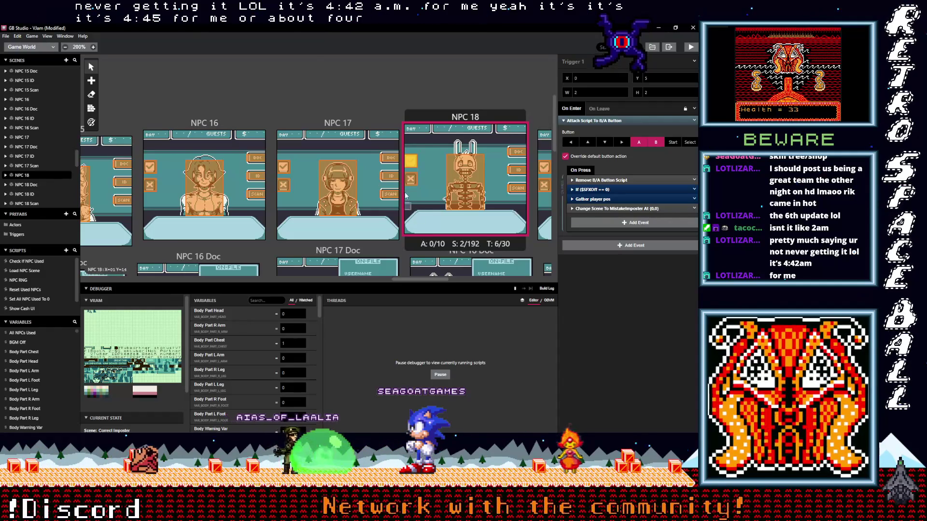
{"action": "left_click_drag", "start_coordinate": [401, 279], "coordinate": [384, 281]}
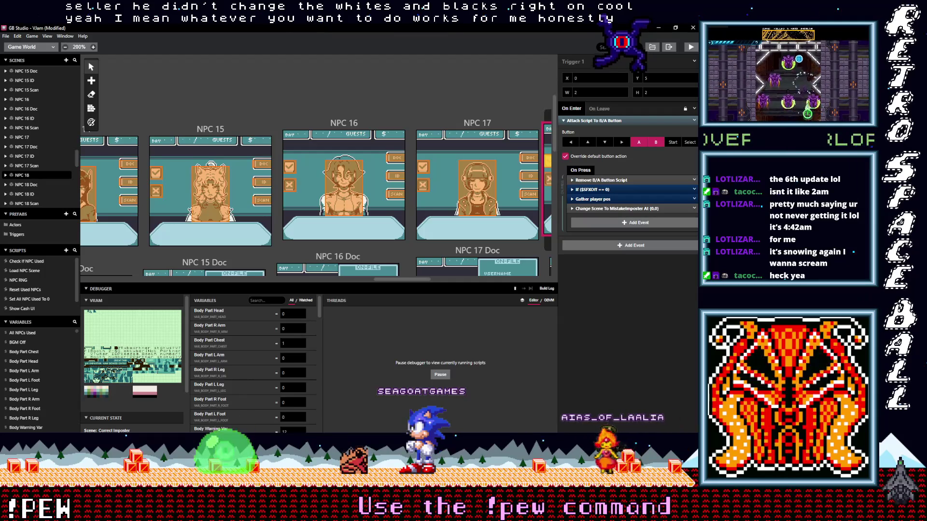
{"action": "scroll", "coordinate": [264, 161], "scroll_direction": "down", "scroll_amount": 3}
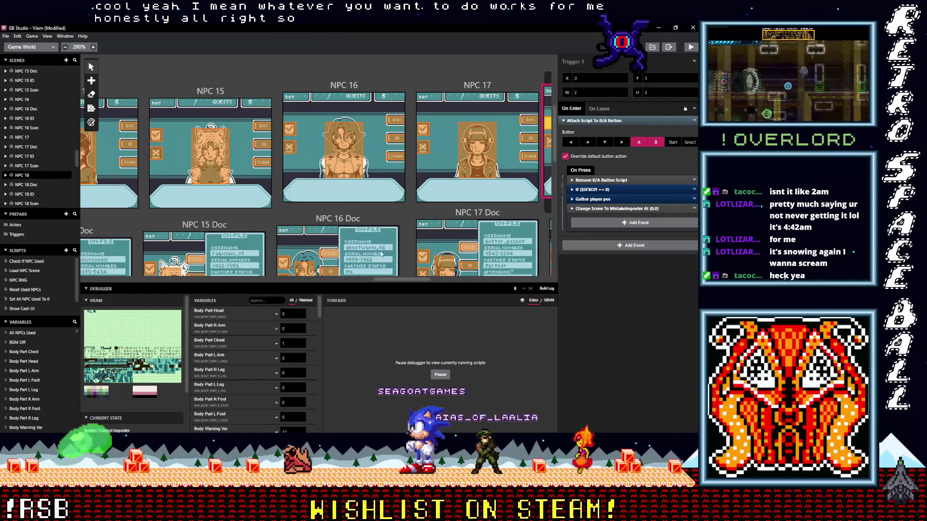
Copy NPC 16's CorrectImposter scene change and replace NPC 17's random-load events with it
{"action": "left_click", "coordinate": [290, 147]}
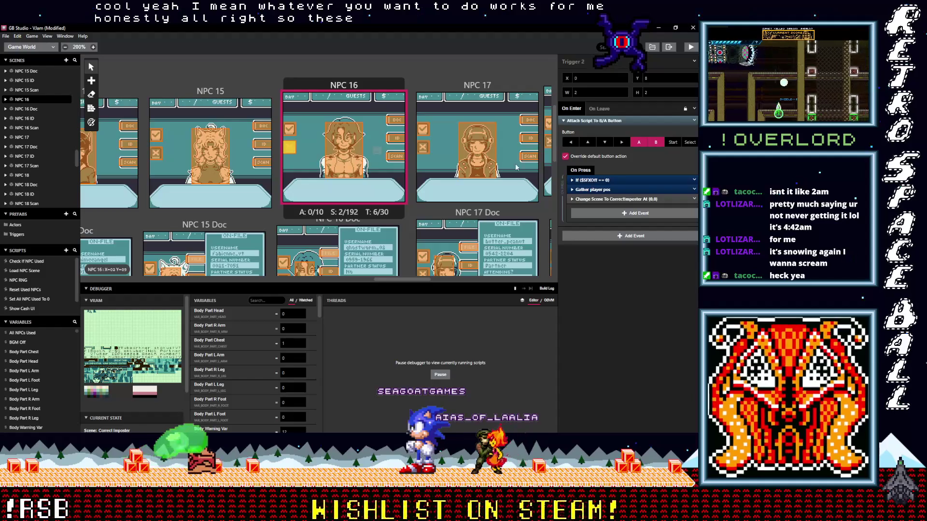
{"action": "left_click", "coordinate": [694, 199]}
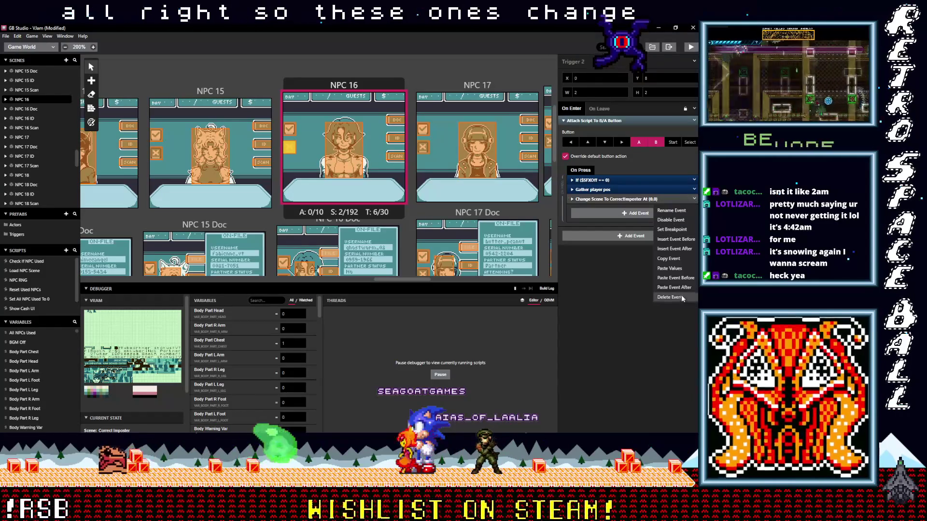
{"action": "left_click", "coordinate": [682, 295]}
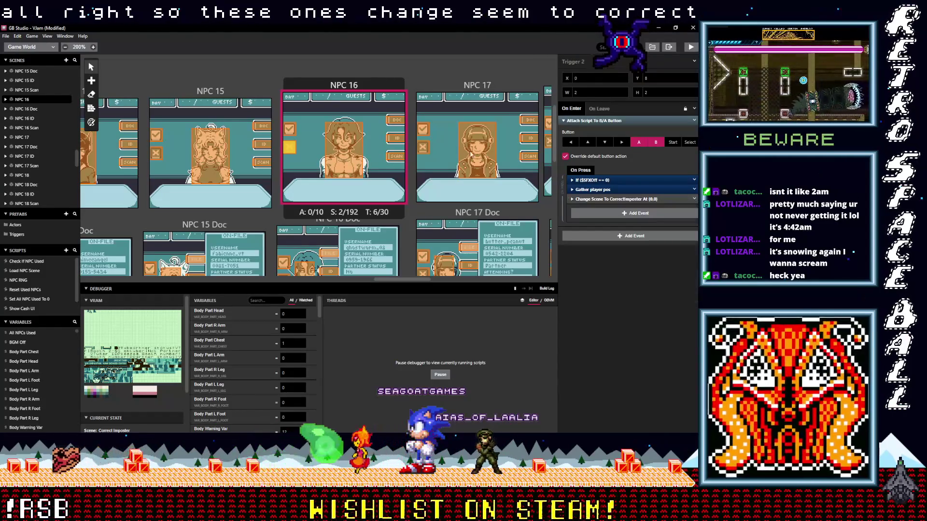
{"action": "left_click", "coordinate": [422, 148]}
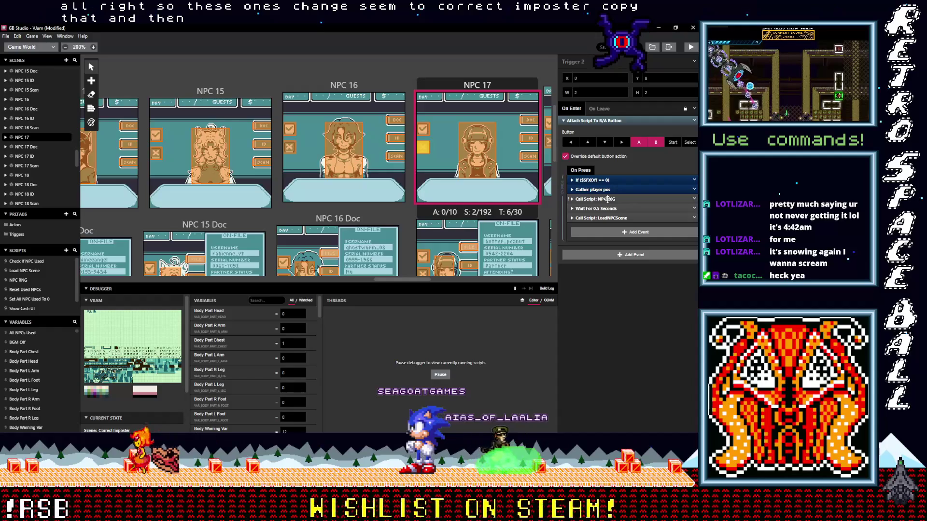
{"action": "left_click", "coordinate": [694, 218]}
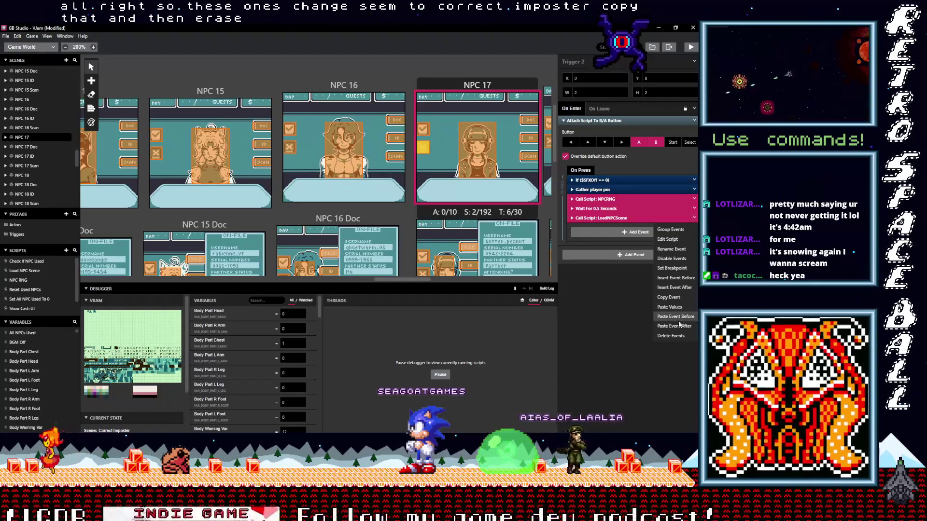
{"action": "left_click", "coordinate": [676, 320]}
{"action": "left_click", "coordinate": [611, 204], "text": "alt"}
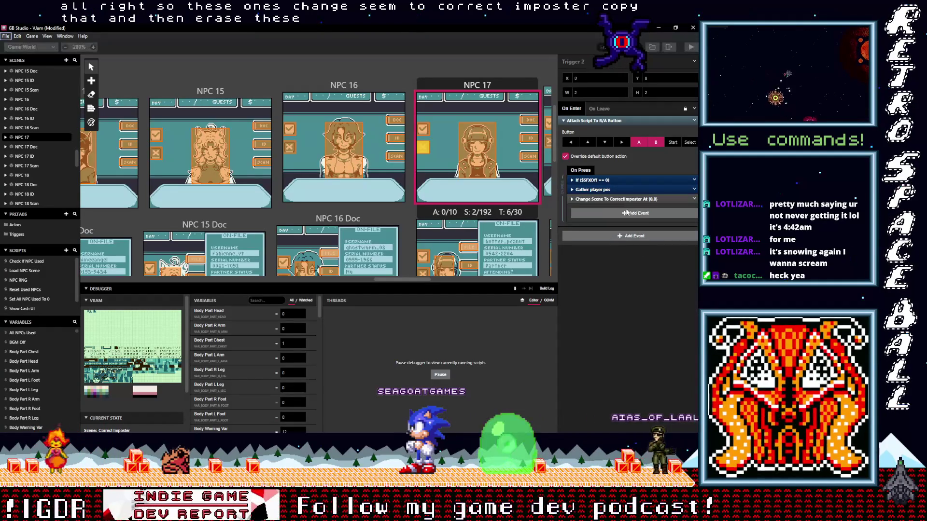
Replace the random-load events with the CorrectImposter change in NPC 17 Doc and ID triggers
{"action": "scroll", "coordinate": [432, 183], "scroll_direction": "down", "scroll_amount": 3}
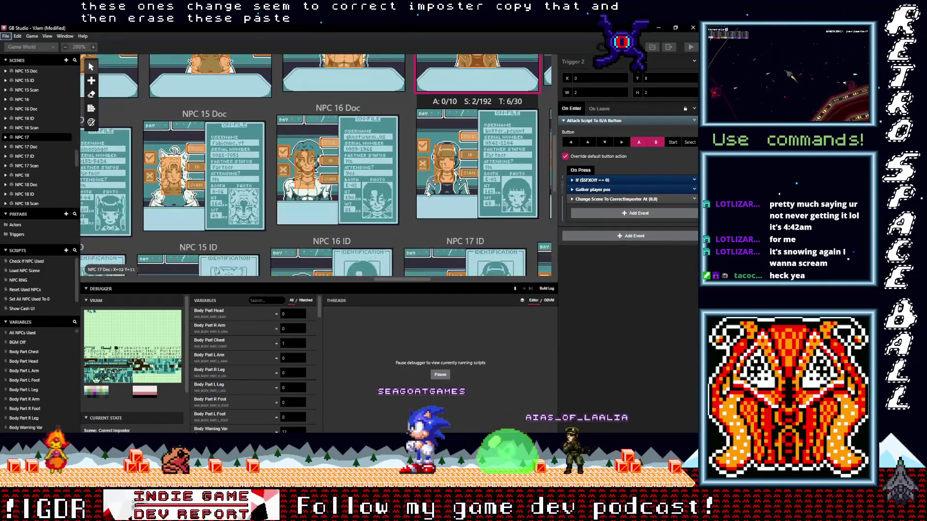
{"action": "left_click", "coordinate": [422, 163]}
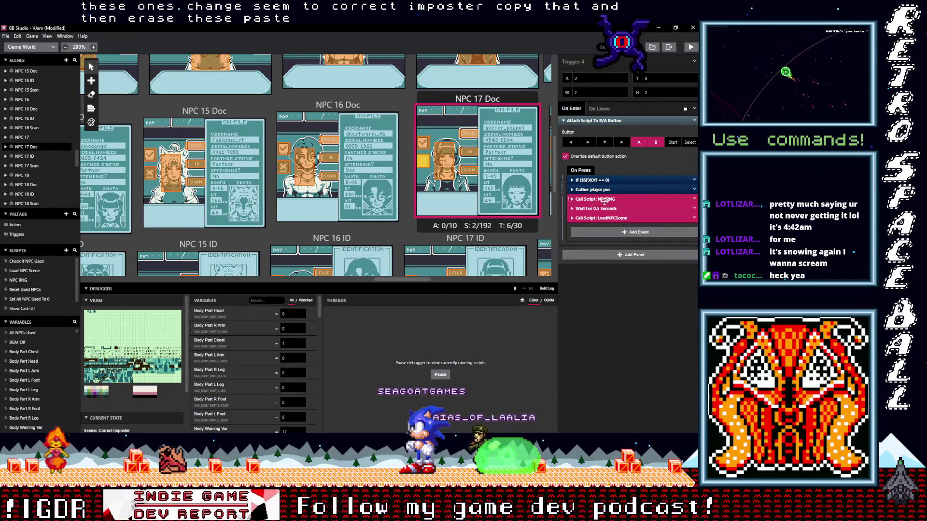
{"action": "left_click", "coordinate": [694, 218]}
{"action": "left_click", "coordinate": [668, 305]}
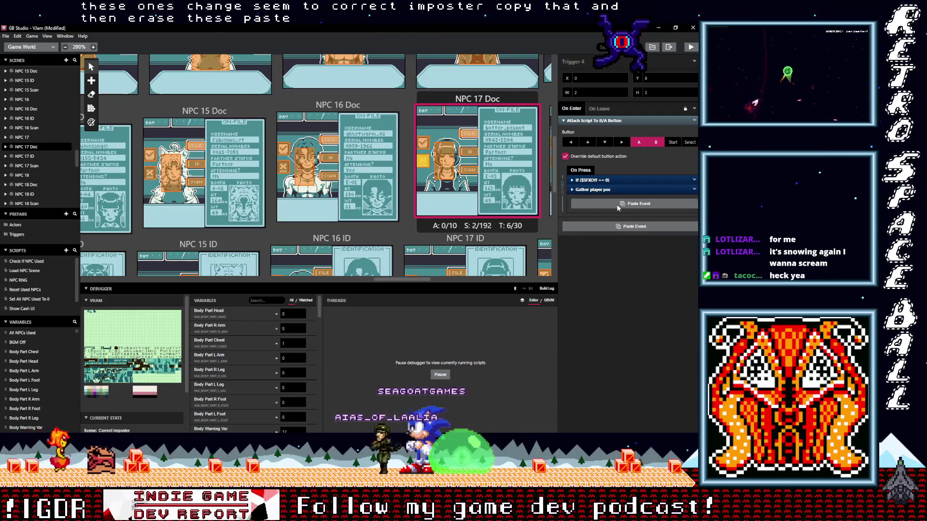
{"action": "left_click", "coordinate": [617, 204]}
{"action": "scroll", "coordinate": [424, 182], "scroll_direction": "down", "scroll_amount": 5}
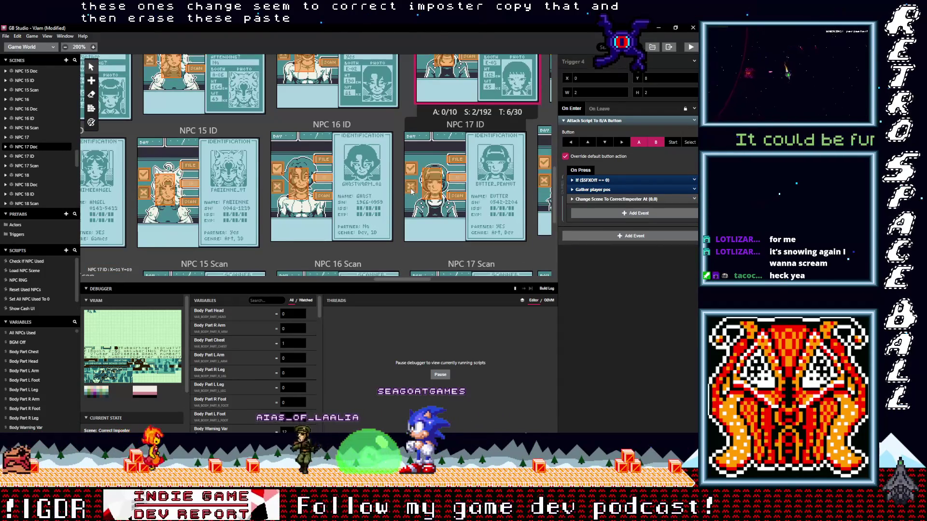
{"action": "left_click", "coordinate": [411, 186]}
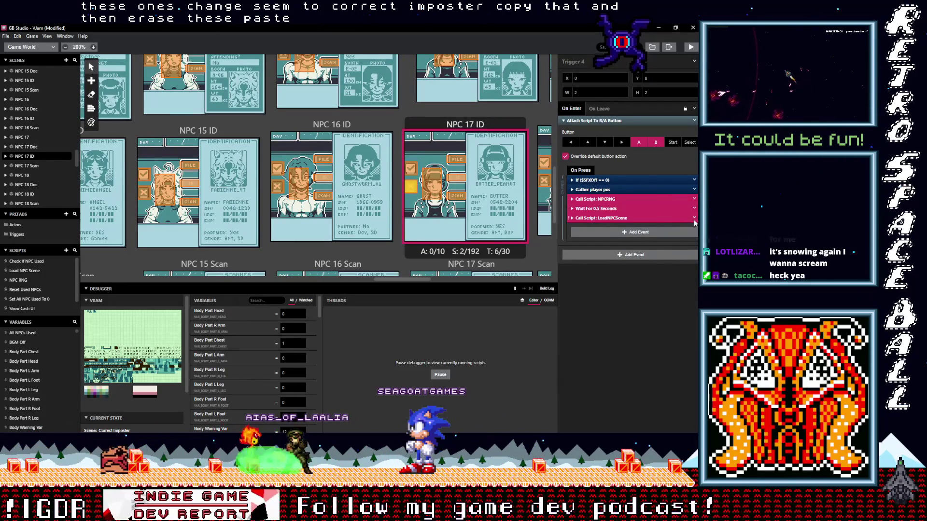
{"action": "left_click", "coordinate": [694, 219]}
{"action": "left_click", "coordinate": [670, 335]}
{"action": "left_click", "coordinate": [588, 202], "text": "alt"}
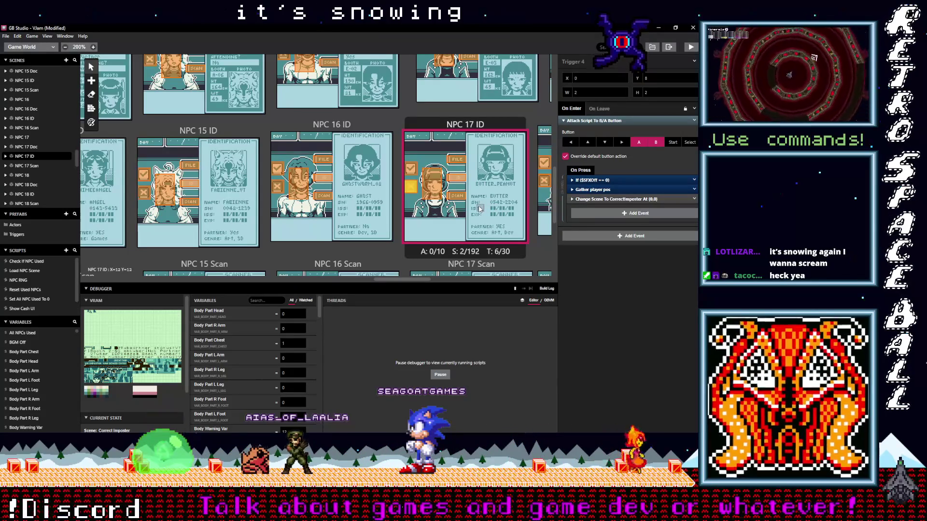
Replace NPC 17 Scan's NPCRNG, Wait and LoadNPCScene events with the CorrectImposter change
{"action": "scroll", "coordinate": [440, 222], "scroll_direction": "down", "scroll_amount": 3}
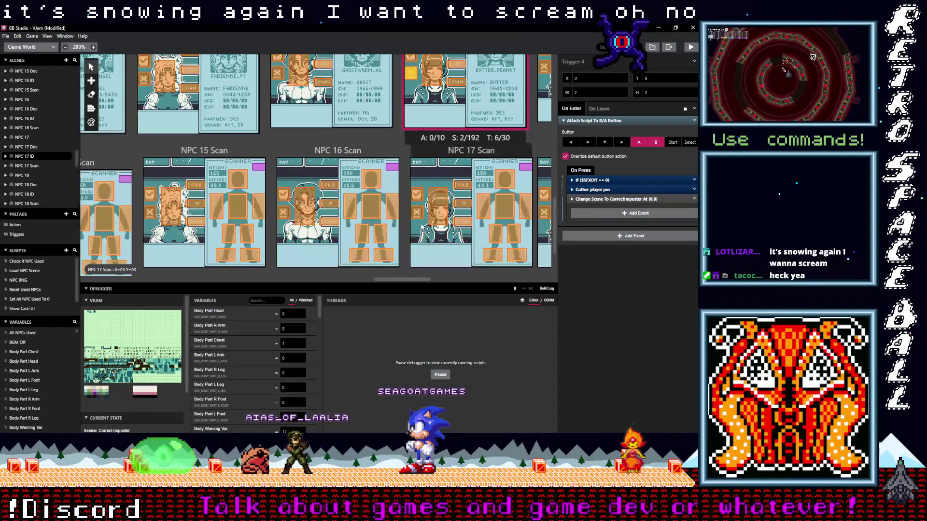
{"action": "left_click", "coordinate": [417, 213]}
{"action": "left_click", "coordinate": [595, 199], "text": "shift"}
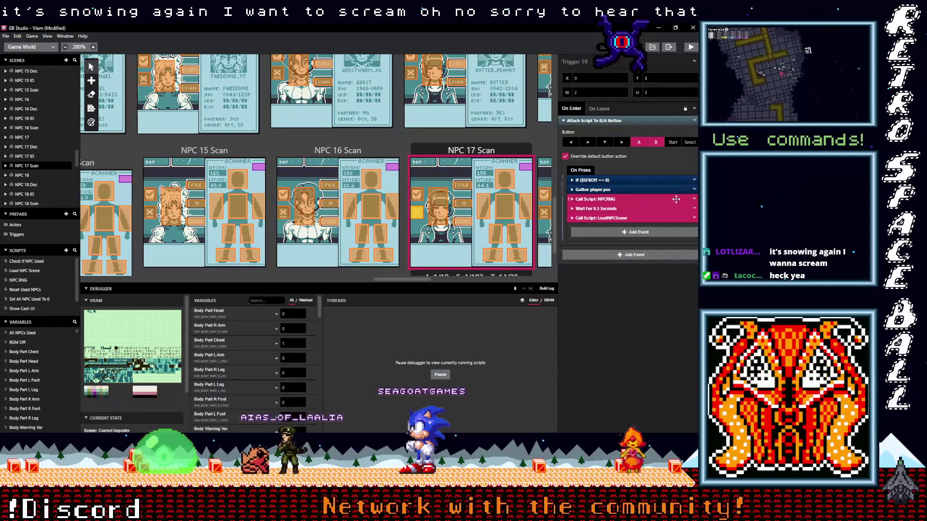
{"action": "left_click", "coordinate": [694, 218]}
{"action": "left_click", "coordinate": [668, 336]}
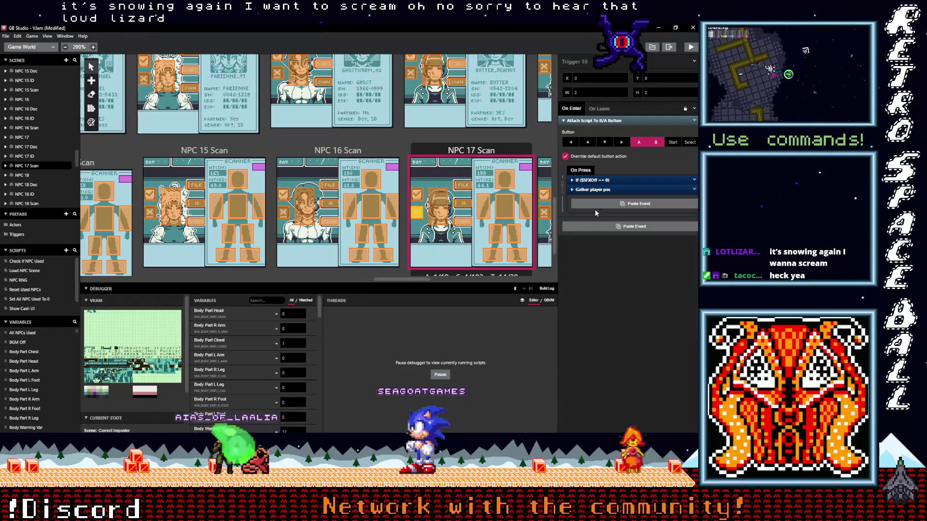
Recheck the NPC 17, Doc, ID and Scan trigger scripts
{"action": "scroll", "coordinate": [448, 209], "scroll_direction": "down", "scroll_amount": 2}
{"action": "scroll", "coordinate": [448, 209], "scroll_direction": "up", "scroll_amount": 8}
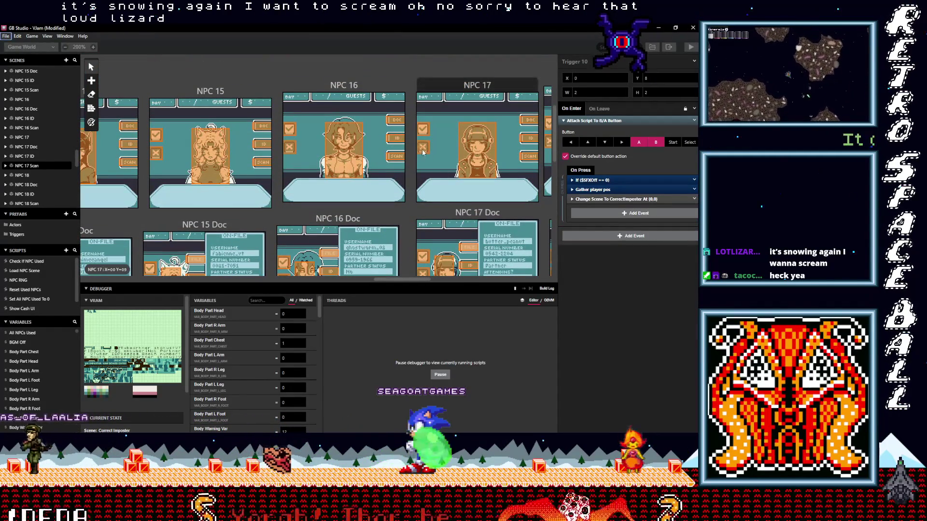
{"action": "left_click", "coordinate": [423, 147]}
{"action": "scroll", "coordinate": [453, 218], "scroll_direction": "down", "scroll_amount": 3}
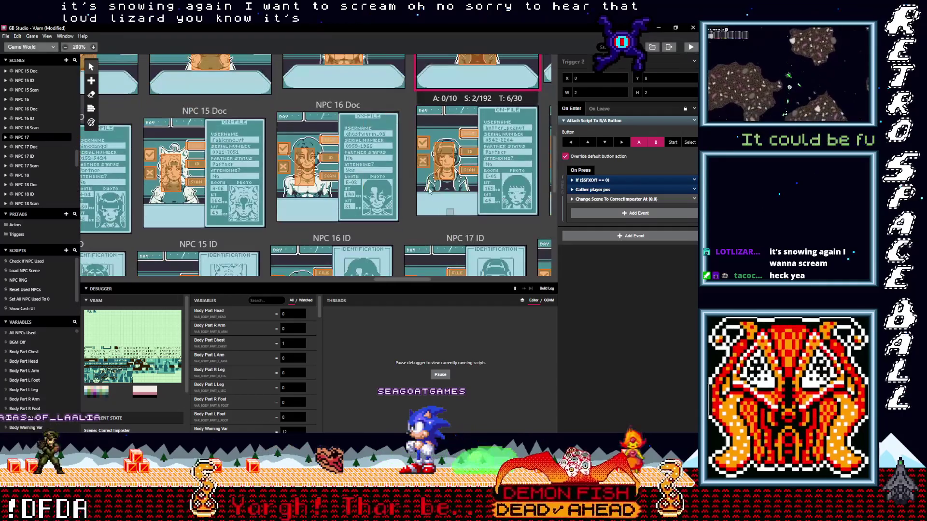
{"action": "left_click", "coordinate": [424, 166]}
{"action": "scroll", "coordinate": [424, 167], "scroll_direction": "down", "scroll_amount": 3}
{"action": "left_click", "coordinate": [437, 201]}
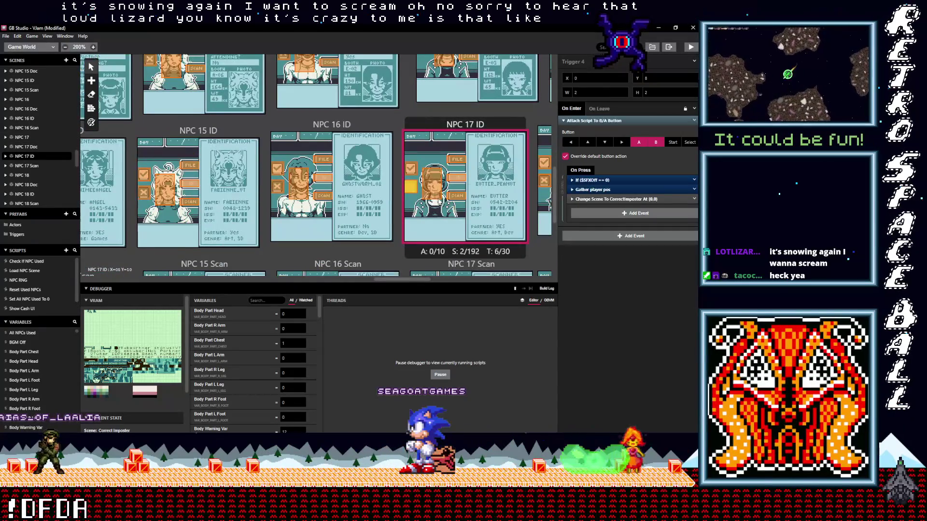
{"action": "scroll", "coordinate": [438, 201], "scroll_direction": "down", "scroll_amount": 3}
{"action": "left_click", "coordinate": [420, 219]}
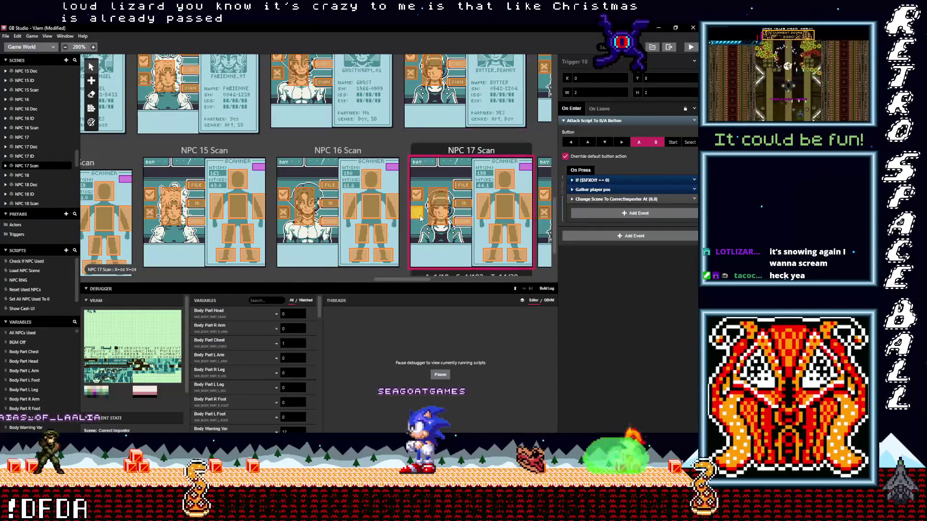
{"action": "scroll", "coordinate": [420, 218], "scroll_direction": "down", "scroll_amount": 2}
{"action": "left_click_drag", "start_coordinate": [413, 279], "coordinate": [445, 279]}
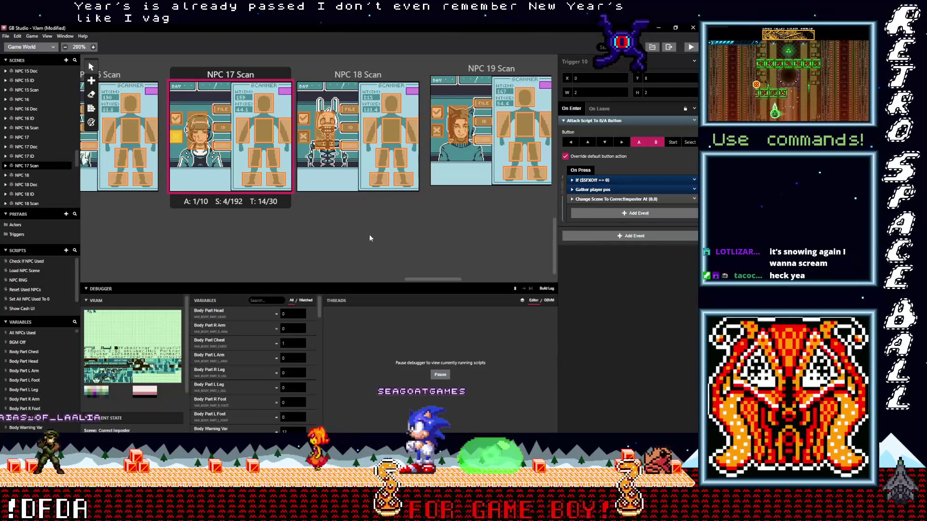
Replace NPC 18 Scan's random-load events with the CorrectImposter scene change
{"action": "scroll", "coordinate": [364, 239], "scroll_direction": "up", "scroll_amount": 1}
{"action": "scroll", "coordinate": [364, 238], "scroll_direction": "up", "scroll_amount": 2}
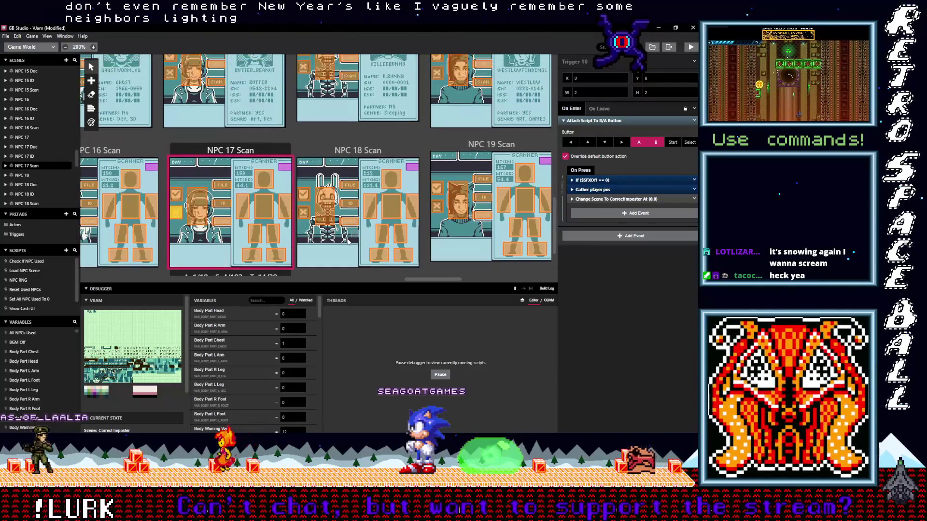
{"action": "left_click", "coordinate": [332, 242]}
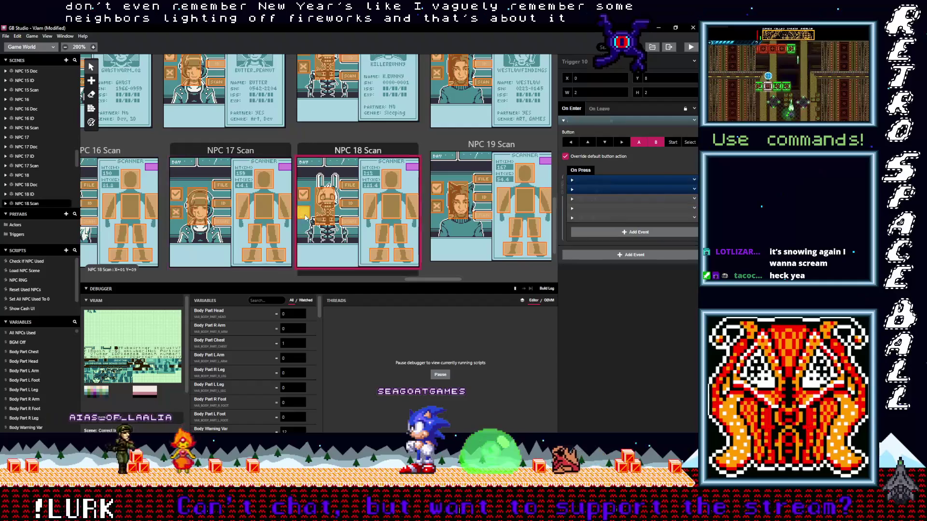
{"action": "left_click_drag", "start_coordinate": [611, 217], "coordinate": [604, 200]}
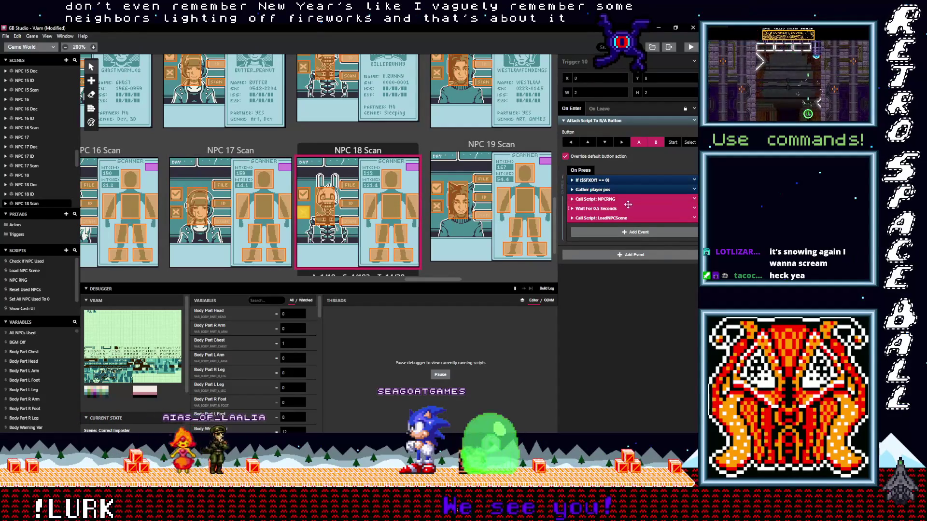
{"action": "left_click", "coordinate": [693, 218]}
{"action": "left_click", "coordinate": [680, 333]}
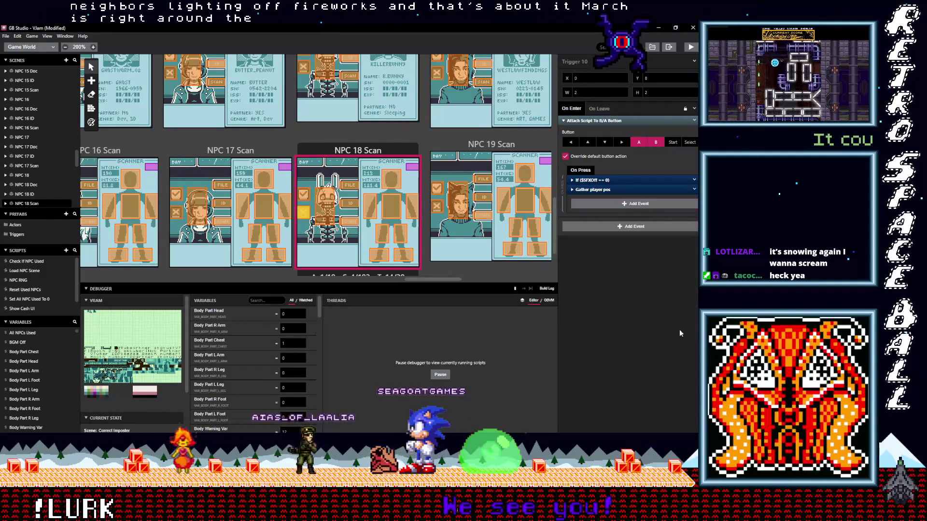
{"action": "left_click", "coordinate": [598, 206], "text": "alt"}
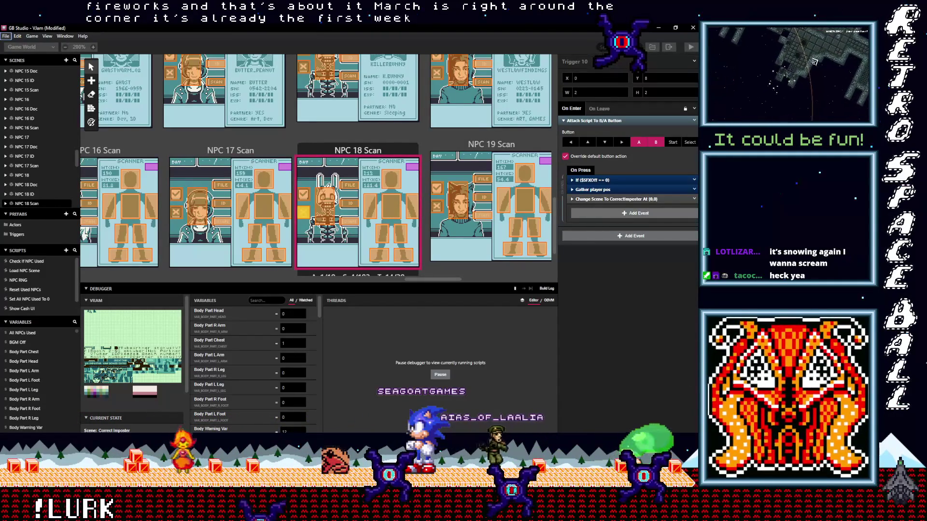
{"action": "key", "text": "super+alt+d"}
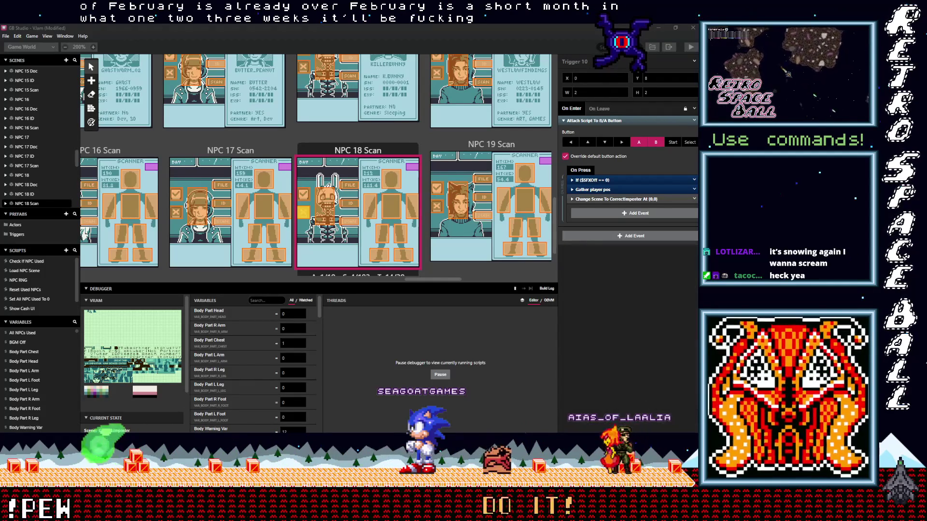
{"action": "left_click", "coordinate": [436, 218]}
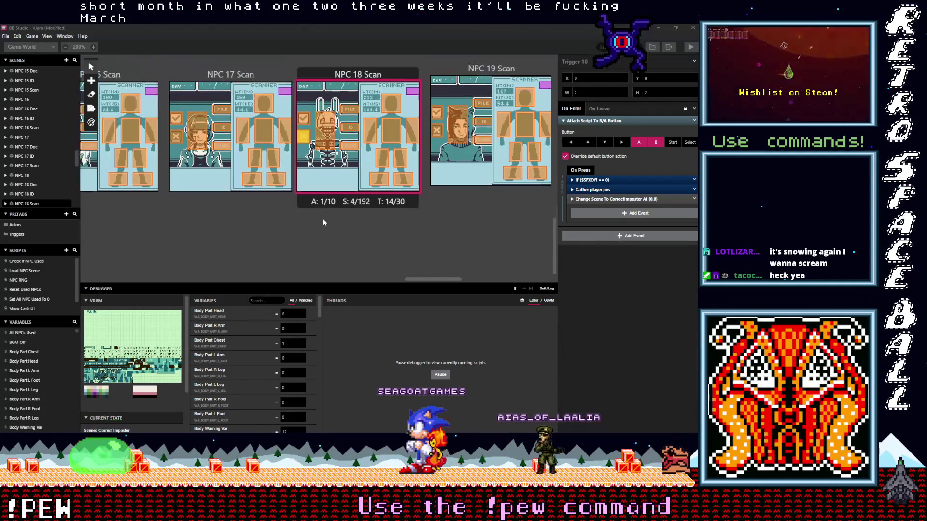
{"action": "scroll", "coordinate": [314, 189], "scroll_direction": "up", "scroll_amount": 3}
{"action": "left_click", "coordinate": [307, 183]}
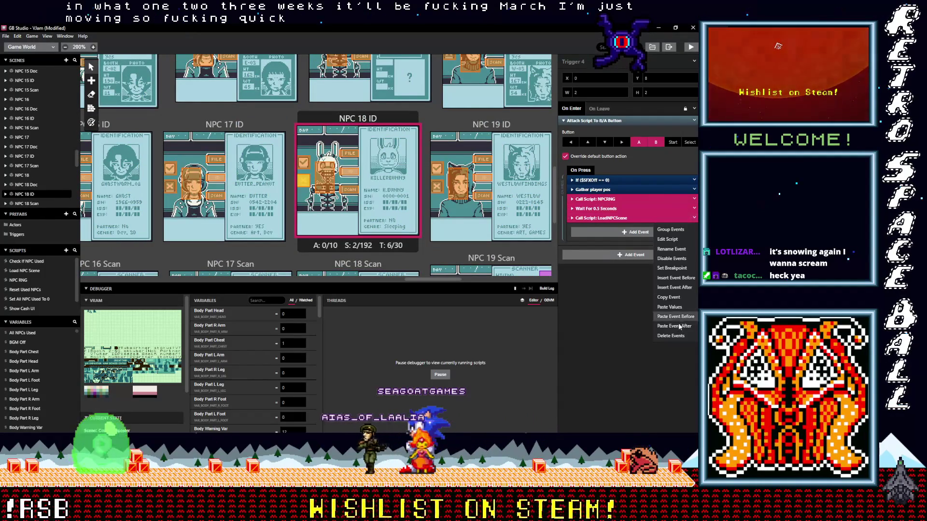
{"action": "key", "text": "ctrl+x"}
{"action": "left_click", "coordinate": [612, 204]}
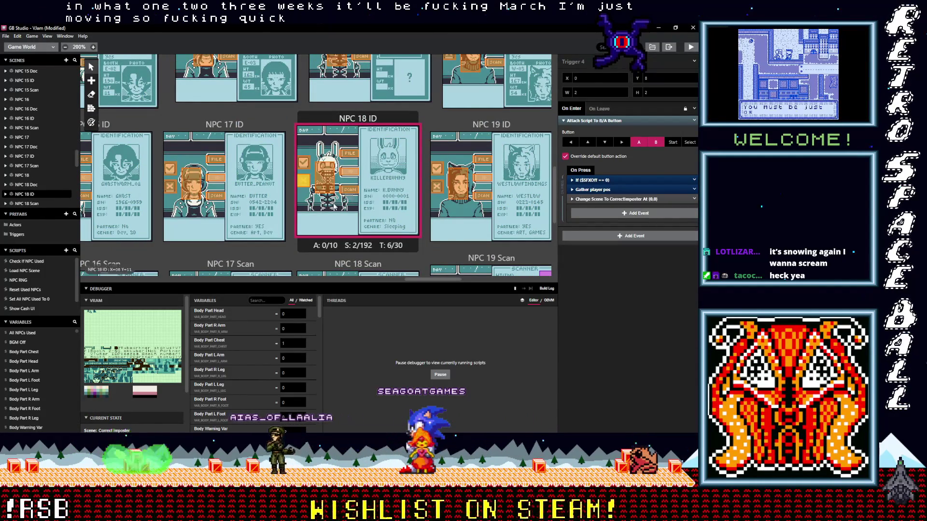
{"action": "scroll", "coordinate": [334, 206], "scroll_direction": "up", "scroll_amount": 3}
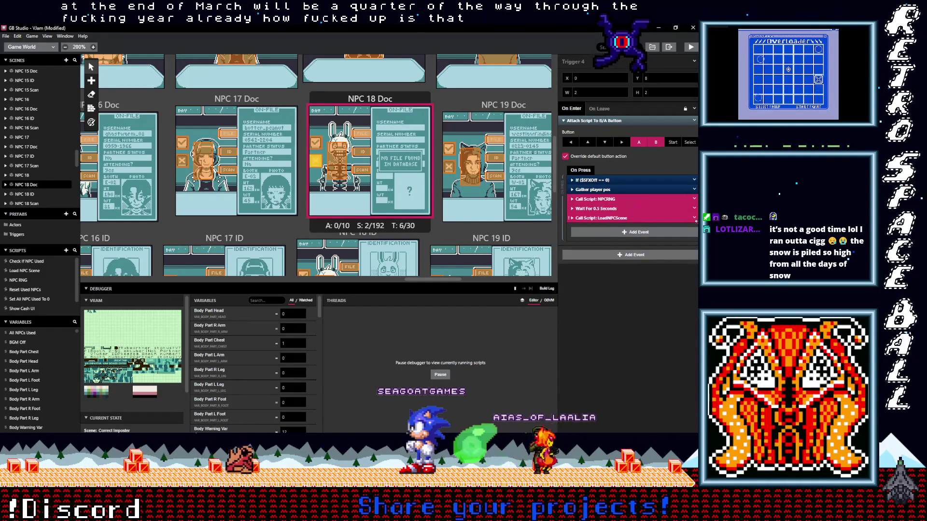
{"action": "left_click", "coordinate": [694, 218]}
{"action": "left_click", "coordinate": [674, 251]}
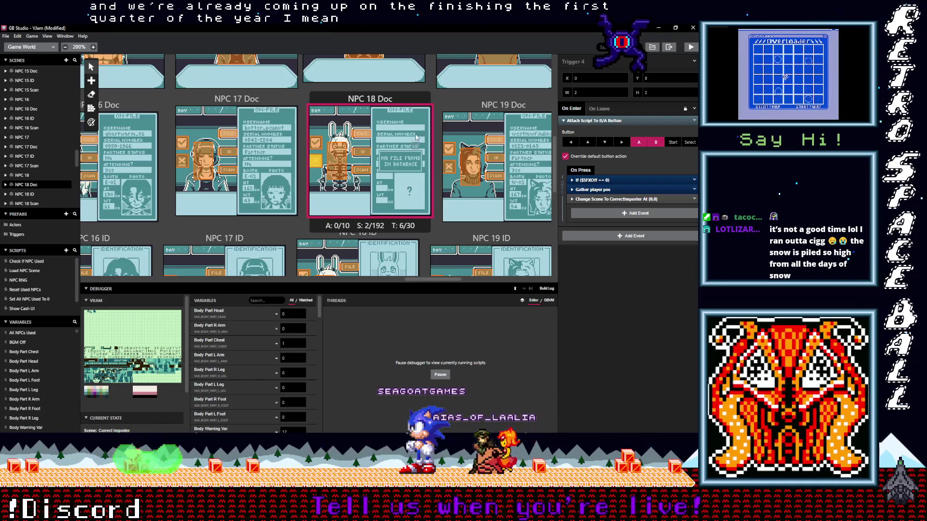
{"action": "scroll", "coordinate": [416, 137], "scroll_direction": "up", "scroll_amount": 3}
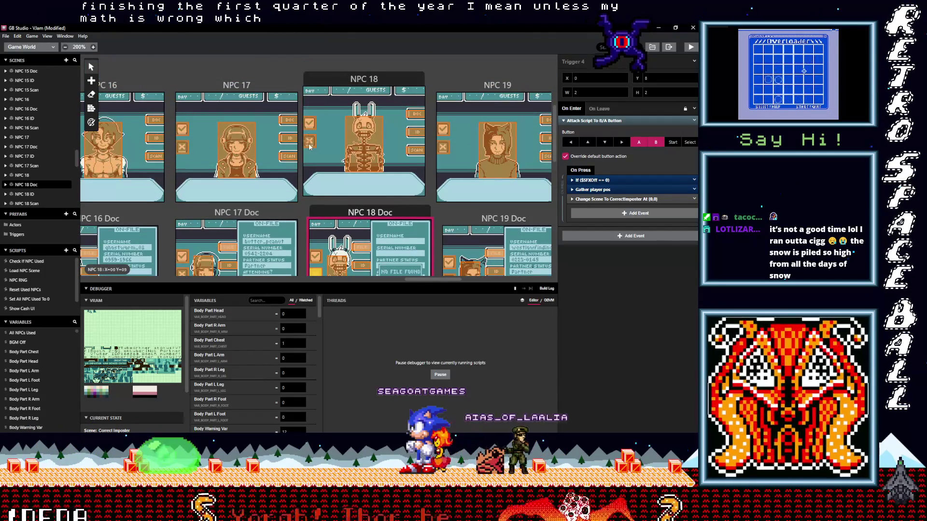
Delete the NPCRNG, Wait and LoadNPCScene events from NPC 18's Trigger 2
{"action": "left_click", "coordinate": [309, 142]}
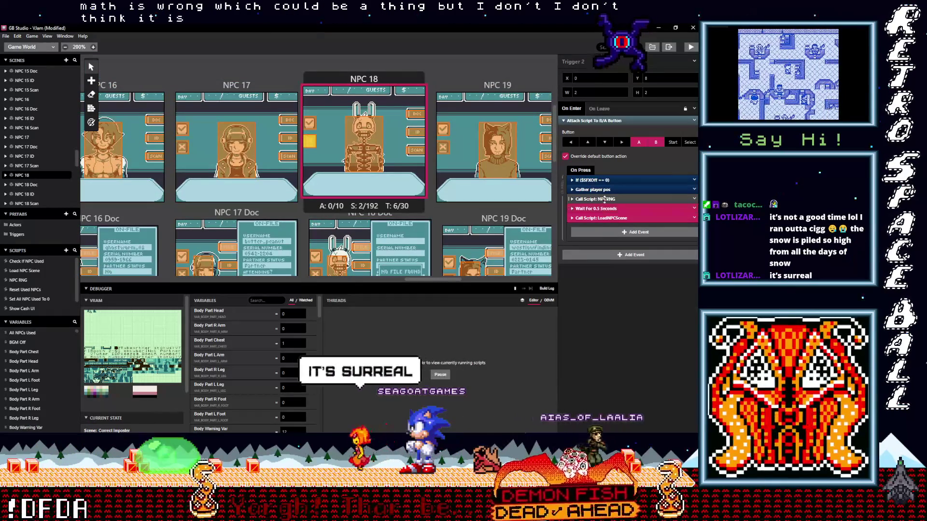
{"action": "left_click", "coordinate": [605, 200], "text": "shift"}
{"action": "left_click", "coordinate": [694, 218]}
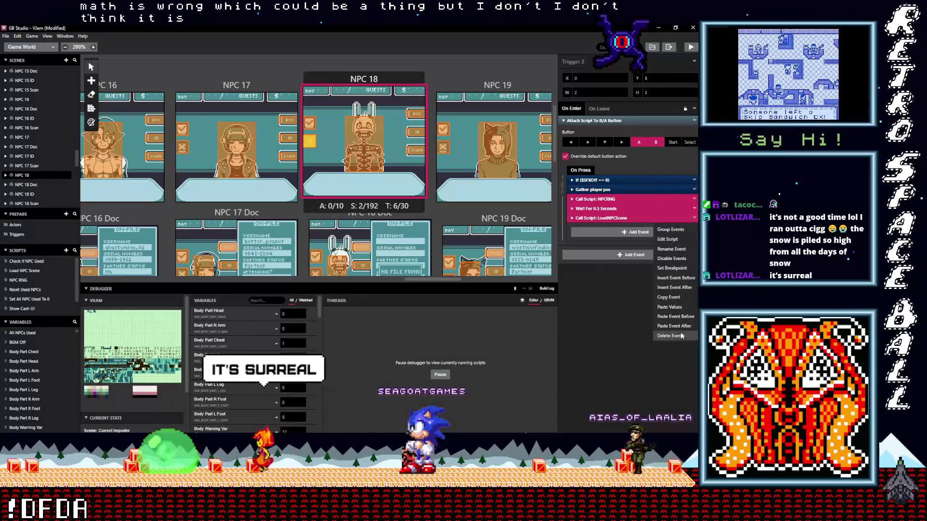
{"action": "left_click", "coordinate": [681, 336]}
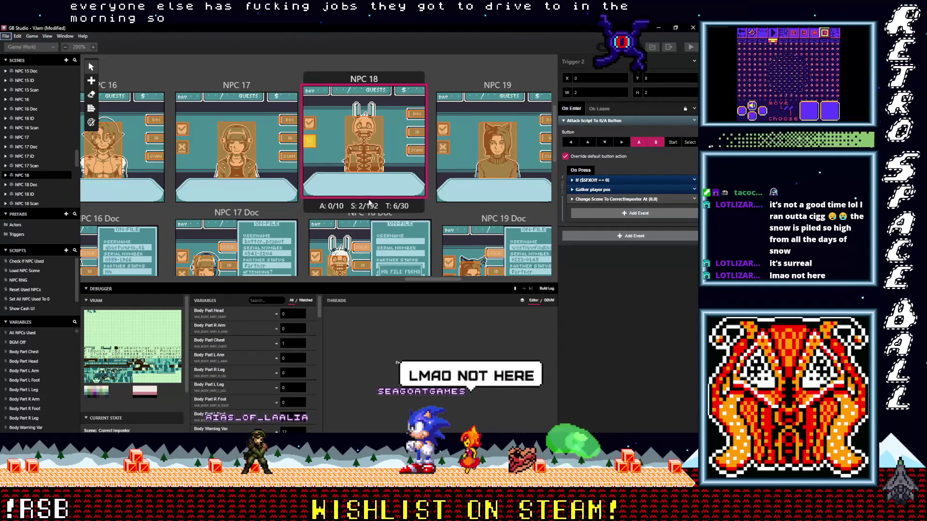
{"action": "scroll", "coordinate": [378, 206], "scroll_direction": "down", "scroll_amount": 3}
{"action": "scroll", "coordinate": [378, 206], "scroll_direction": "down", "scroll_amount": 5}
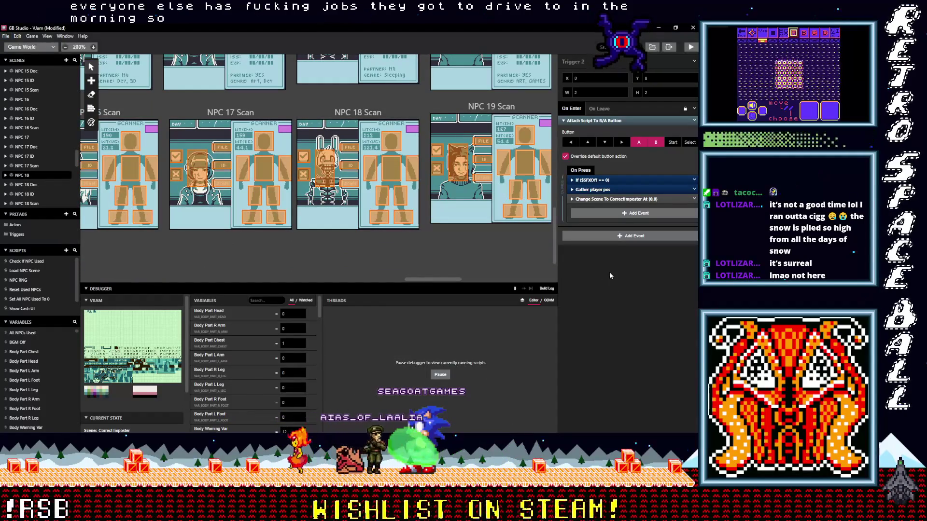
{"action": "scroll", "coordinate": [370, 223], "scroll_direction": "up", "scroll_amount": 3}
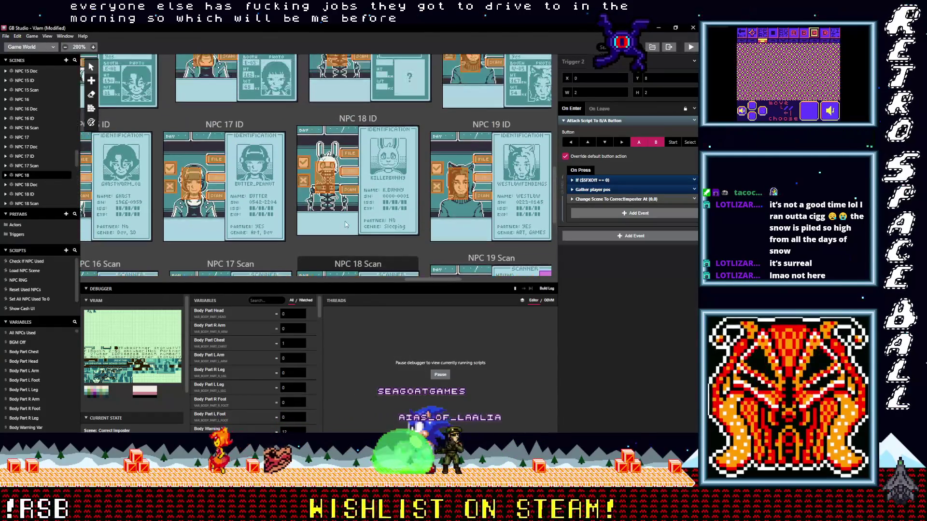
{"action": "scroll", "coordinate": [344, 221], "scroll_direction": "up", "scroll_amount": 5}
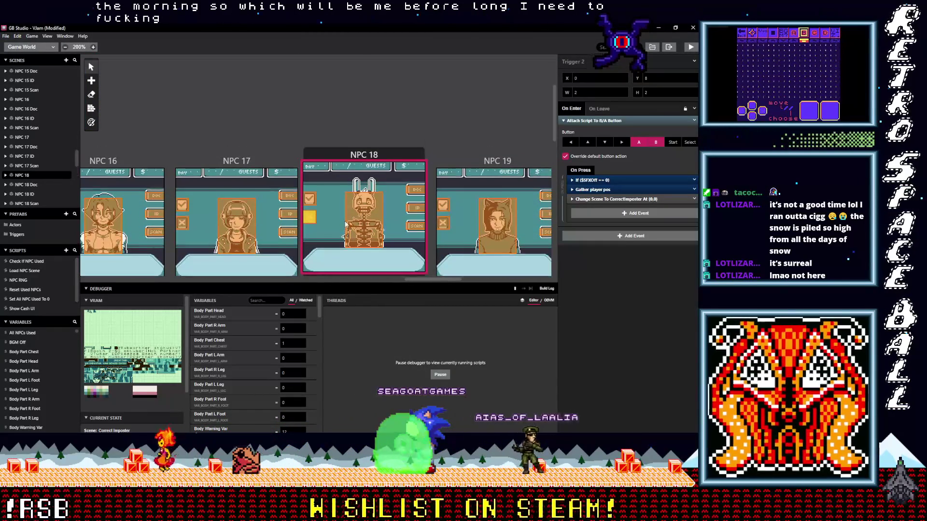
{"action": "scroll", "coordinate": [344, 225], "scroll_direction": "down", "scroll_amount": 3}
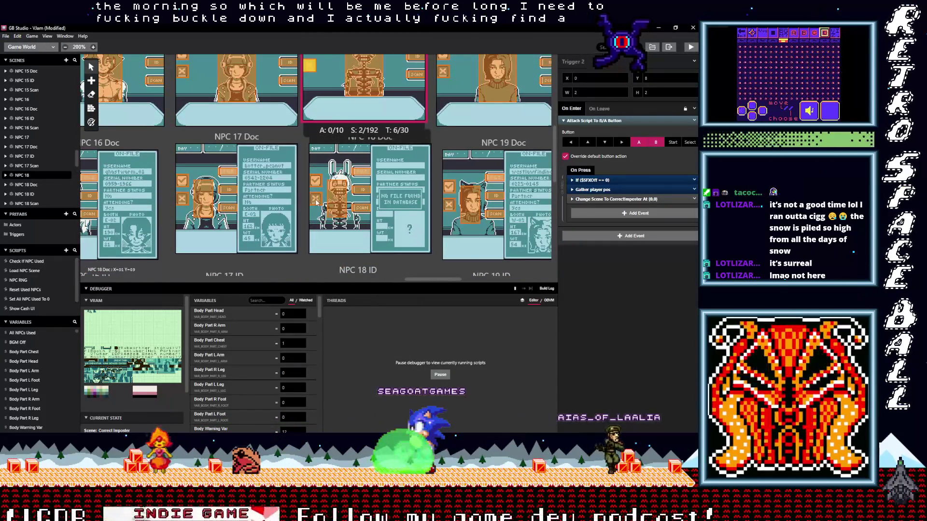
{"action": "left_click", "coordinate": [317, 202]}
{"action": "scroll", "coordinate": [309, 193], "scroll_direction": "down", "scroll_amount": 3}
{"action": "left_click", "coordinate": [305, 184]}
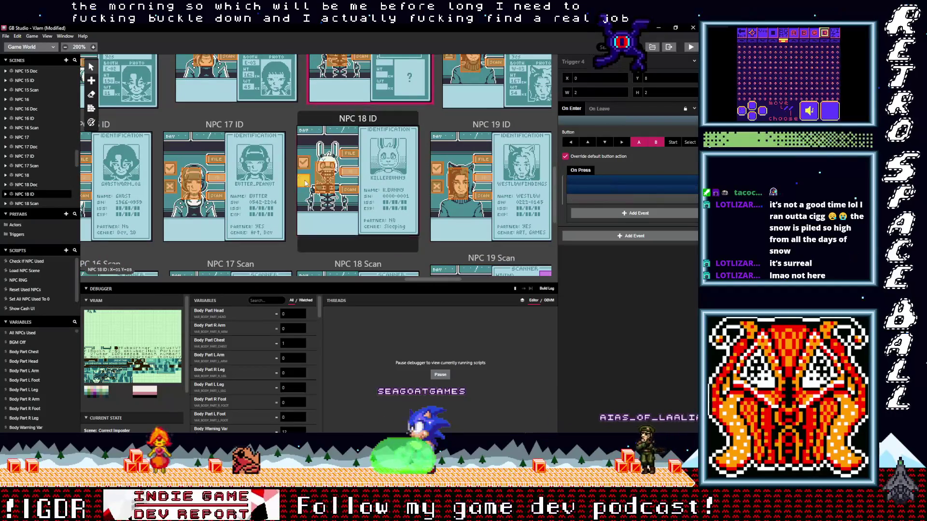
{"action": "scroll", "coordinate": [341, 208], "scroll_direction": "down", "scroll_amount": 3}
{"action": "left_click", "coordinate": [341, 212]}
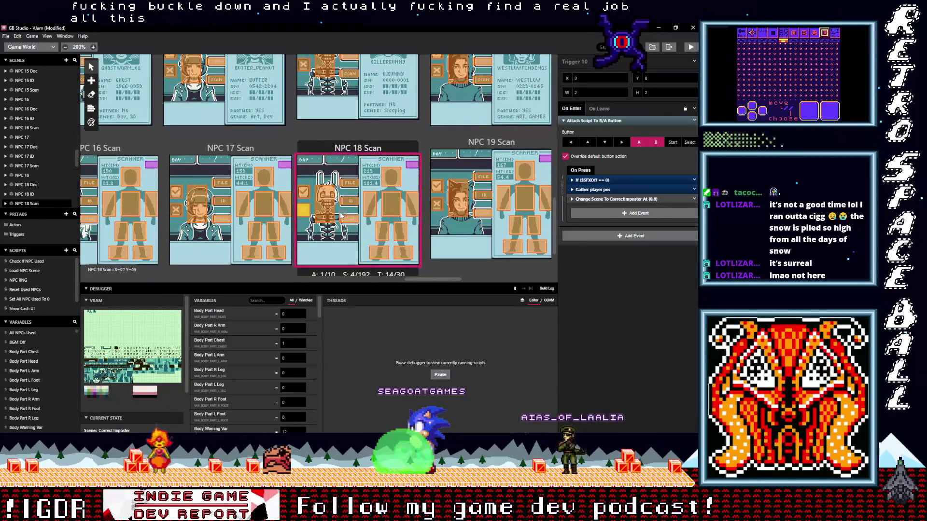
{"action": "scroll", "coordinate": [340, 215], "scroll_direction": "down", "scroll_amount": 2}
{"action": "scroll", "coordinate": [340, 216], "scroll_direction": "up", "scroll_amount": 5}
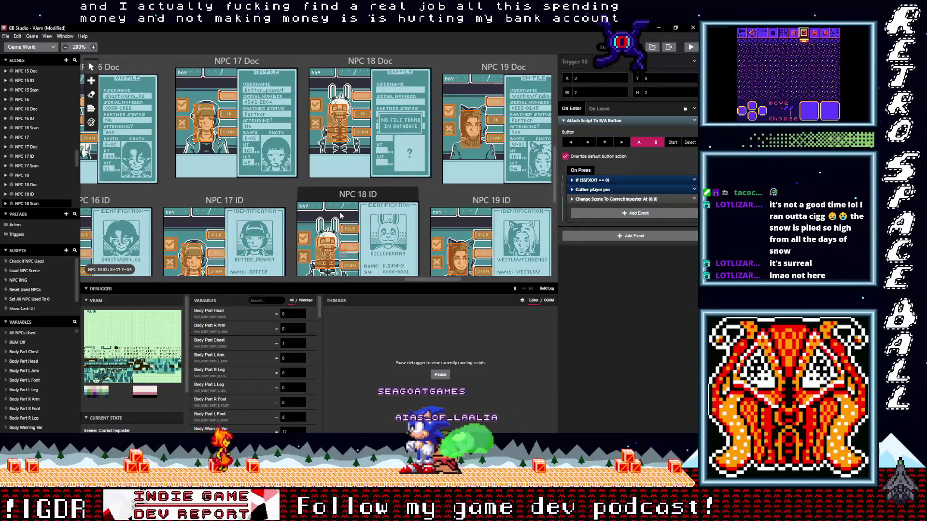
{"action": "scroll", "coordinate": [376, 231], "scroll_direction": "down", "scroll_amount": 4}
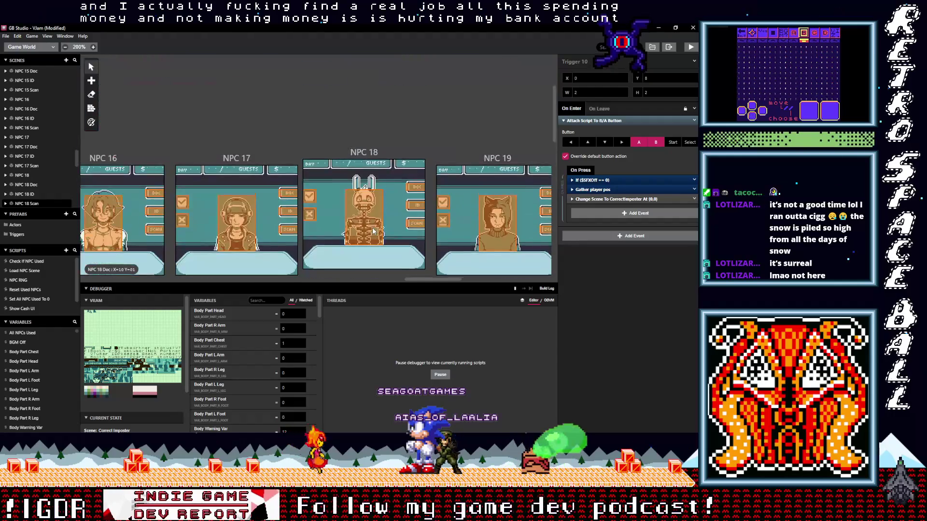
{"action": "scroll", "coordinate": [368, 230], "scroll_direction": "down", "scroll_amount": 3}
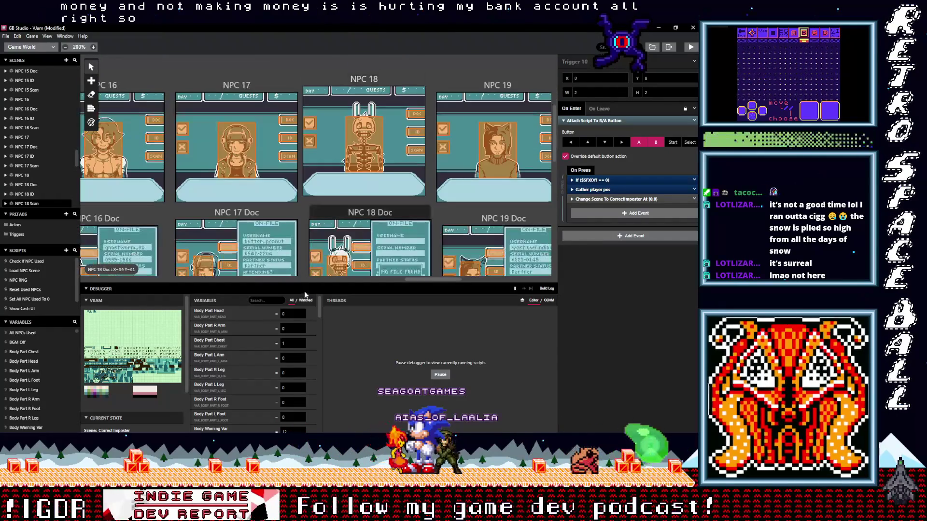
{"action": "mouse_move", "coordinate": [434, 280]}
{"action": "left_mouse_down"}
{"action": "mouse_move", "coordinate": [537, 277]}
{"action": "mouse_move", "coordinate": [418, 284]}
{"action": "mouse_move", "coordinate": [510, 288]}
{"action": "mouse_move", "coordinate": [253, 291]}
{"action": "mouse_move", "coordinate": [267, 293]}
{"action": "left_mouse_up"}
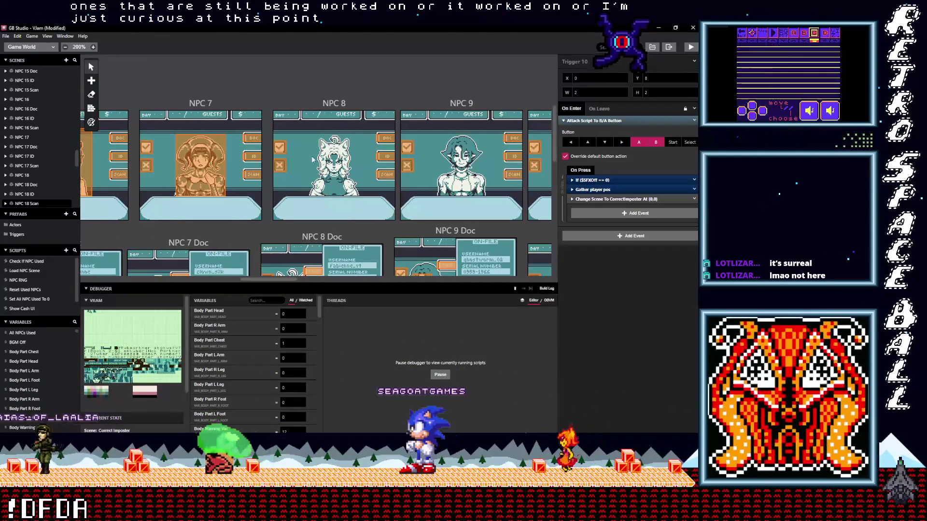
Copy NPC 7's booth Dialog trigger and paste it into the NPC 8 booth scene
{"action": "left_click", "coordinate": [196, 157]}
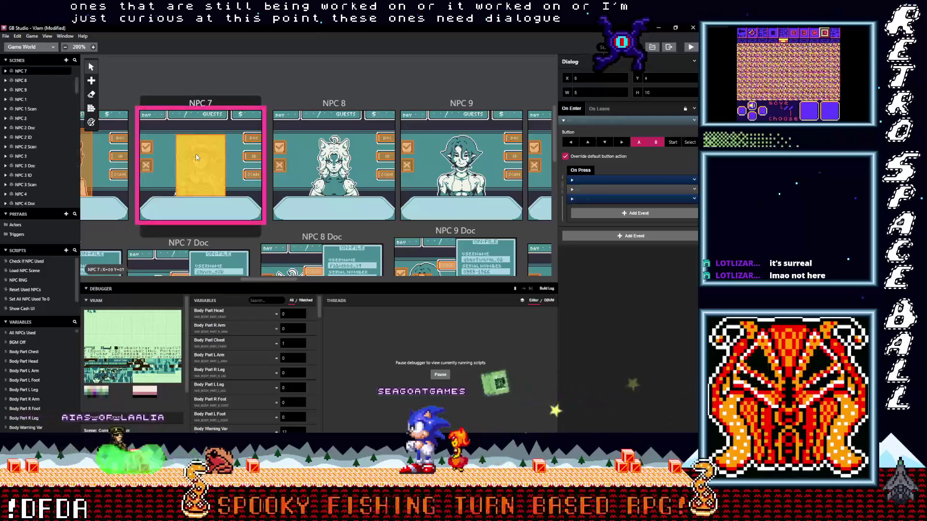
{"action": "left_click", "coordinate": [309, 134]}
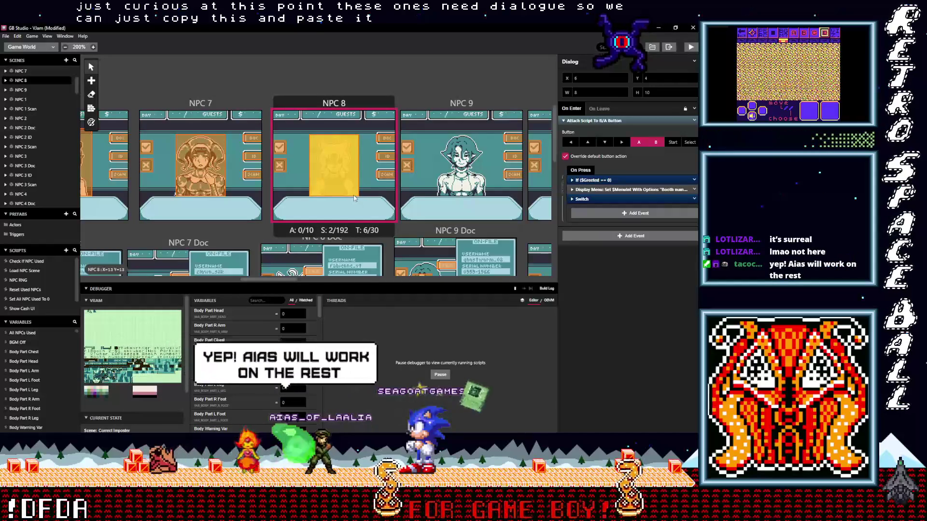
{"action": "left_click_drag", "start_coordinate": [282, 280], "coordinate": [297, 280]}
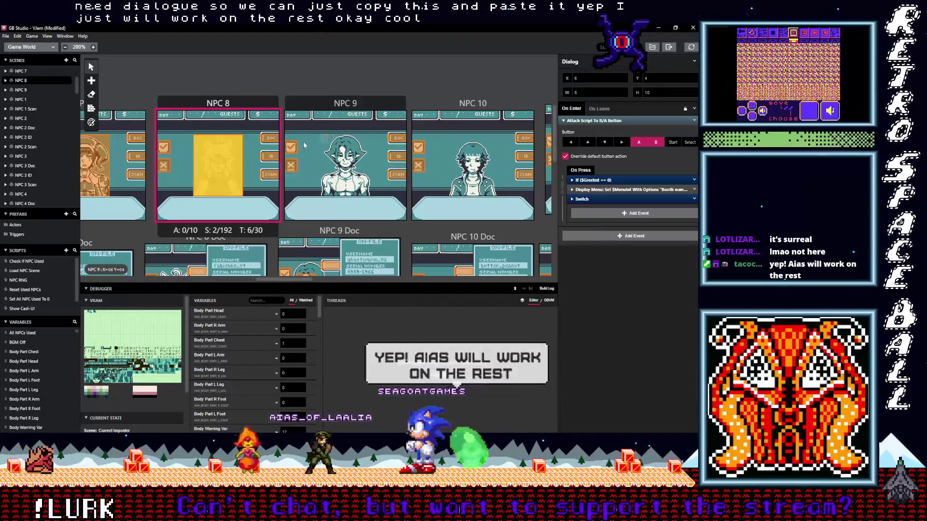
{"action": "left_click", "coordinate": [326, 140]}
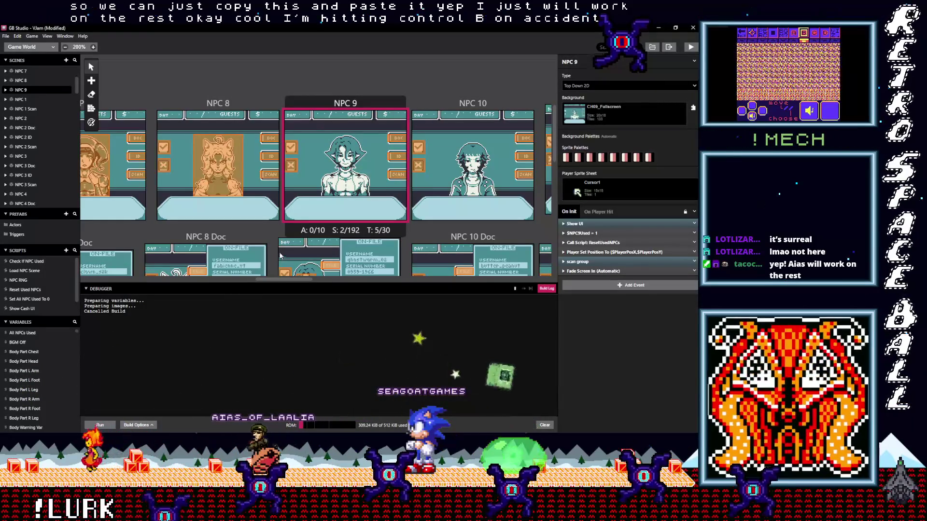
Paste the copied Dialog trigger into the NPC 9 and NPC 10 booth scenes
{"action": "key", "text": "ctrl+b"}
{"action": "key", "text": "ctrl+b"}
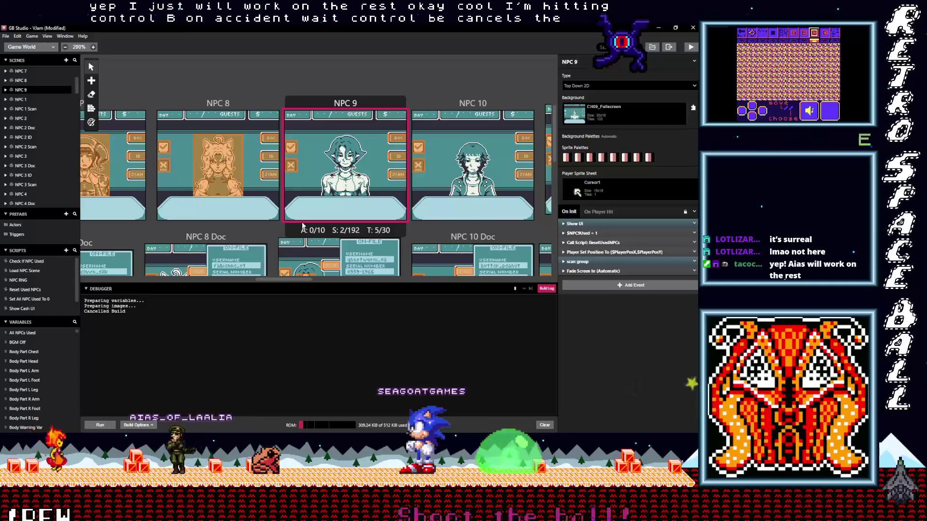
{"action": "left_click", "coordinate": [326, 140]}
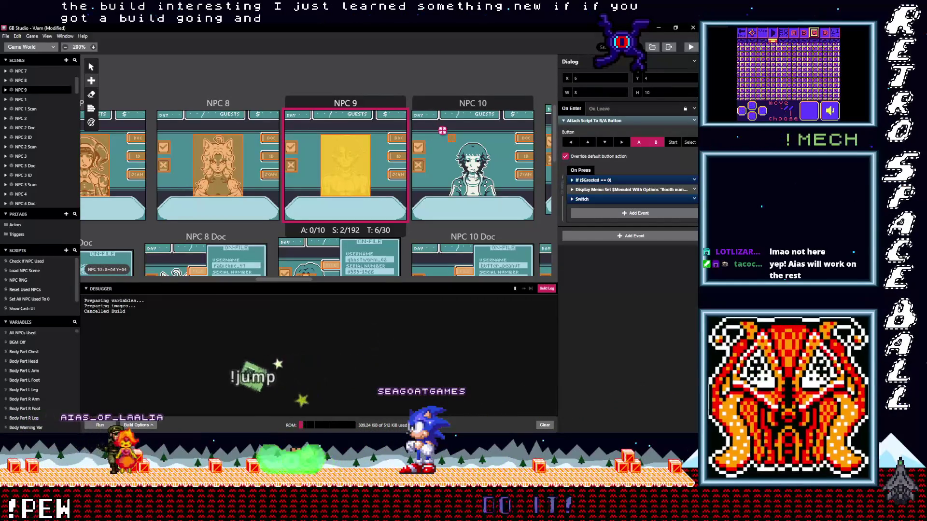
{"action": "left_click_drag", "start_coordinate": [449, 137], "coordinate": [492, 189]}
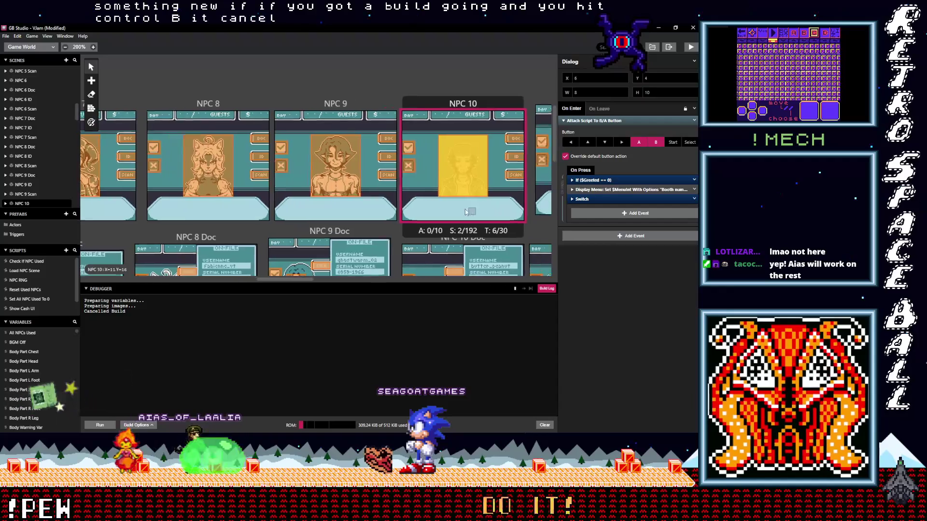
{"action": "scroll", "coordinate": [483, 193], "scroll_direction": "right", "scroll_amount": 5}
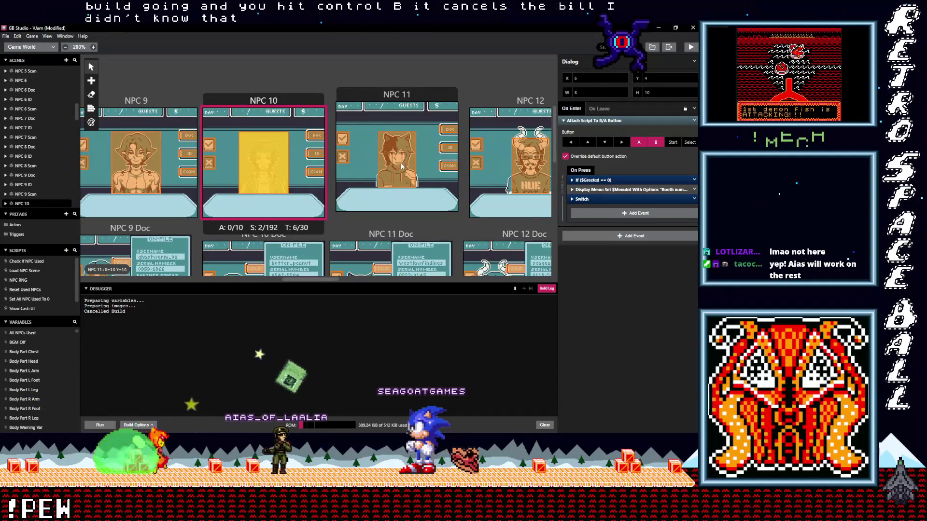
Delete NPC 11's old Dialog trigger
{"action": "left_click", "coordinate": [401, 166]}
{"action": "key", "text": "Delete"}
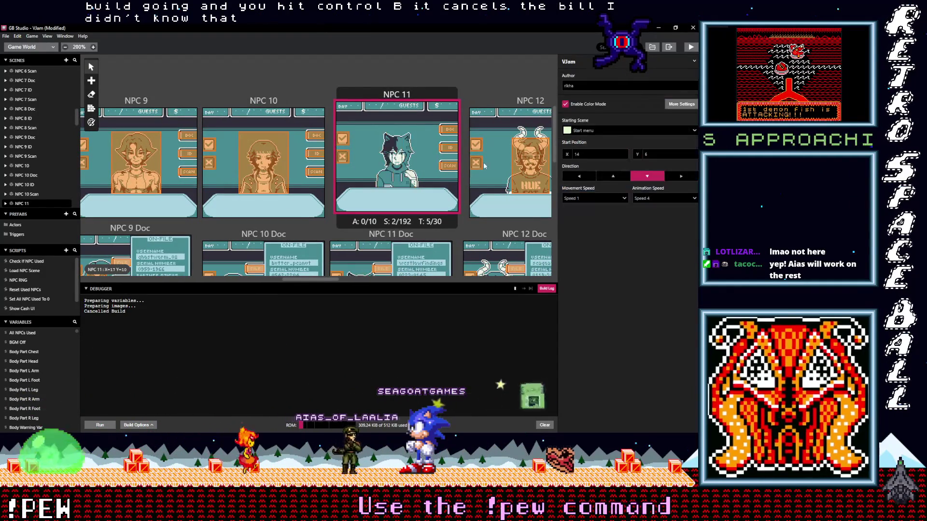
{"action": "key", "text": "Down"}
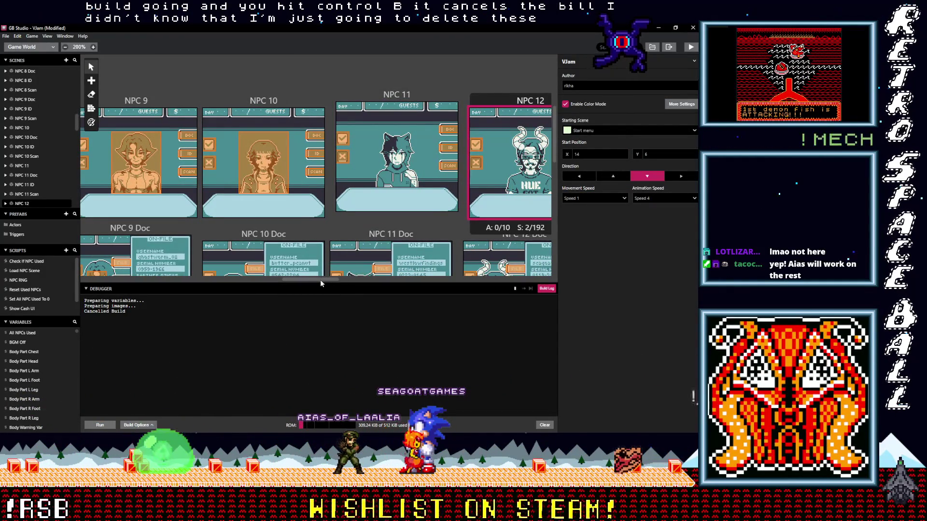
{"action": "left_click_drag", "start_coordinate": [320, 283], "coordinate": [366, 281]}
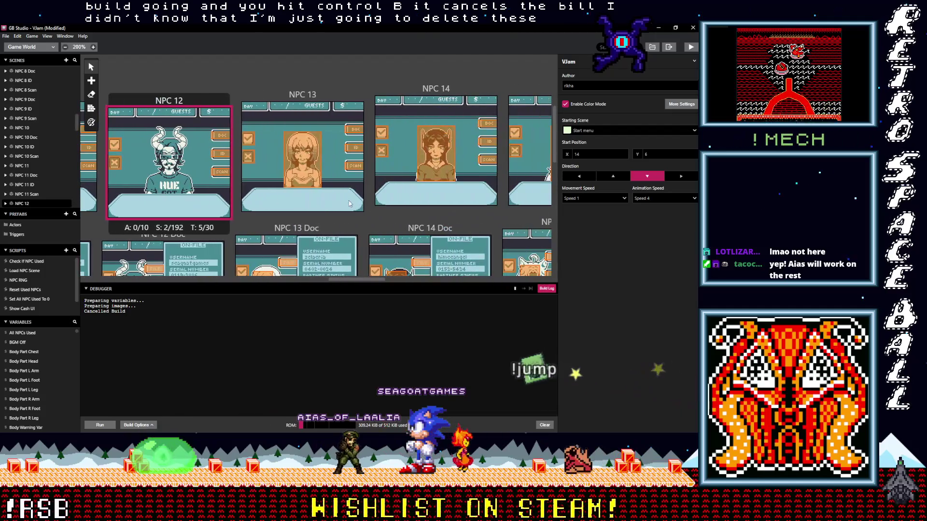
Check the NPC 13 to NPC 16 booth scenes and NPC 15's Dialog trigger
{"action": "left_click", "coordinate": [310, 175]}
{"action": "left_click", "coordinate": [436, 158]}
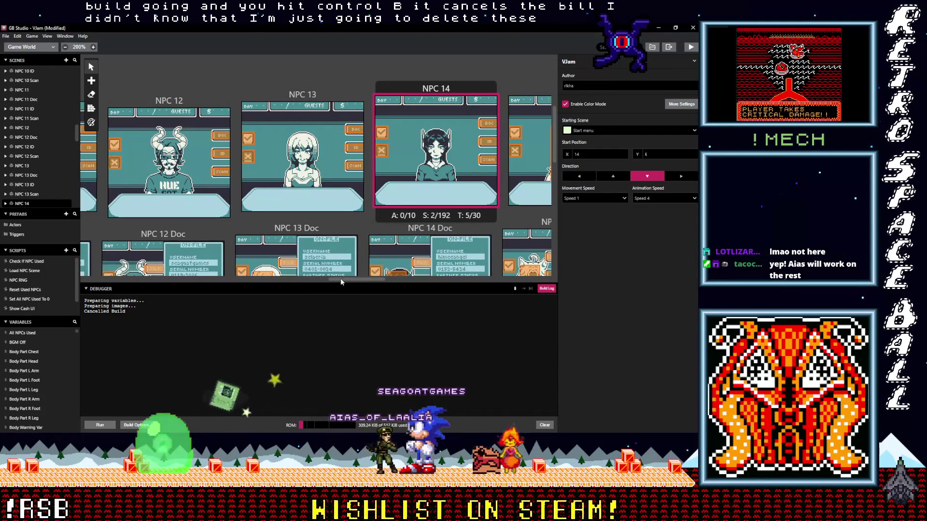
{"action": "left_click_drag", "start_coordinate": [340, 279], "coordinate": [373, 279]}
{"action": "left_click", "coordinate": [309, 152]}
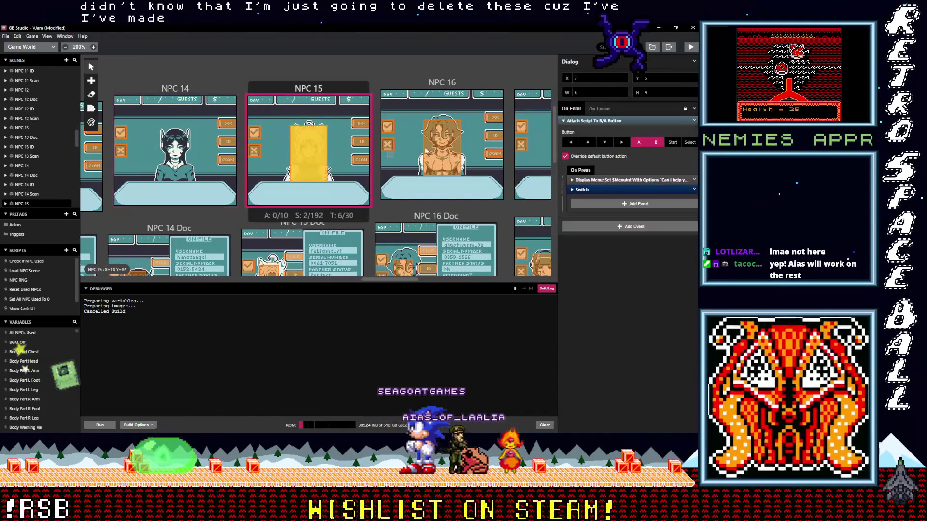
{"action": "left_click", "coordinate": [426, 151]}
{"action": "left_click_drag", "start_coordinate": [382, 279], "coordinate": [425, 279]}
Check the NPC 17 to NPC 21 booth scenes and NPC 20's Dialog trigger
{"action": "left_click", "coordinate": [270, 144]}
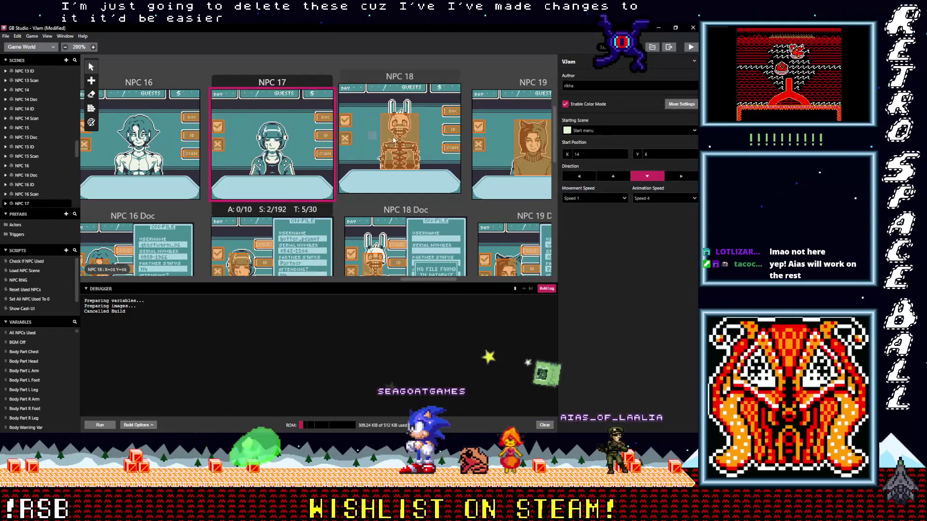
{"action": "left_click", "coordinate": [394, 140]}
{"action": "left_click", "coordinate": [514, 145]}
{"action": "left_click", "coordinate": [424, 279]}
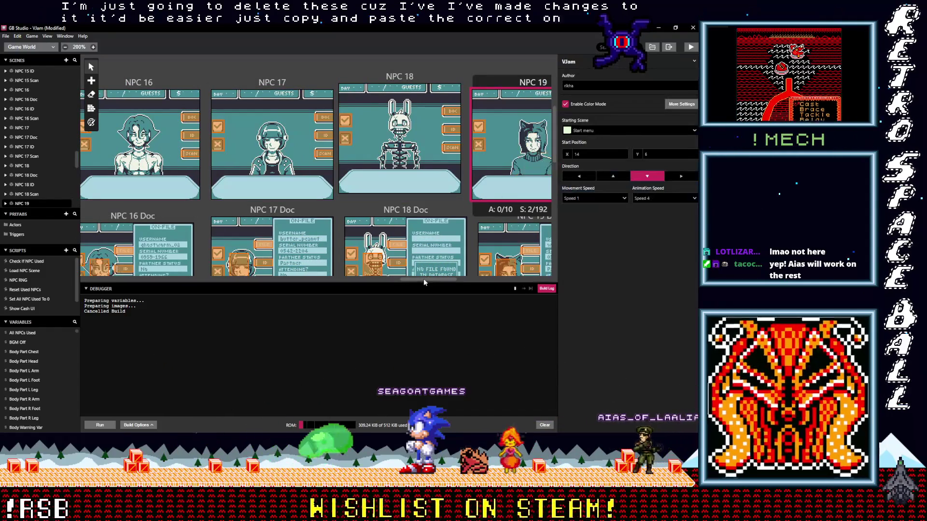
{"action": "left_click_drag", "start_coordinate": [424, 279], "coordinate": [492, 279]}
{"action": "left_click", "coordinate": [332, 140]}
{"action": "left_click", "coordinate": [428, 128]}
{"action": "left_click", "coordinate": [299, 123]}
{"action": "left_click", "coordinate": [417, 121]}
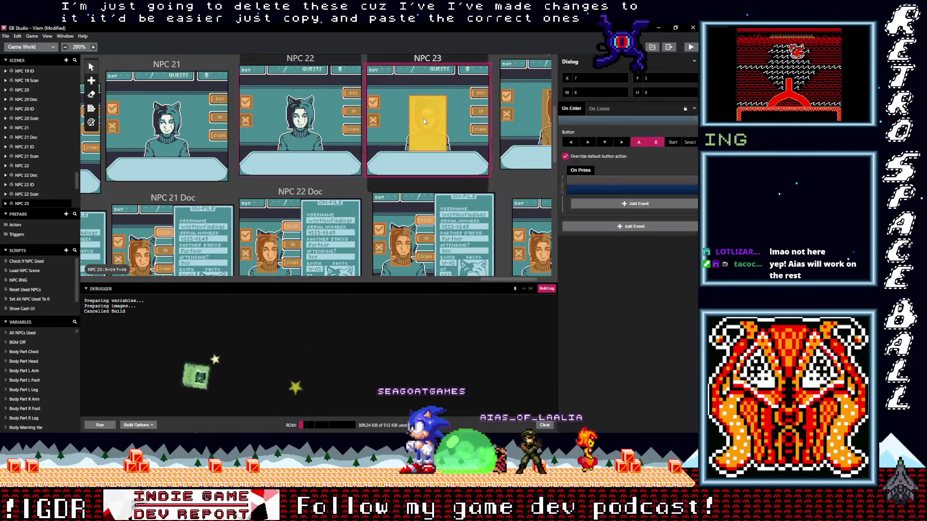
{"action": "mouse_move", "coordinate": [491, 279]}
{"action": "left_mouse_down"}
{"action": "mouse_move", "coordinate": [529, 279]}
{"action": "mouse_move", "coordinate": [227, 289]}
{"action": "left_mouse_up"}
{"action": "left_click", "coordinate": [463, 117]}
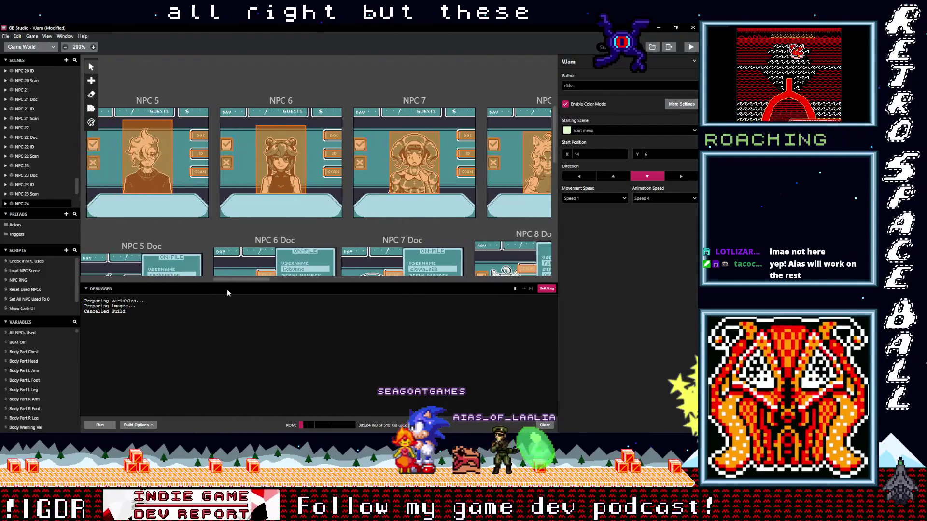
Compare against NPC 6 and make NPC 7's booth line read Booth B-02
{"action": "left_click", "coordinate": [263, 179]}
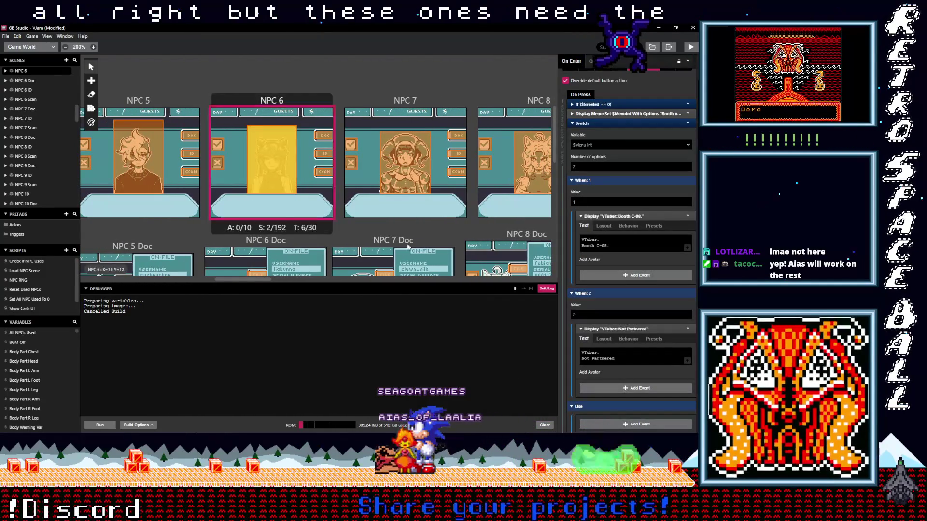
{"action": "scroll", "coordinate": [326, 242], "scroll_direction": "down", "scroll_amount": 1}
{"action": "scroll", "coordinate": [326, 242], "scroll_direction": "down", "scroll_amount": 4}
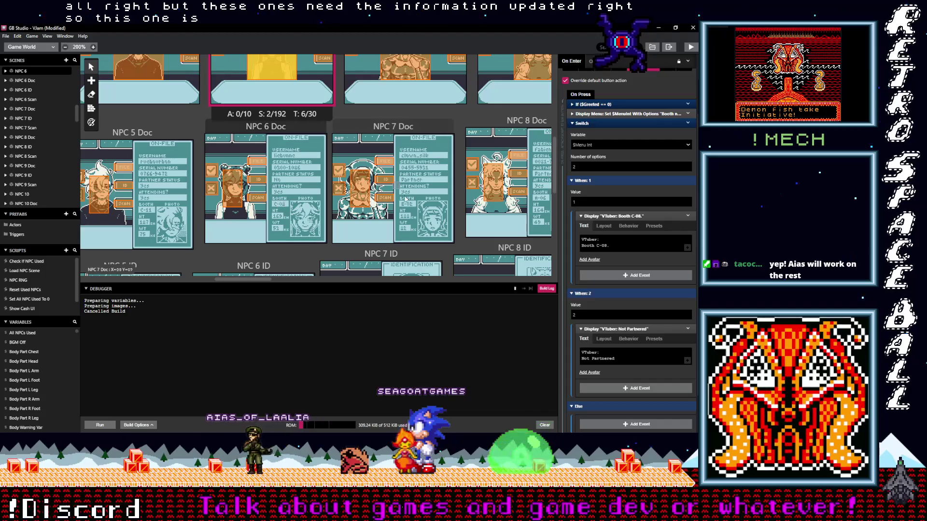
{"action": "scroll", "coordinate": [283, 208], "scroll_direction": "up", "scroll_amount": 3}
{"action": "left_click", "coordinate": [411, 140]}
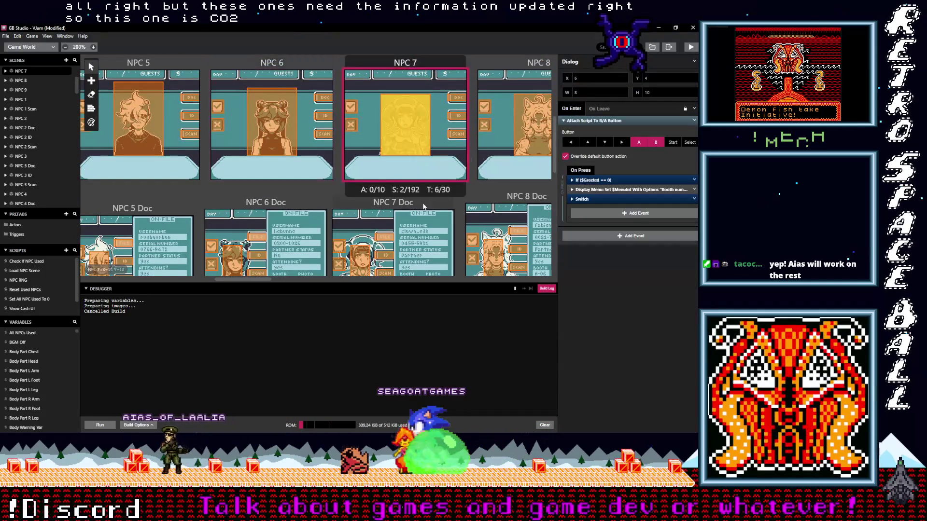
{"action": "scroll", "coordinate": [434, 173], "scroll_direction": "down", "scroll_amount": 2}
{"action": "scroll", "coordinate": [472, 216], "scroll_direction": "down", "scroll_amount": 3}
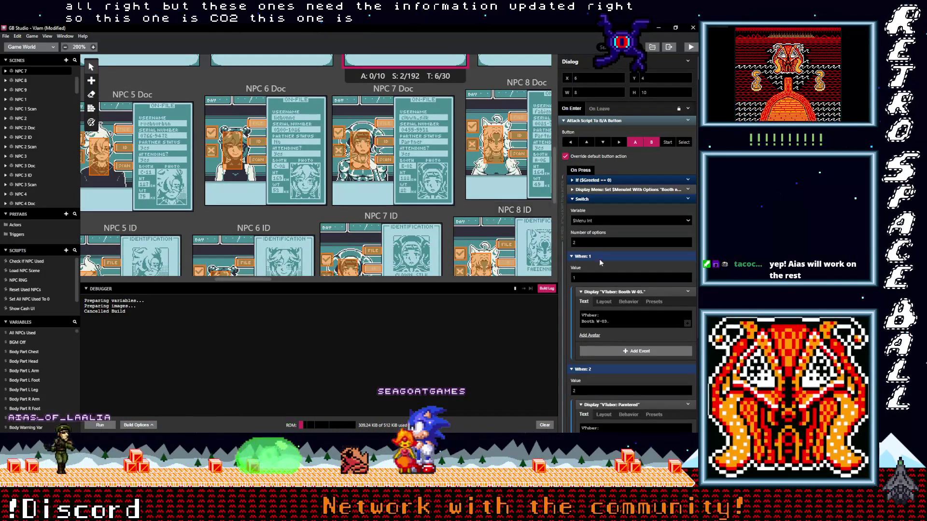
{"action": "scroll", "coordinate": [601, 280], "scroll_direction": "down", "scroll_amount": 3}
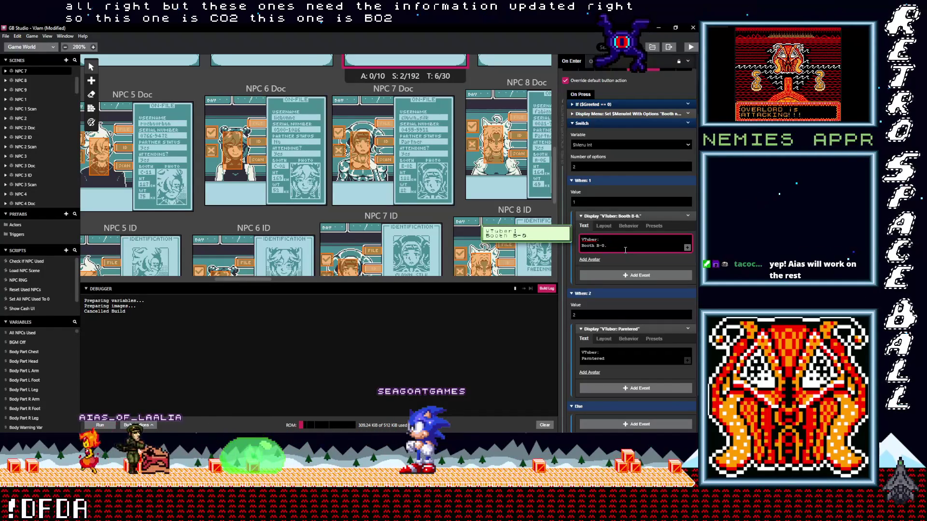
{"action": "type", "text": "2"}
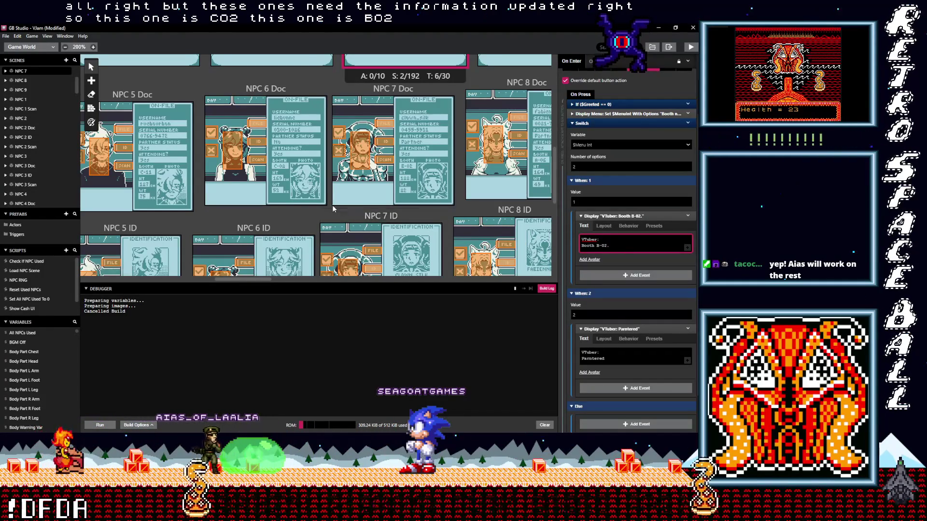
{"action": "scroll", "coordinate": [333, 208], "scroll_direction": "up", "scroll_amount": 3}
Correct NPC 7's misspelled partner line from Parntered to Partnered
{"action": "left_click", "coordinate": [269, 162]}
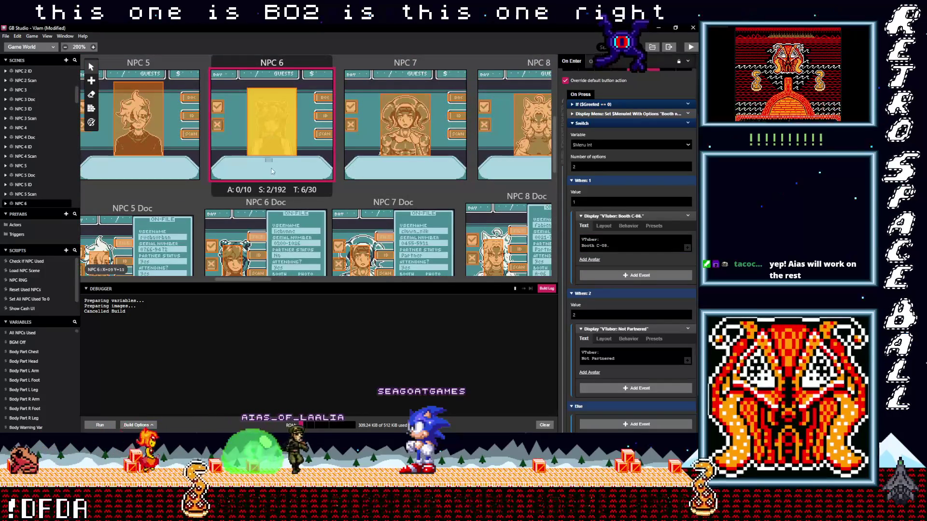
{"action": "left_click_drag", "start_coordinate": [271, 171], "coordinate": [399, 181]}
{"action": "scroll", "coordinate": [399, 181], "scroll_direction": "down", "scroll_amount": 3}
{"action": "scroll", "coordinate": [403, 108], "scroll_direction": "up", "scroll_amount": 2}
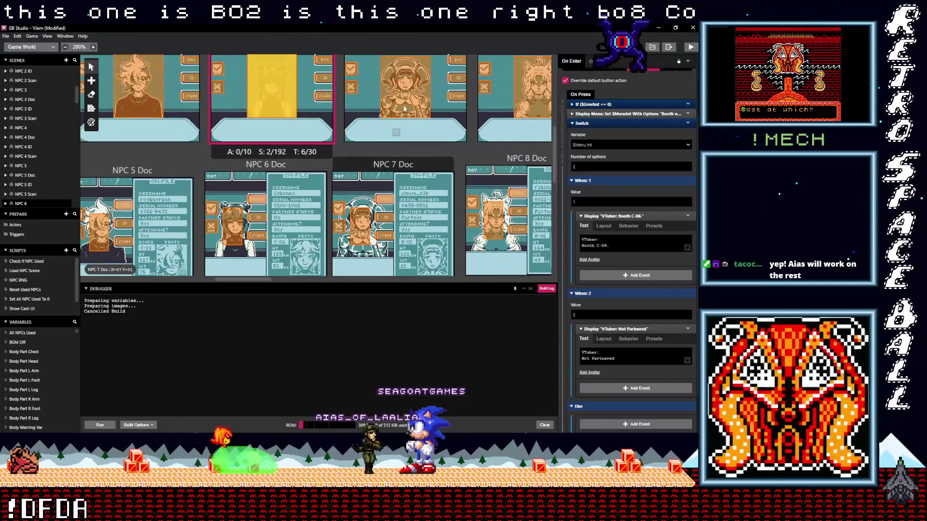
{"action": "left_click", "coordinate": [404, 104]}
{"action": "left_click", "coordinate": [606, 361]}
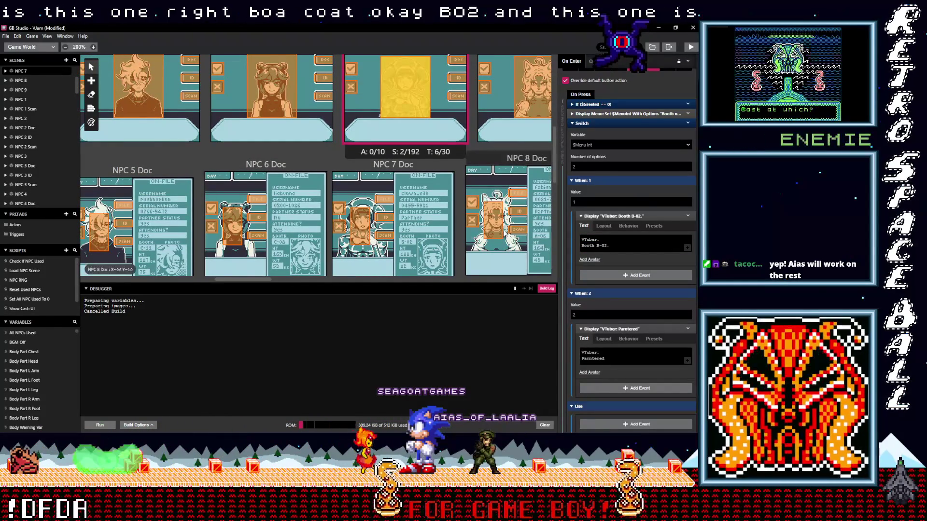
{"action": "scroll", "coordinate": [512, 243], "scroll_direction": "right", "scroll_amount": 2}
{"action": "left_click", "coordinate": [594, 362]}
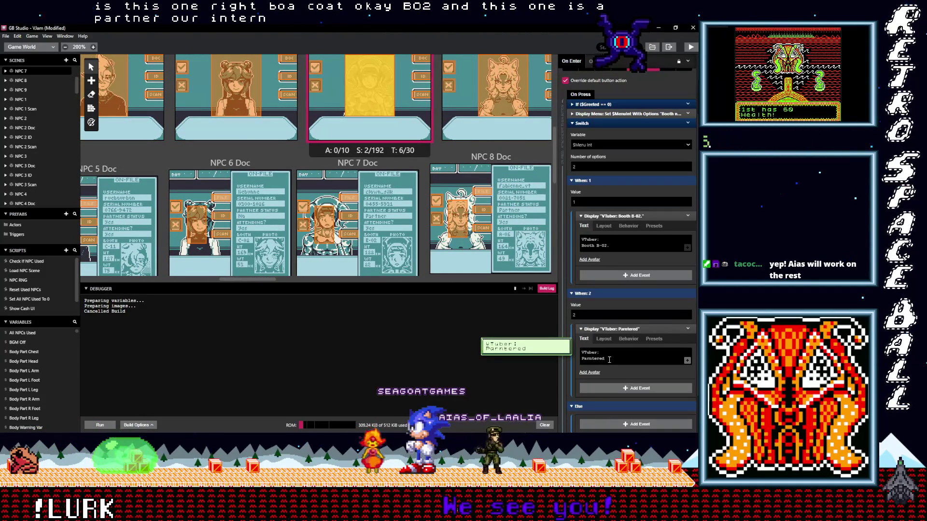
{"action": "double_click", "coordinate": [601, 360]}
{"action": "type", "text": "Part"}
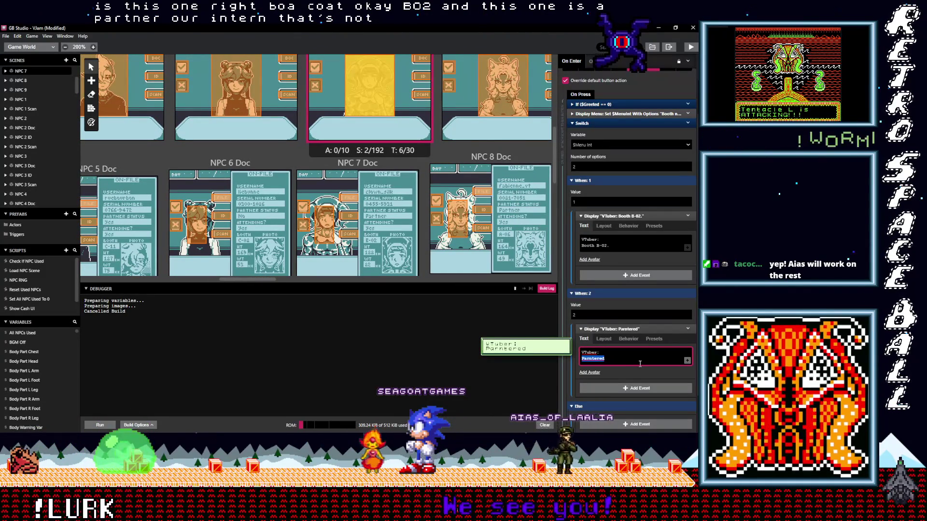
{"action": "type", "text": "nered"}
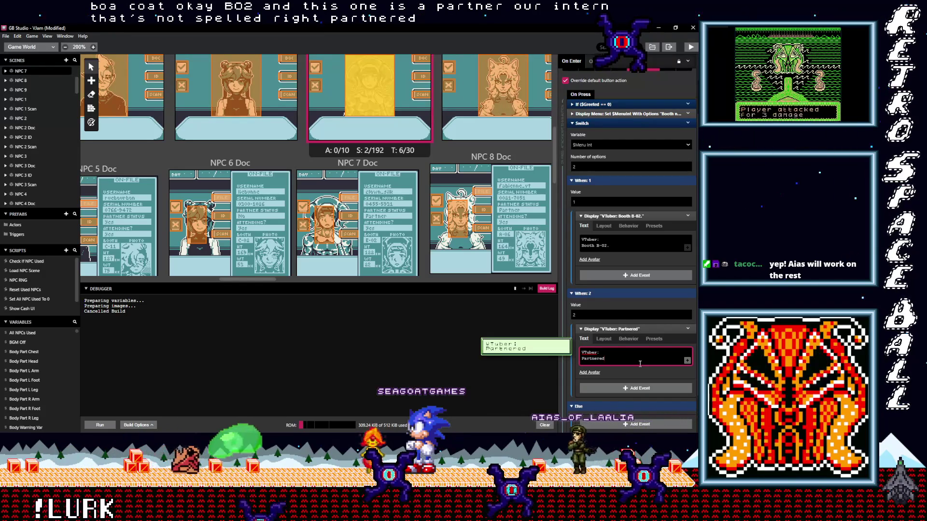
{"action": "type", "text": "."}
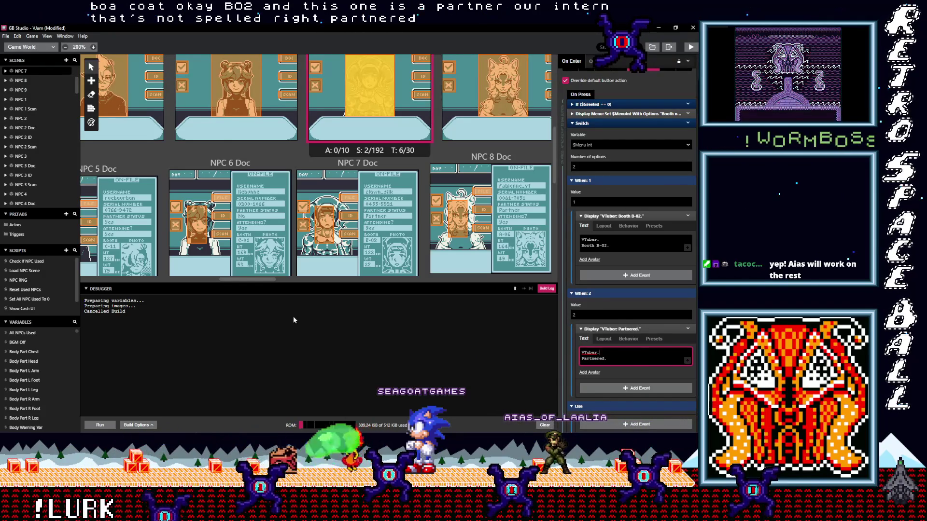
Review the NPC 6 and NPC 5 dialogue scripts, then return to NPC 7's
{"action": "left_click", "coordinate": [229, 96]}
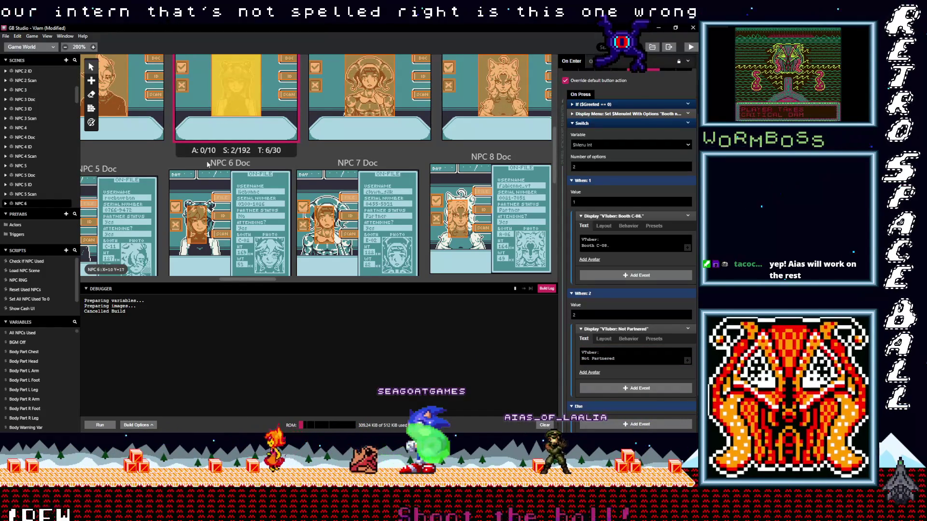
{"action": "scroll", "coordinate": [180, 157], "scroll_direction": "left", "scroll_amount": 3}
{"action": "left_click", "coordinate": [170, 114]}
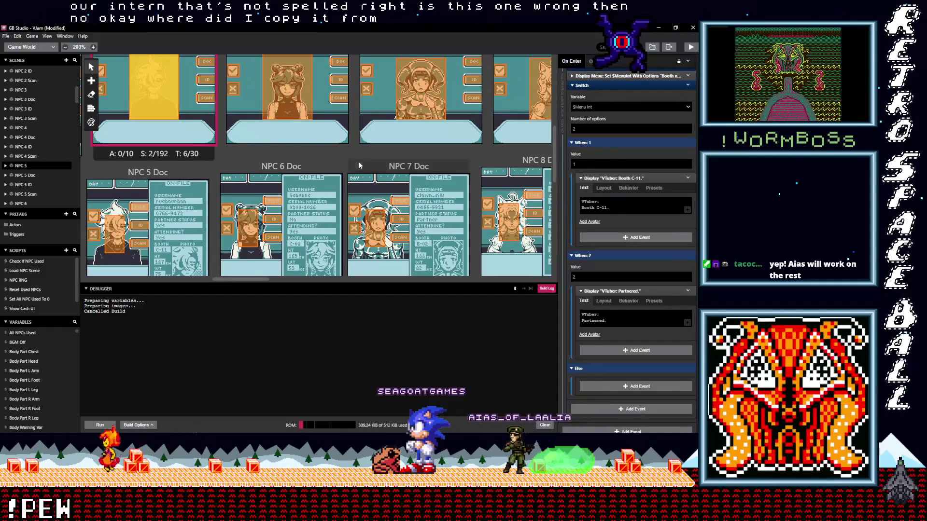
{"action": "scroll", "coordinate": [289, 173], "scroll_direction": "right", "scroll_amount": 5}
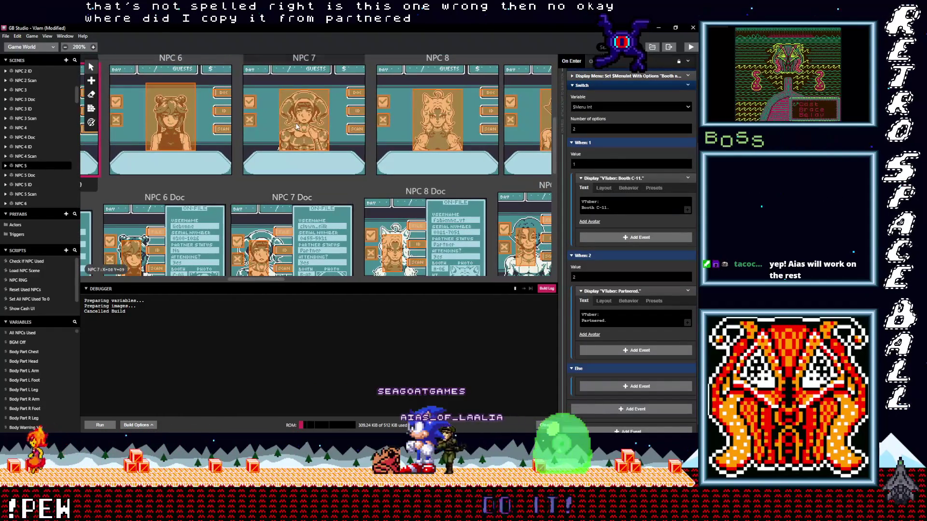
{"action": "left_click", "coordinate": [304, 121]}
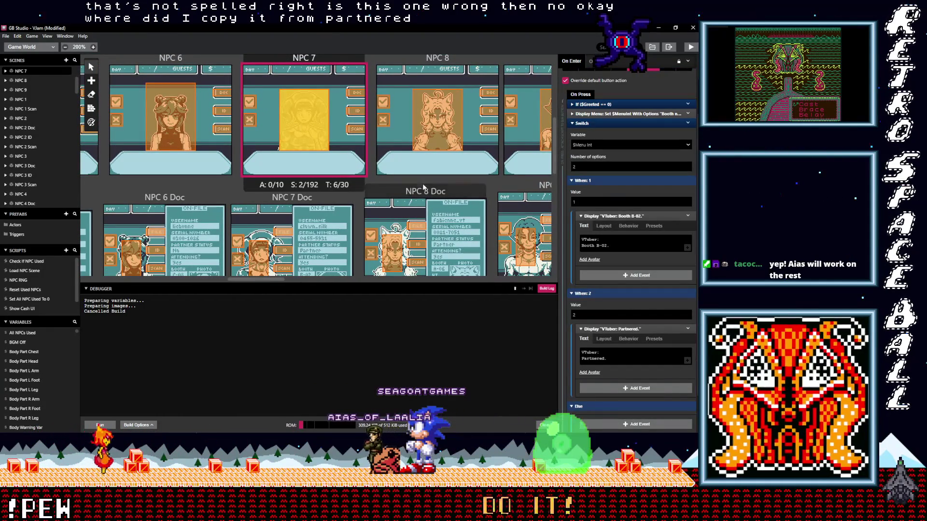
{"action": "scroll", "coordinate": [368, 181], "scroll_direction": "right", "scroll_amount": 3}
Expand NPC 8's dialogue cases and change its booth line to Booth A-06
{"action": "left_click", "coordinate": [367, 118]}
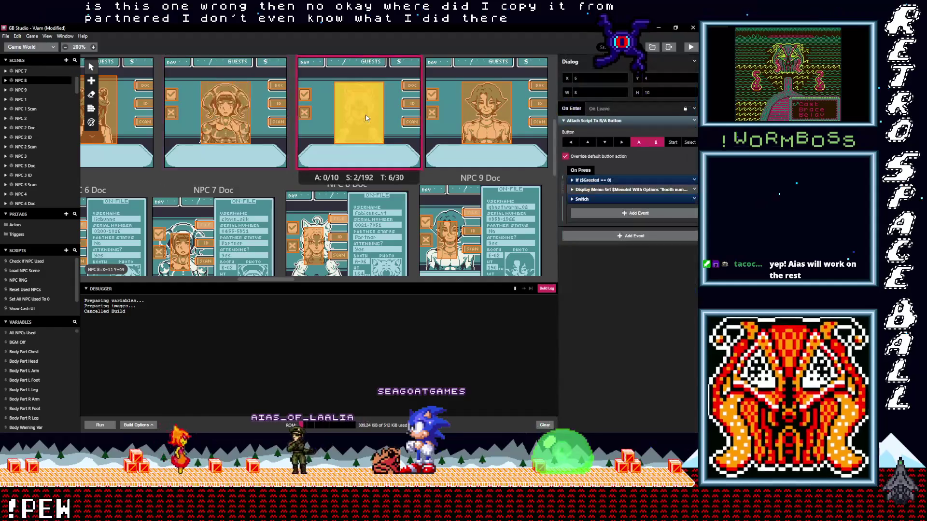
{"action": "left_click", "coordinate": [583, 199]}
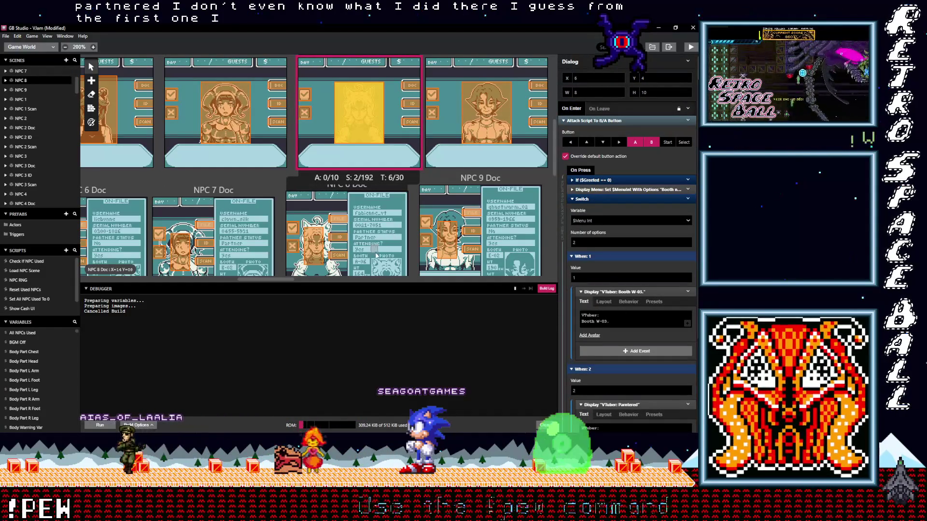
{"action": "double_click", "coordinate": [598, 321]}
{"action": "type", "text": "A"}
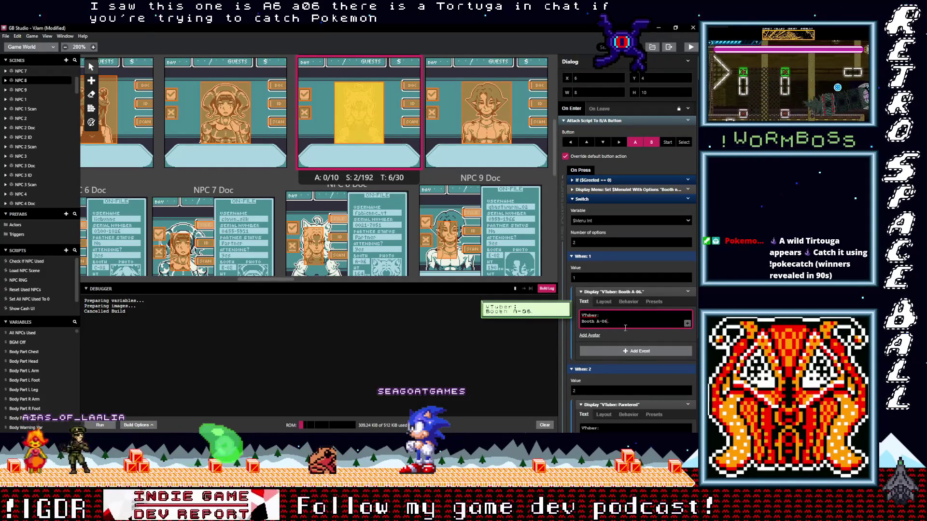
Correct NPC 8's partner line from Parntered to Partnered
{"action": "scroll", "coordinate": [625, 328], "scroll_direction": "down", "scroll_amount": 3}
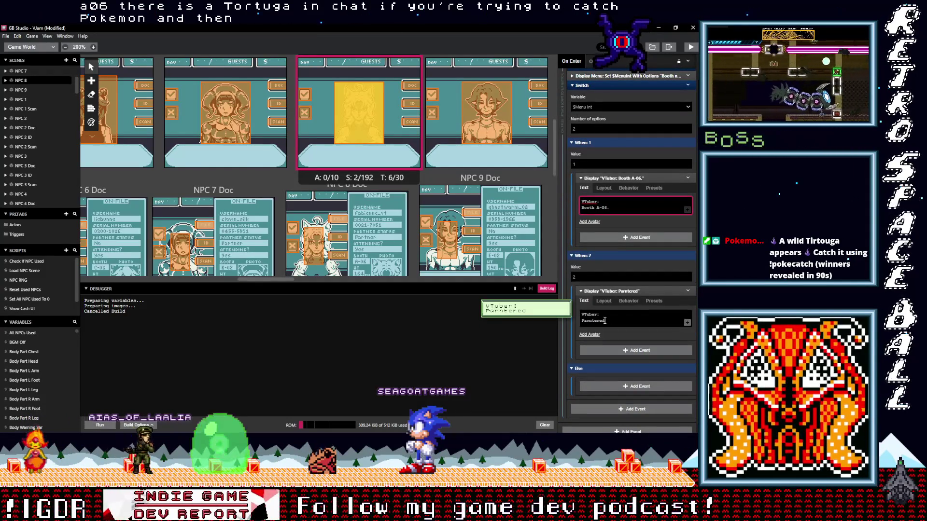
{"action": "double_click", "coordinate": [605, 321]}
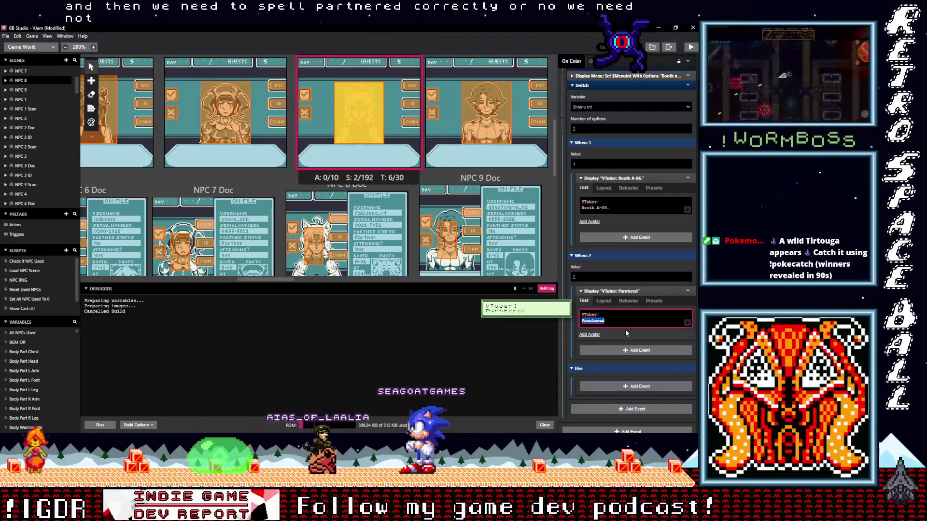
{"action": "type", "text": "Pa"}
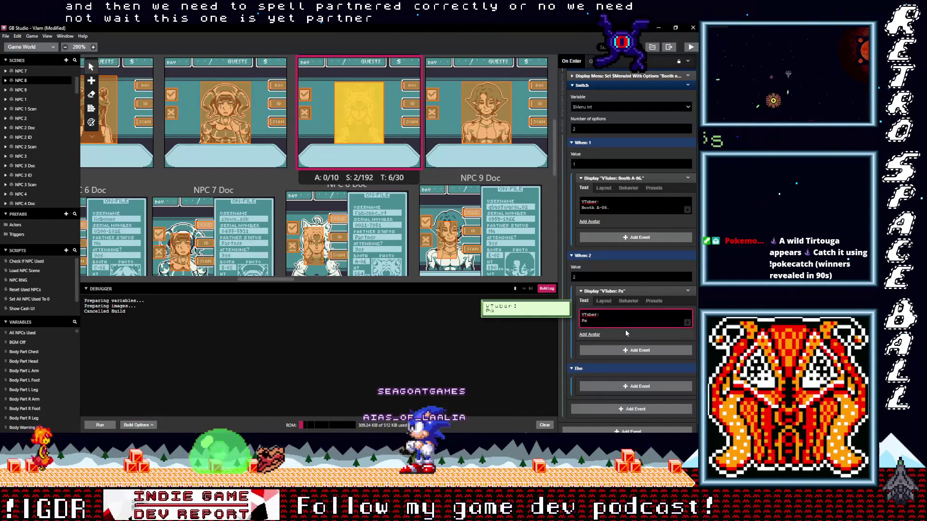
{"action": "type", "text": "rtn"}
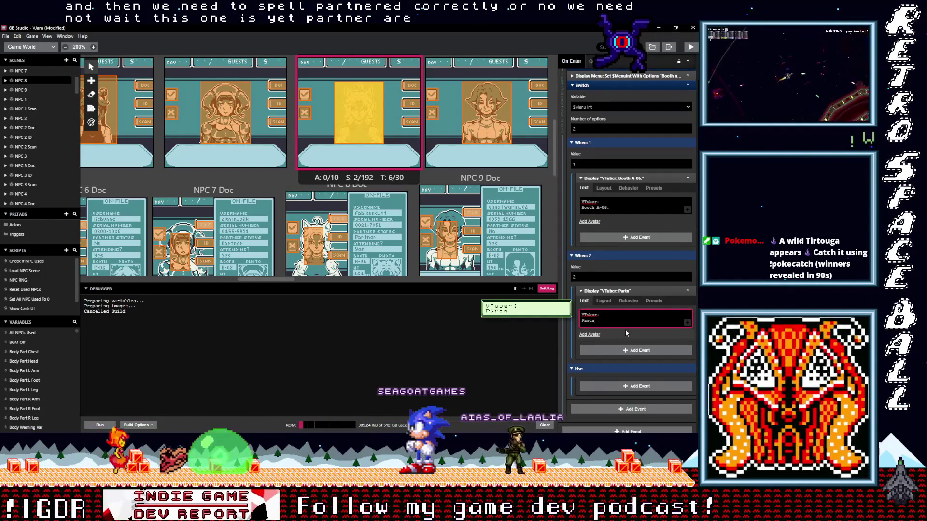
{"action": "type", "text": "e"}
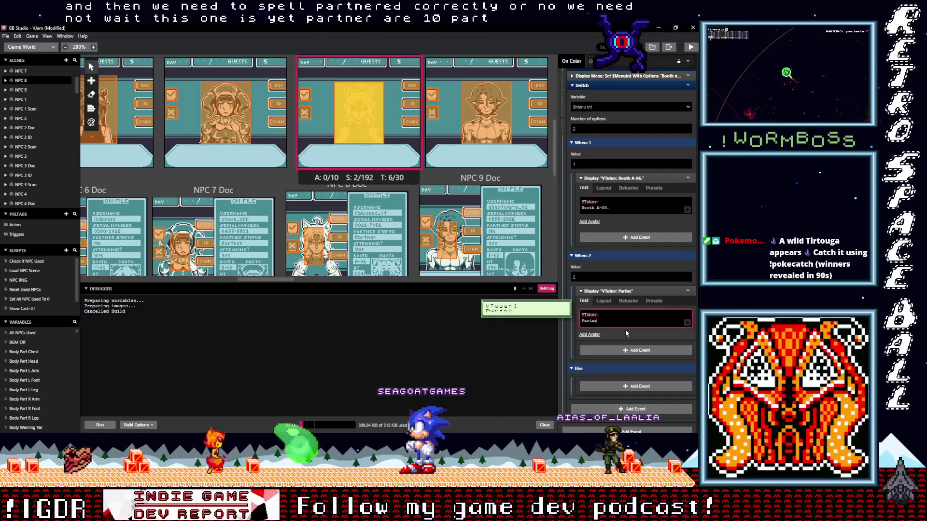
{"action": "type", "text": "red"}
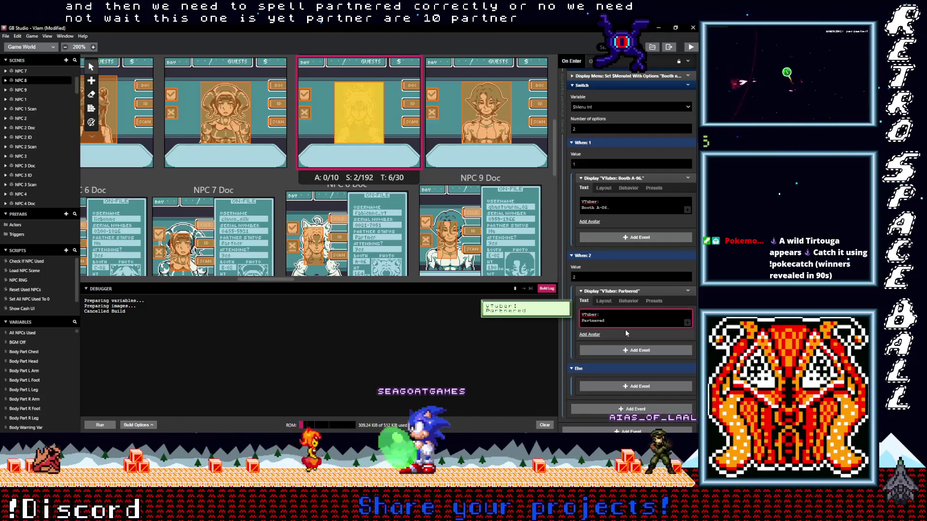
{"action": "type", "text": "."}
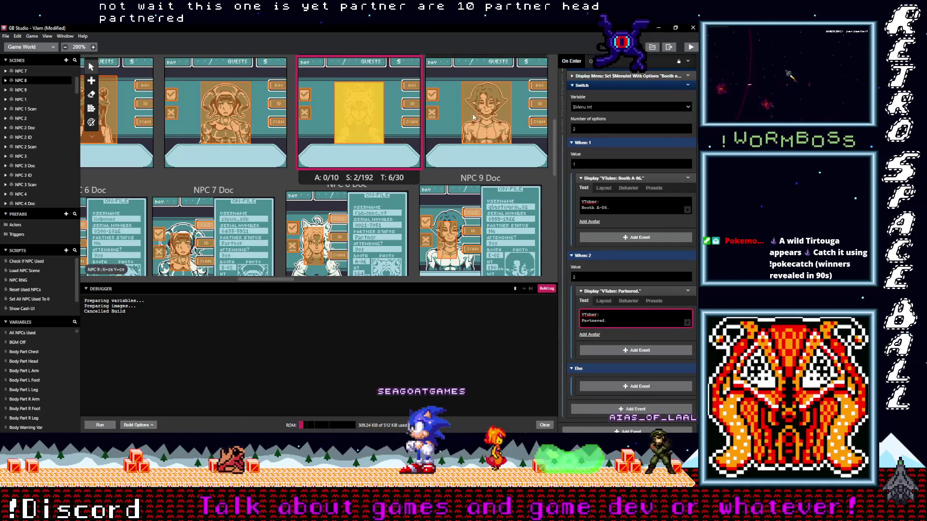
{"action": "left_click", "coordinate": [487, 113]}
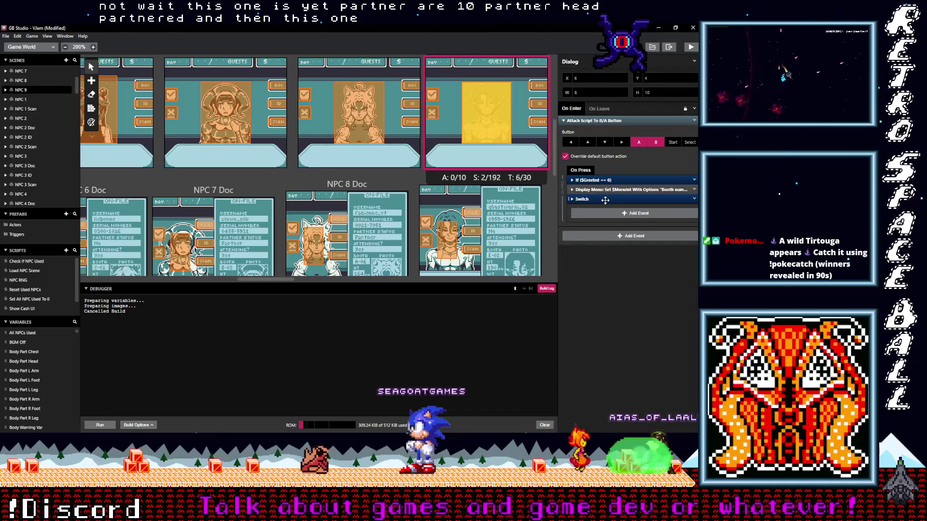
Change NPC 9's booth line from Booth W-03 to Booth E-02
{"action": "left_click", "coordinate": [600, 322]}
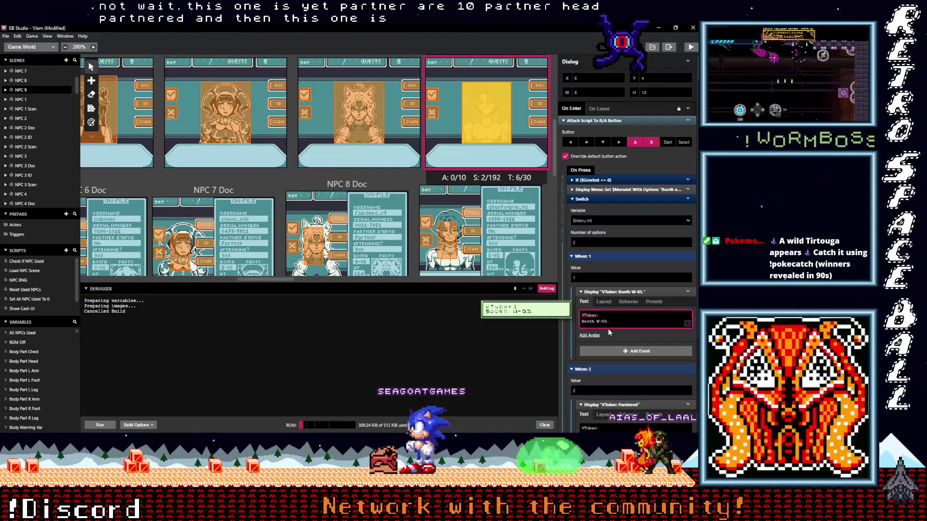
{"action": "key", "text": "BackSpace"}
{"action": "type", "text": "E"}
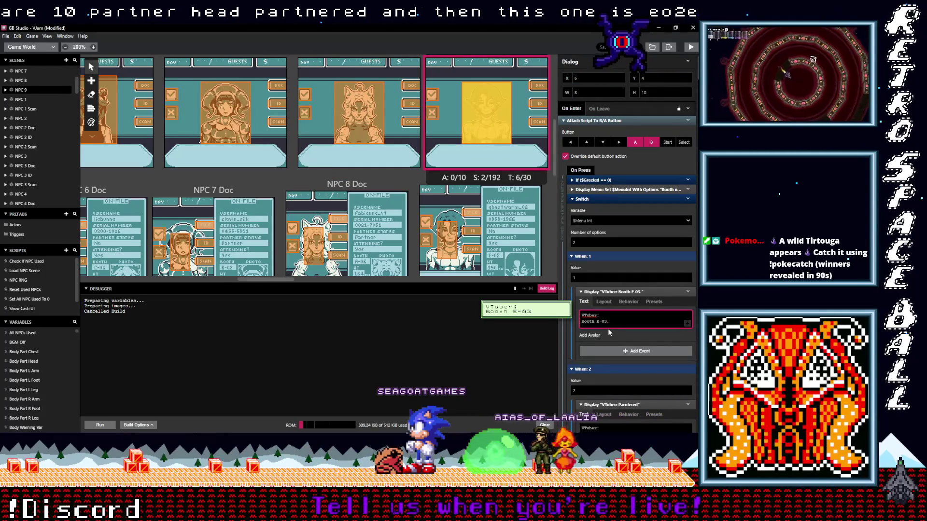
{"action": "key", "text": "Right"}
{"action": "key", "text": "Right"}
{"action": "key", "text": "Right"}
{"action": "key", "text": "BackSpace"}
{"action": "type", "text": "2"}
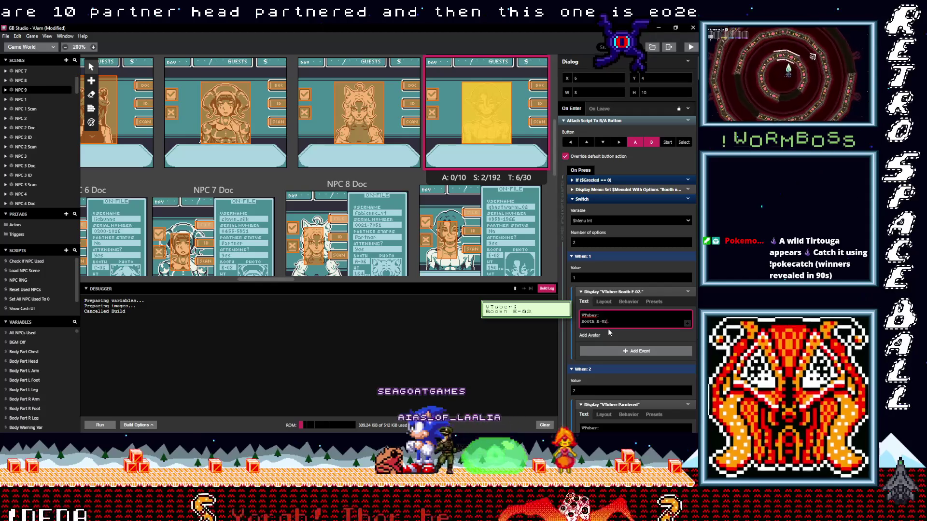
Replace NPC 9's misspelled partner line with Not Partnered
{"action": "scroll", "coordinate": [610, 329], "scroll_direction": "down", "scroll_amount": 2}
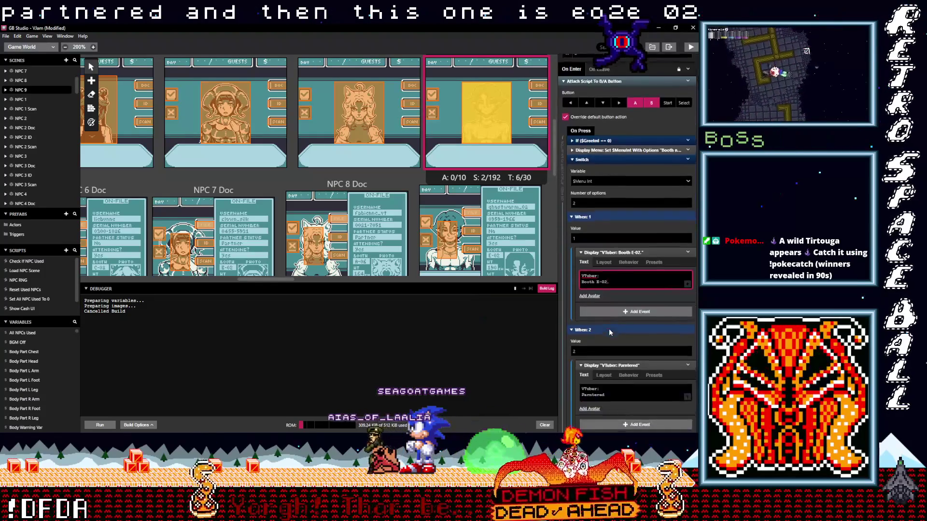
{"action": "scroll", "coordinate": [609, 331], "scroll_direction": "down", "scroll_amount": 2}
{"action": "left_click", "coordinate": [599, 360]}
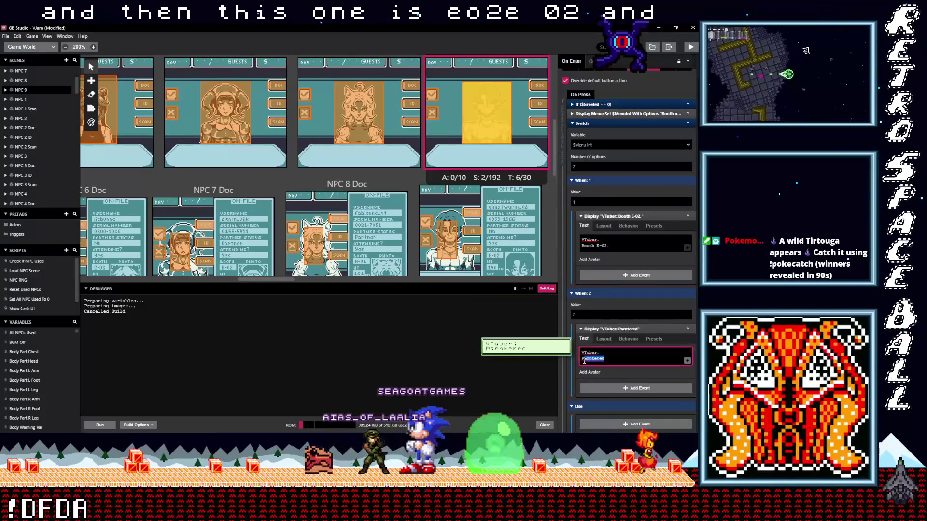
{"action": "key", "text": "BackSpace"}
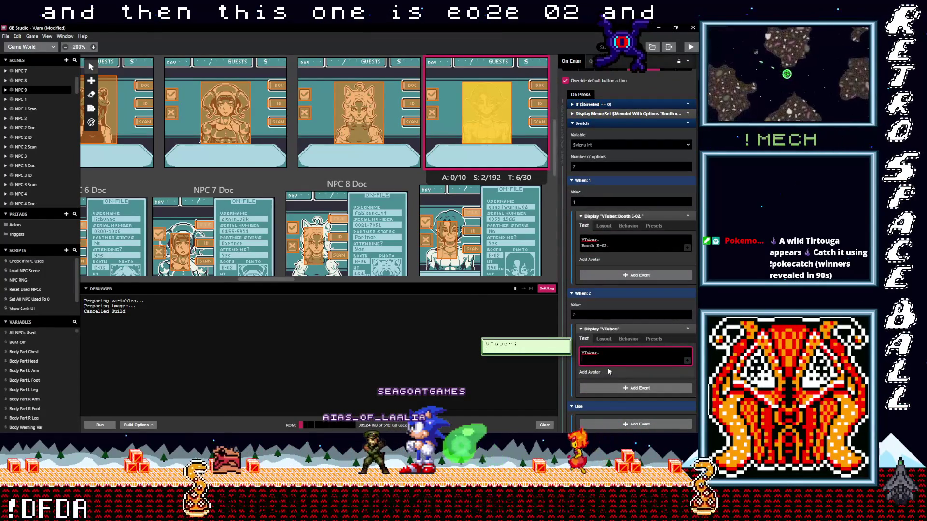
{"action": "type", "text": "Not Pa"}
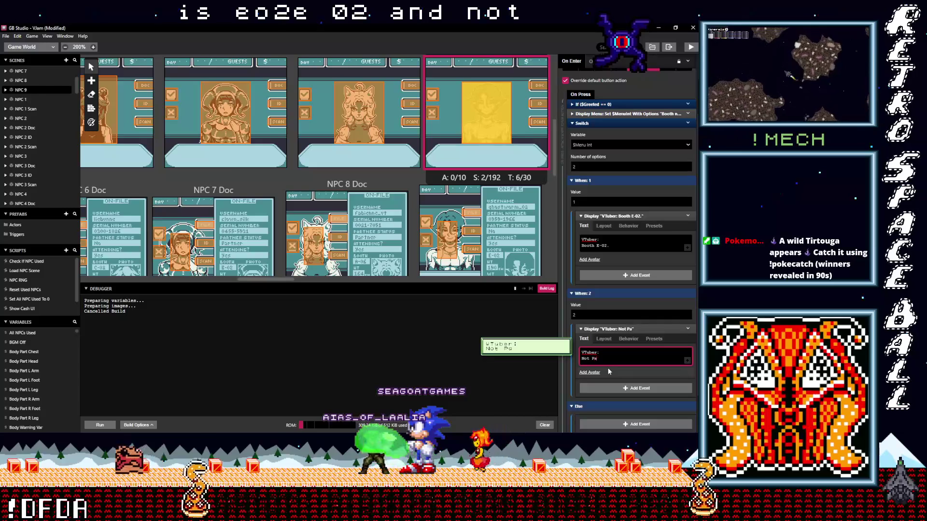
{"action": "type", "text": "rtner"}
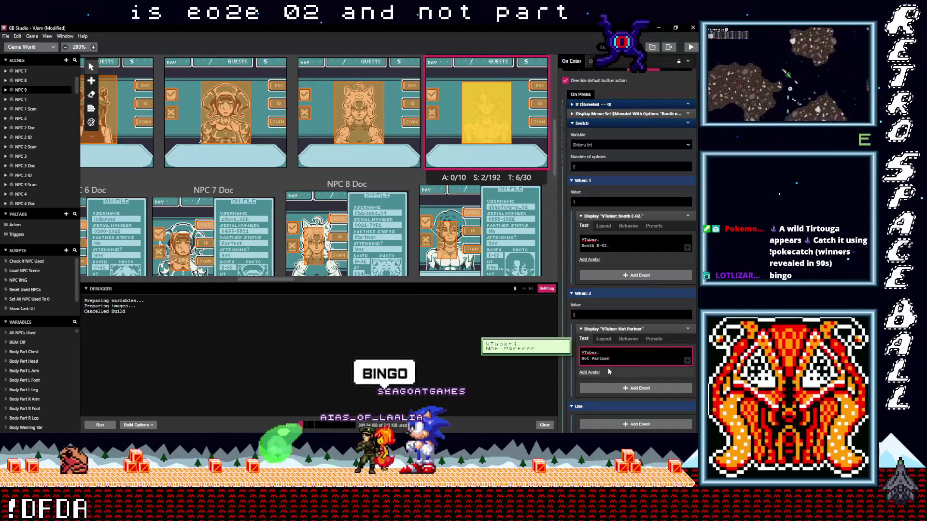
{"action": "type", "text": "ed."}
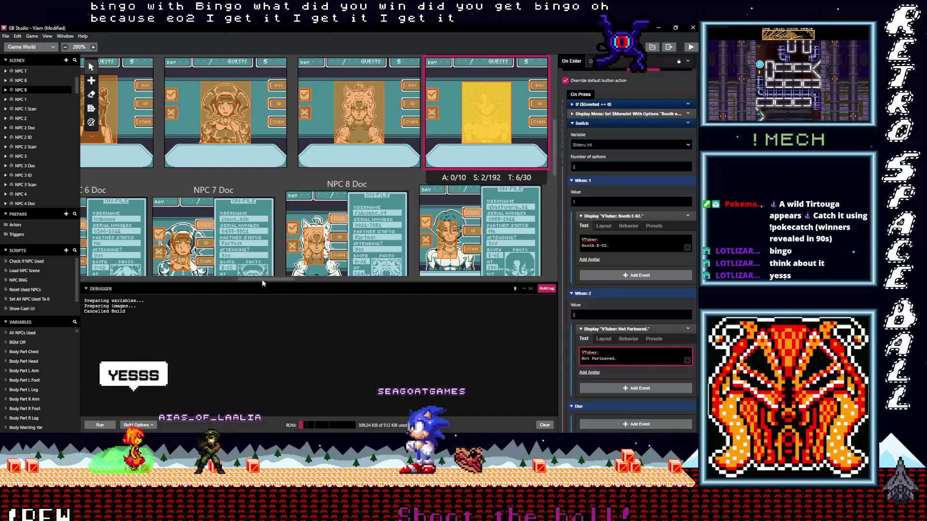
Select NPC 10's booth trigger and expand its Switch dialogue branches
{"action": "scroll", "coordinate": [263, 280], "scroll_direction": "right", "scroll_amount": 1}
{"action": "left_click_drag", "start_coordinate": [263, 279], "coordinate": [295, 280]}
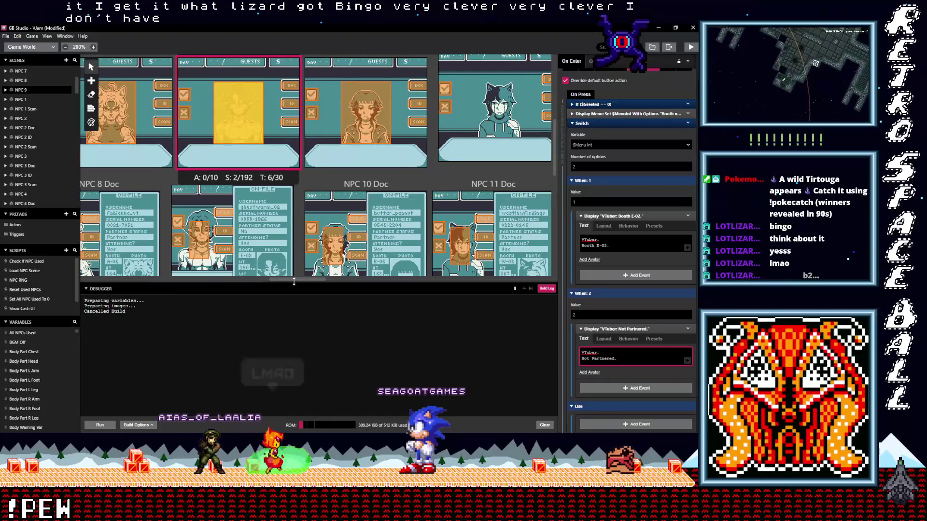
{"action": "left_click", "coordinate": [363, 127]}
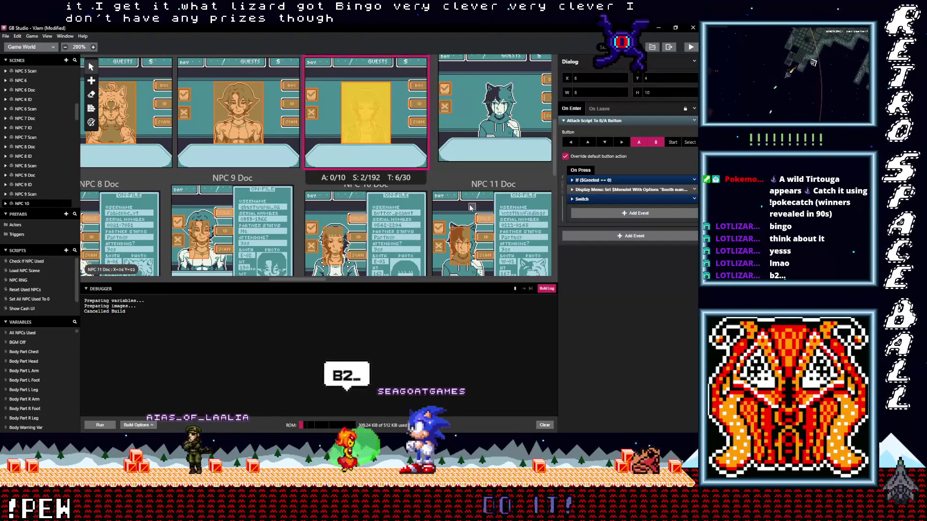
{"action": "left_click", "coordinate": [596, 200]}
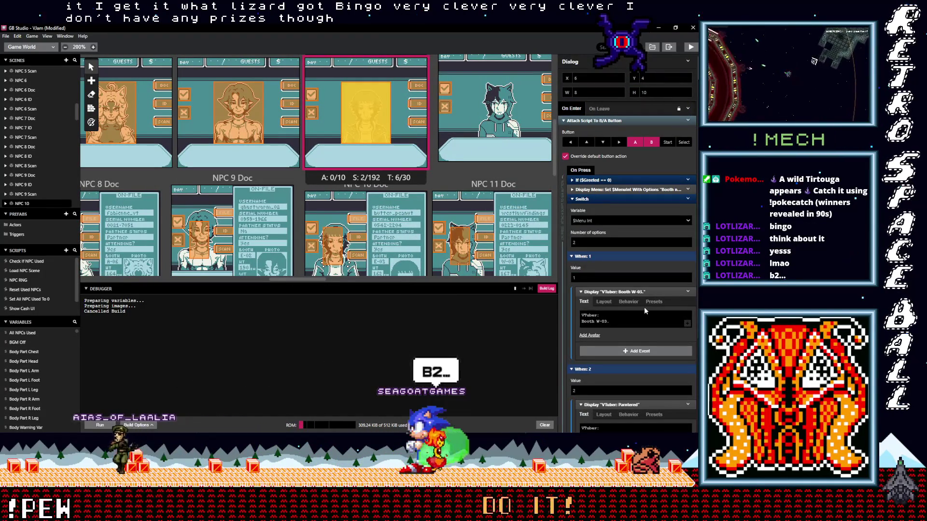
Change NPC 10's booth line from Booth W-03. to Booth E-03
{"action": "scroll", "coordinate": [644, 307], "scroll_direction": "down", "scroll_amount": 2}
{"action": "left_click", "coordinate": [614, 251]}
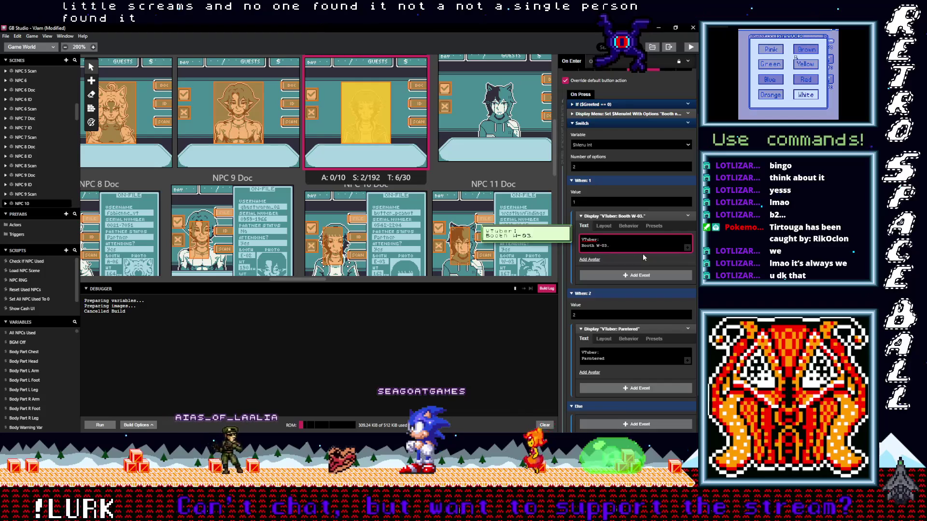
{"action": "key", "text": "BackSpace"}
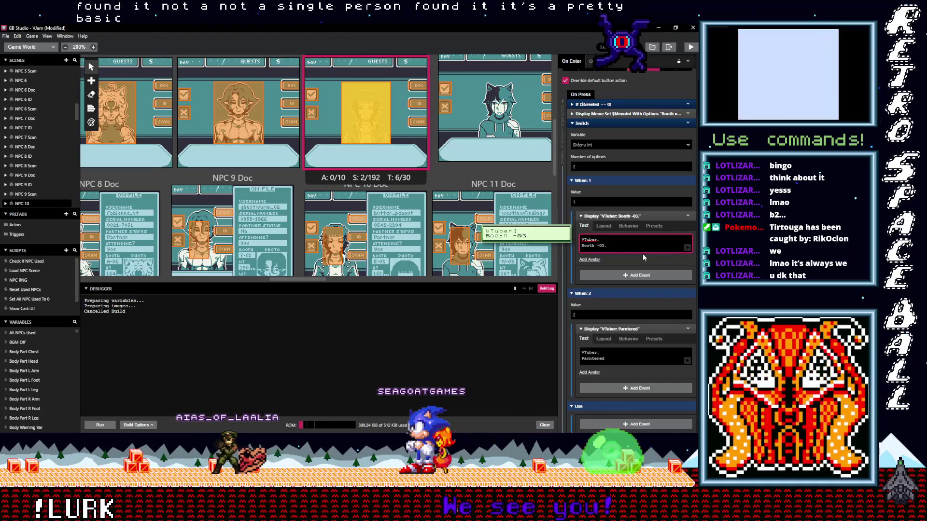
{"action": "type", "text": "E"}
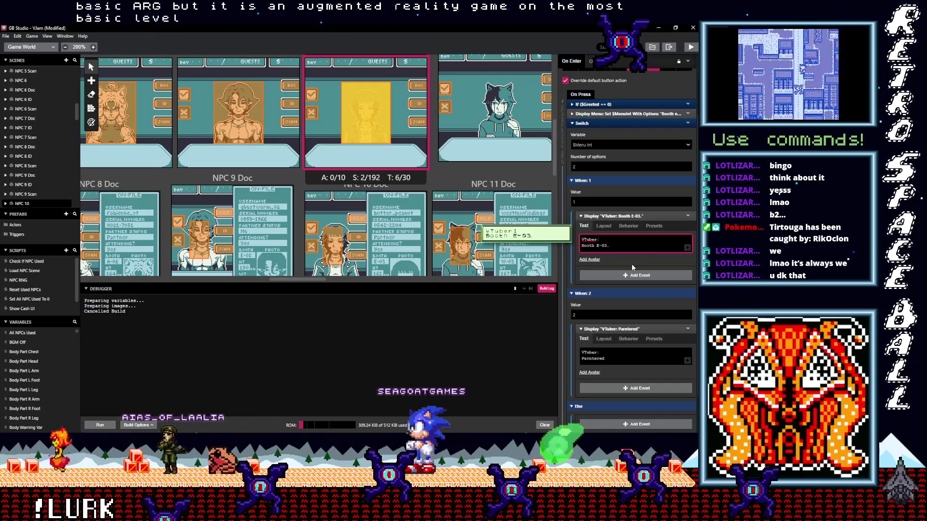
Fix NPC 10's partner line spelling so it reads Partnered
{"action": "mouse_move", "coordinate": [614, 358]}
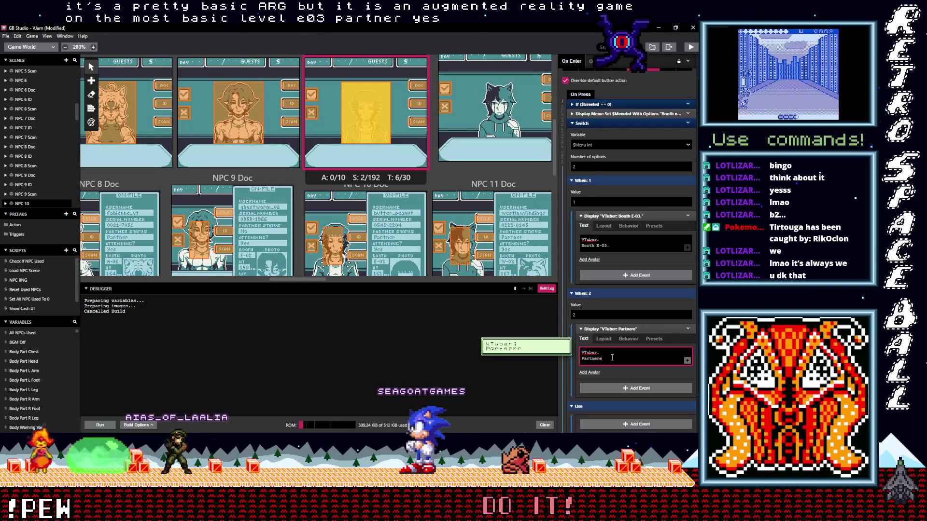
{"action": "type", "text": "d."}
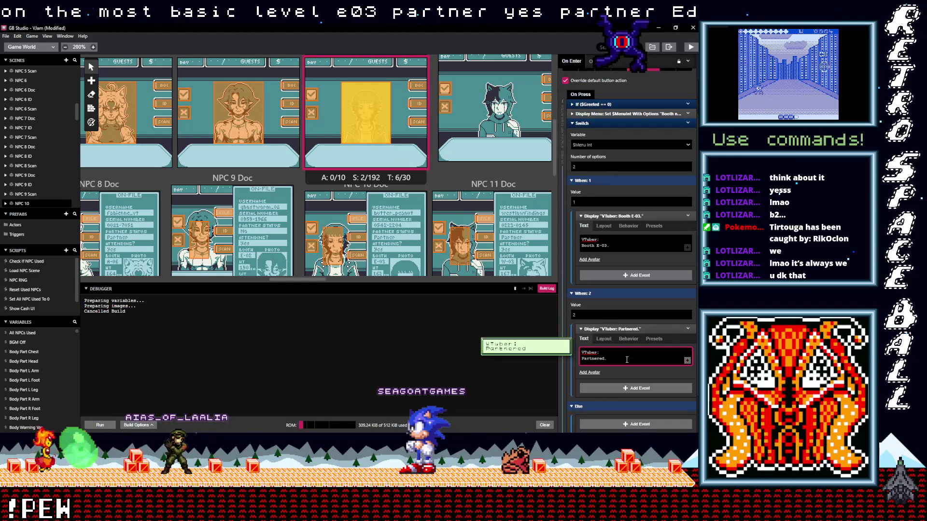
{"action": "scroll", "coordinate": [429, 236], "scroll_direction": "up", "scroll_amount": 3}
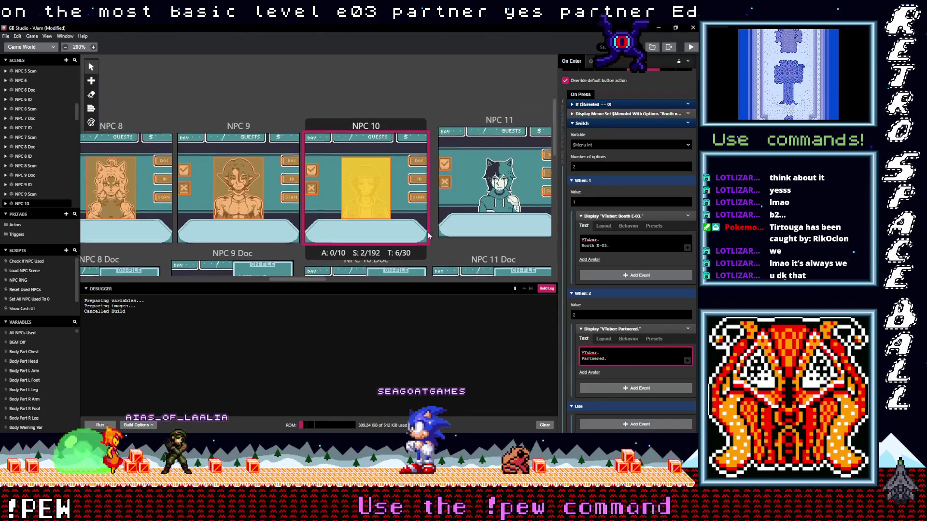
{"action": "scroll", "coordinate": [429, 236], "scroll_direction": "down", "scroll_amount": 2}
{"action": "left_click", "coordinate": [468, 212]}
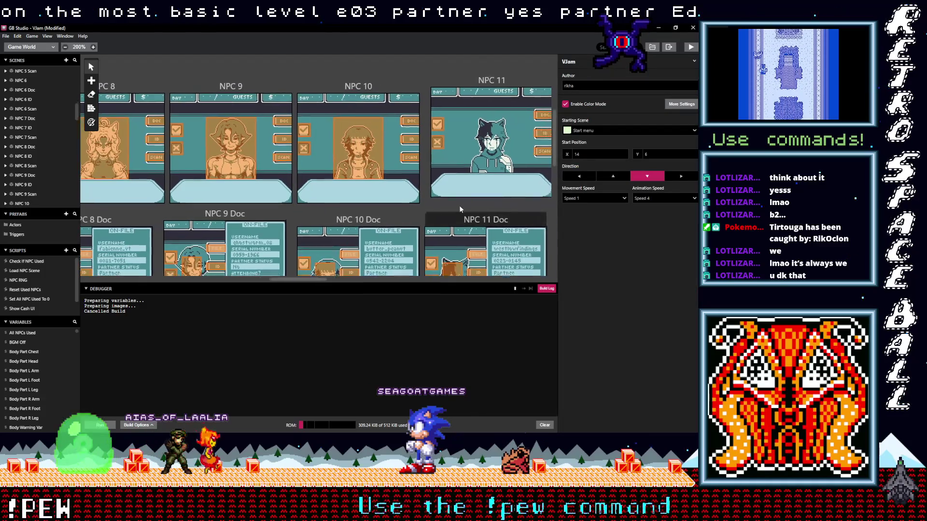
{"action": "left_click_drag", "start_coordinate": [459, 209], "coordinate": [337, 165]}
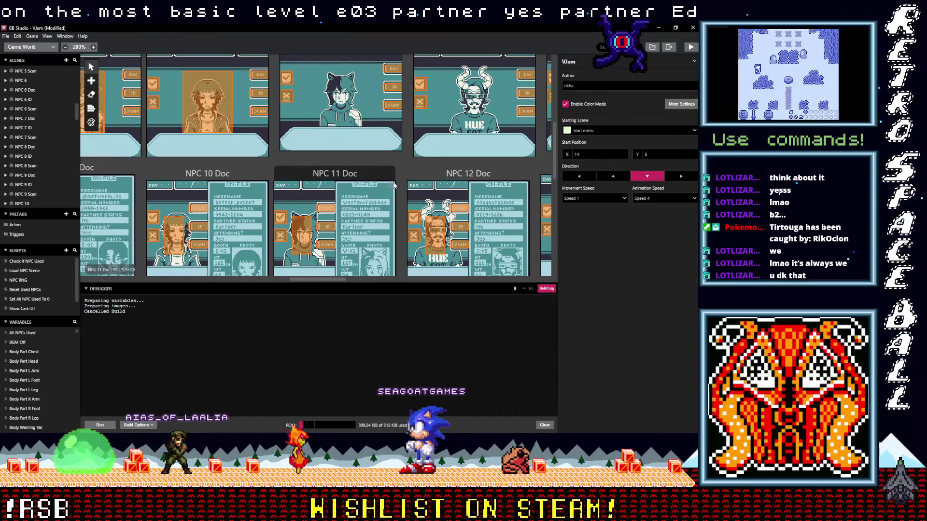
{"action": "scroll", "coordinate": [389, 198], "scroll_direction": "down", "scroll_amount": 2}
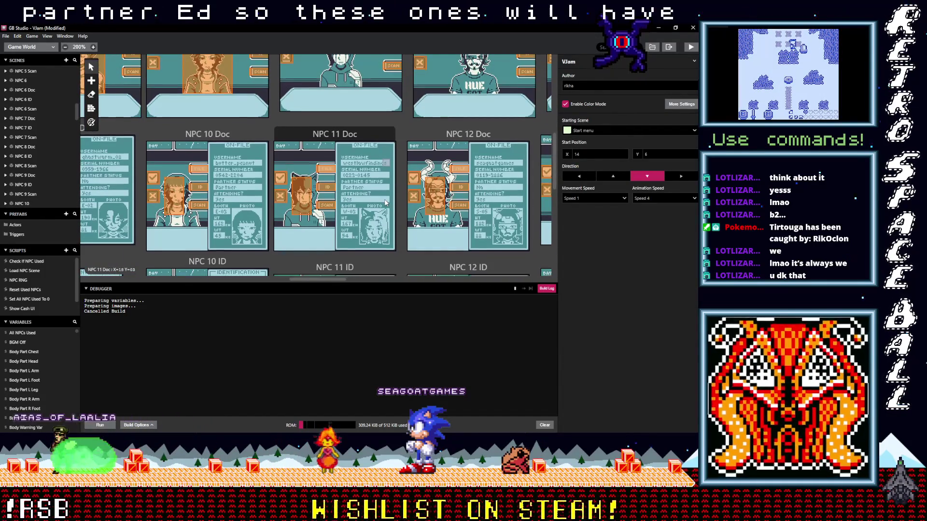
{"action": "scroll", "coordinate": [385, 203], "scroll_direction": "down", "scroll_amount": 6}
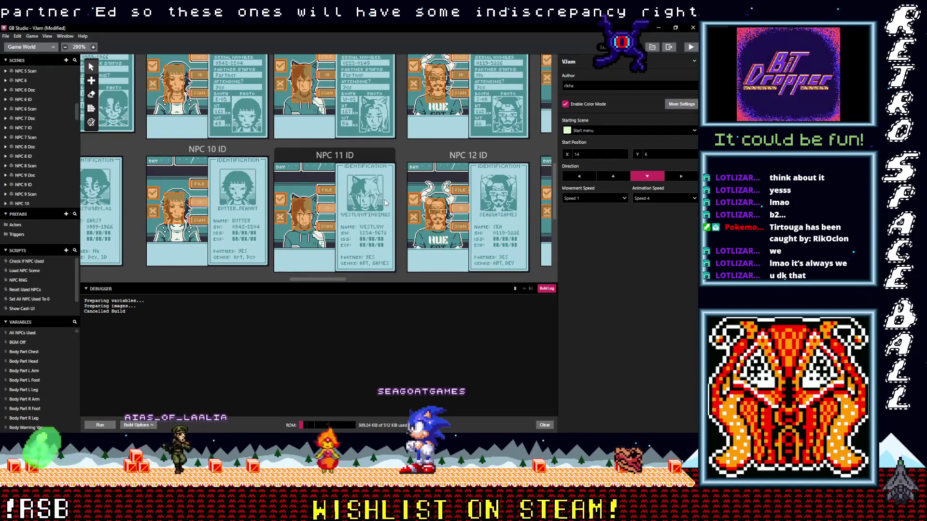
{"action": "scroll", "coordinate": [386, 202], "scroll_direction": "down", "scroll_amount": 2}
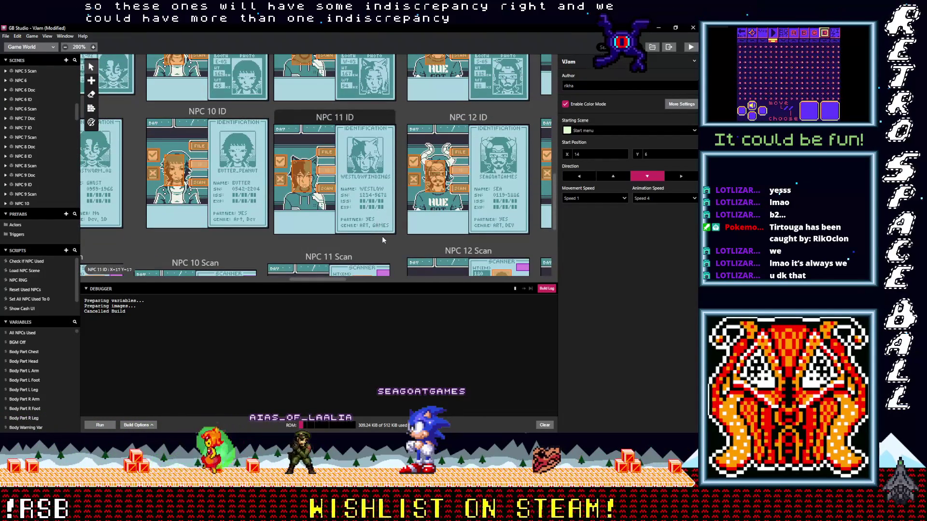
{"action": "scroll", "coordinate": [378, 236], "scroll_direction": "up", "scroll_amount": 2}
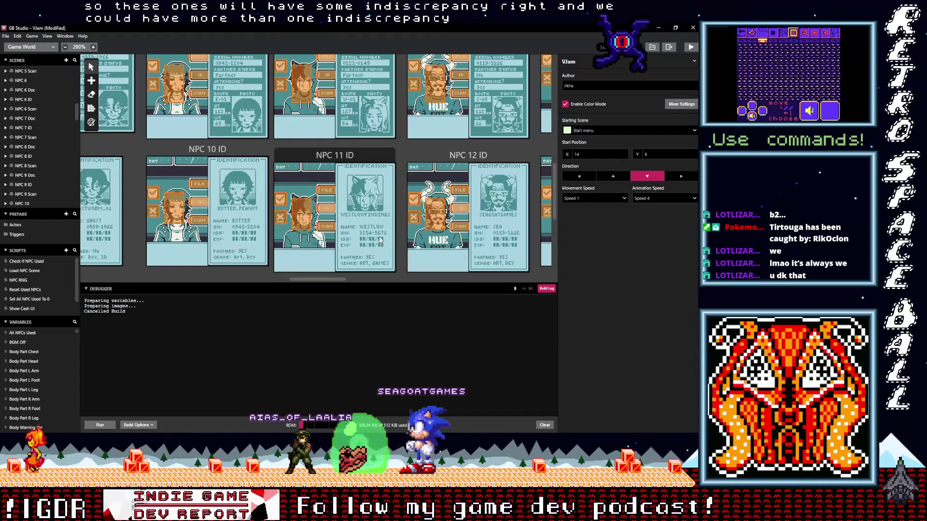
{"action": "scroll", "coordinate": [379, 240], "scroll_direction": "up", "scroll_amount": 2}
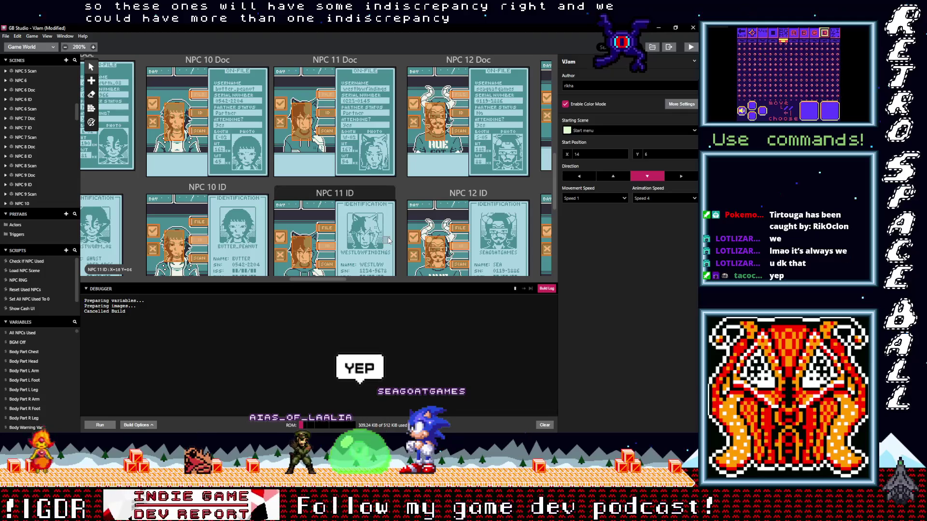
{"action": "scroll", "coordinate": [388, 240], "scroll_direction": "down", "scroll_amount": 2}
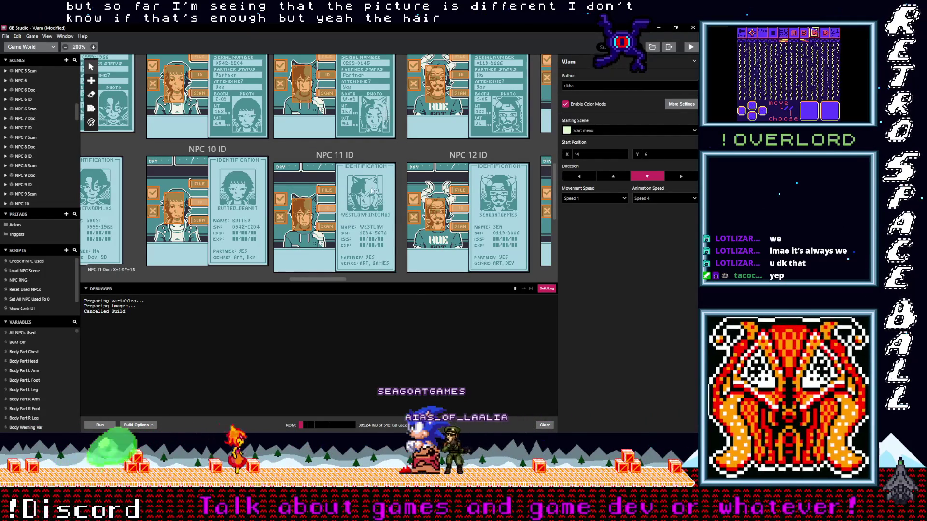
{"action": "scroll", "coordinate": [382, 203], "scroll_direction": "down", "scroll_amount": 2}
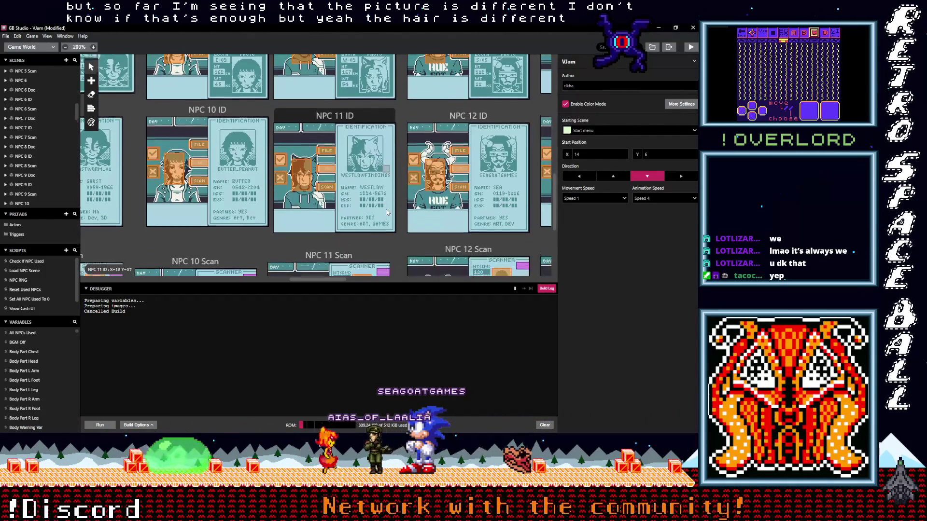
{"action": "scroll", "coordinate": [386, 211], "scroll_direction": "down", "scroll_amount": 2}
{"action": "scroll", "coordinate": [338, 188], "scroll_direction": "up", "scroll_amount": 5}
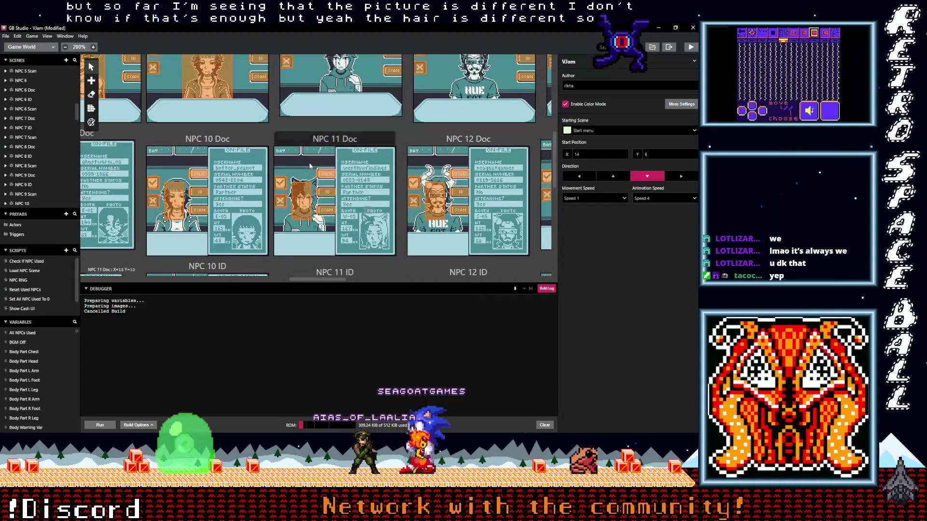
{"action": "scroll", "coordinate": [310, 166], "scroll_direction": "up", "scroll_amount": 2}
{"action": "left_click", "coordinate": [207, 140]}
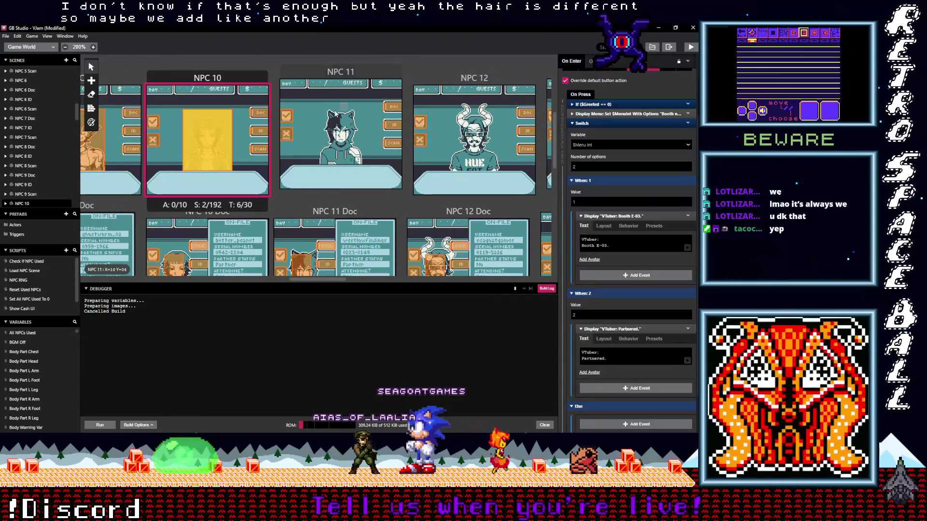
{"action": "left_click", "coordinate": [360, 160]}
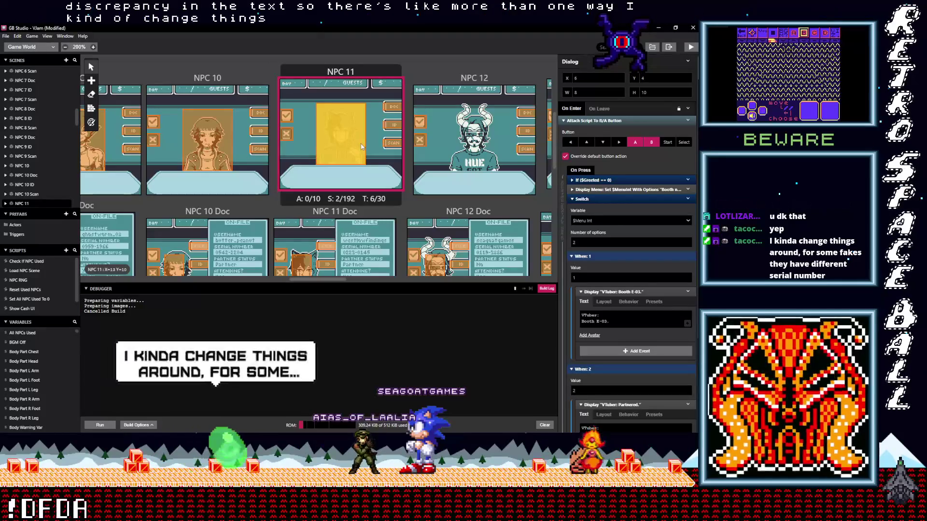
{"action": "scroll", "coordinate": [361, 146], "scroll_direction": "down", "scroll_amount": 4}
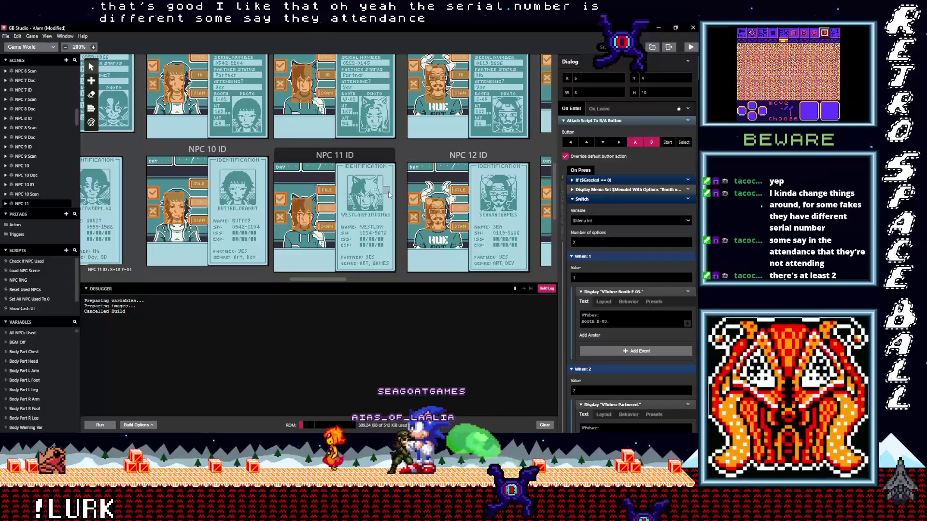
{"action": "scroll", "coordinate": [389, 194], "scroll_direction": "up", "scroll_amount": 5}
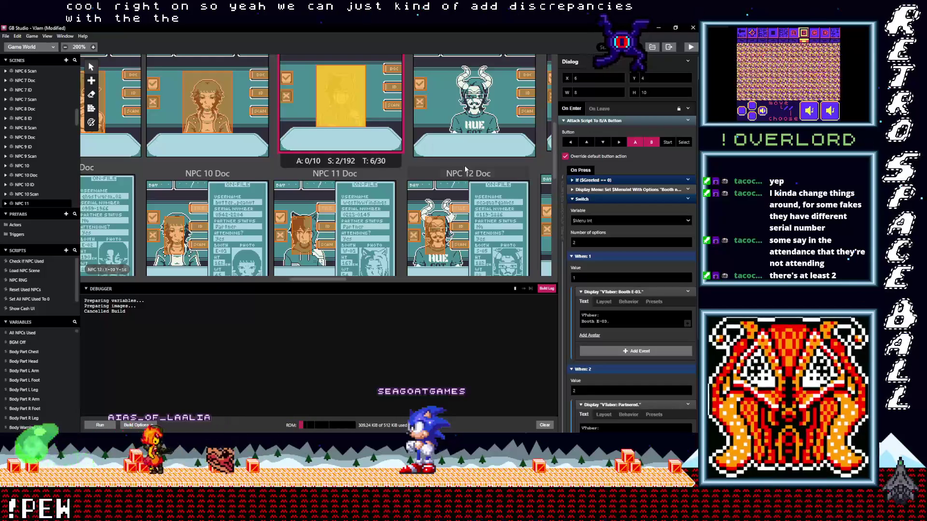
{"action": "scroll", "coordinate": [369, 221], "scroll_direction": "down", "scroll_amount": 2}
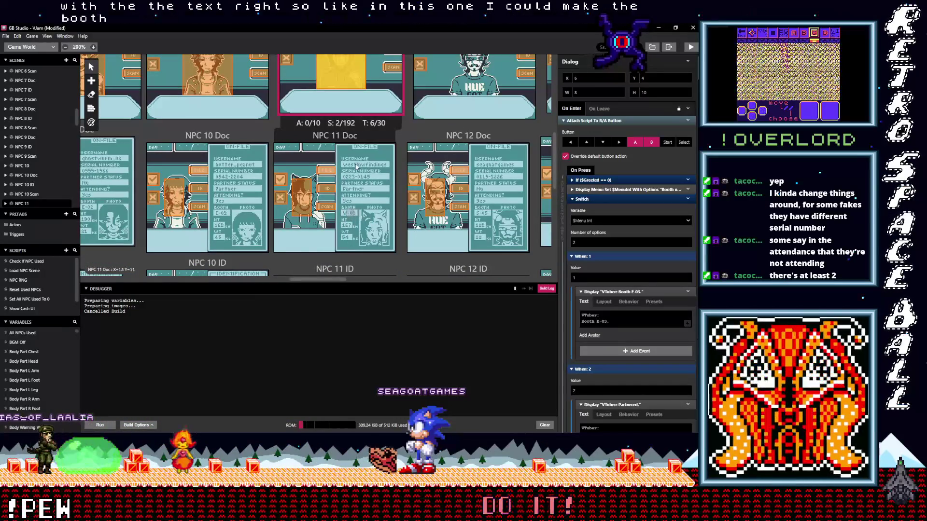
{"action": "scroll", "coordinate": [597, 298], "scroll_direction": "down", "scroll_amount": 3}
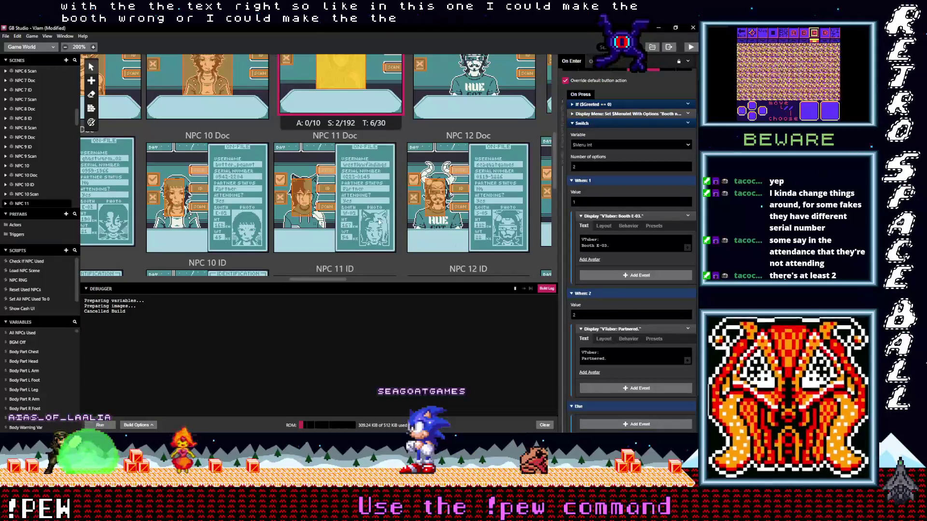
{"action": "scroll", "coordinate": [380, 221], "scroll_direction": "up", "scroll_amount": 2}
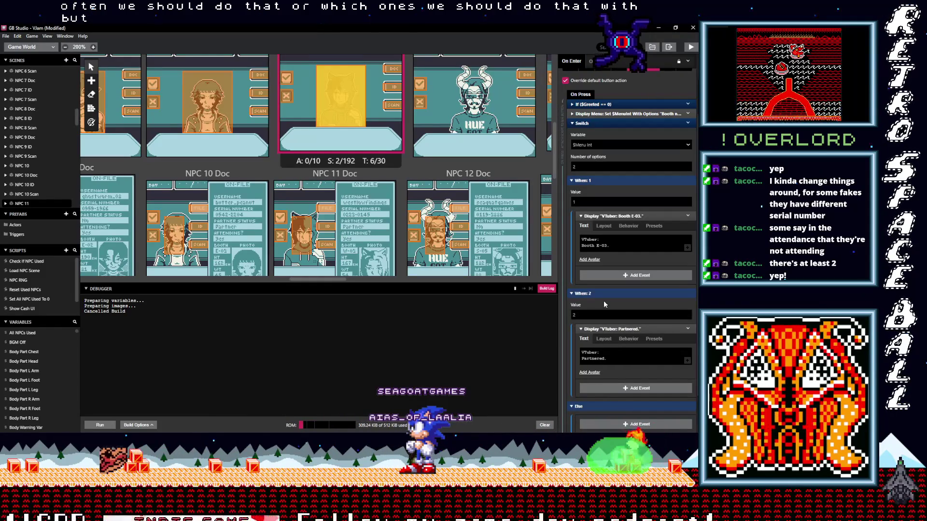
Edit NPC 11's booth line, swapping E for A and clearing the old digits toward Booth A-05
{"action": "left_click", "coordinate": [599, 246]}
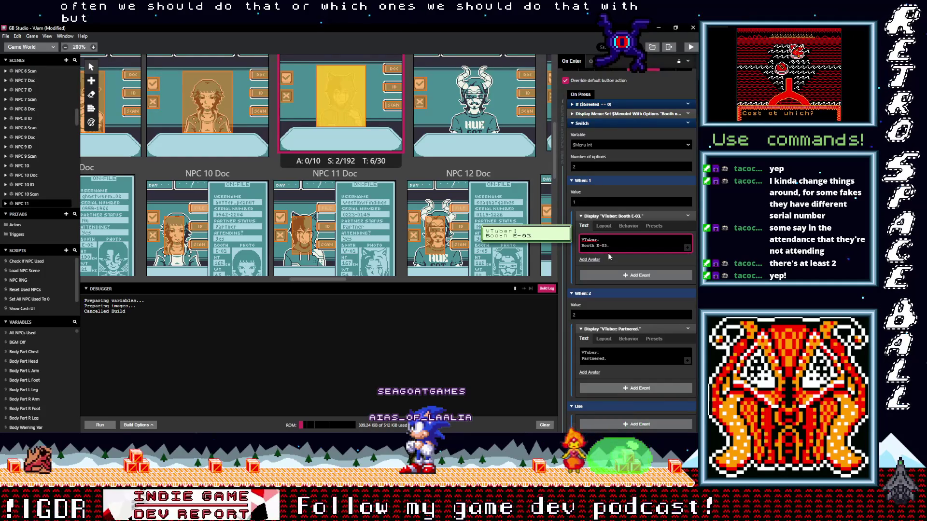
{"action": "key", "text": "BackSpace"}
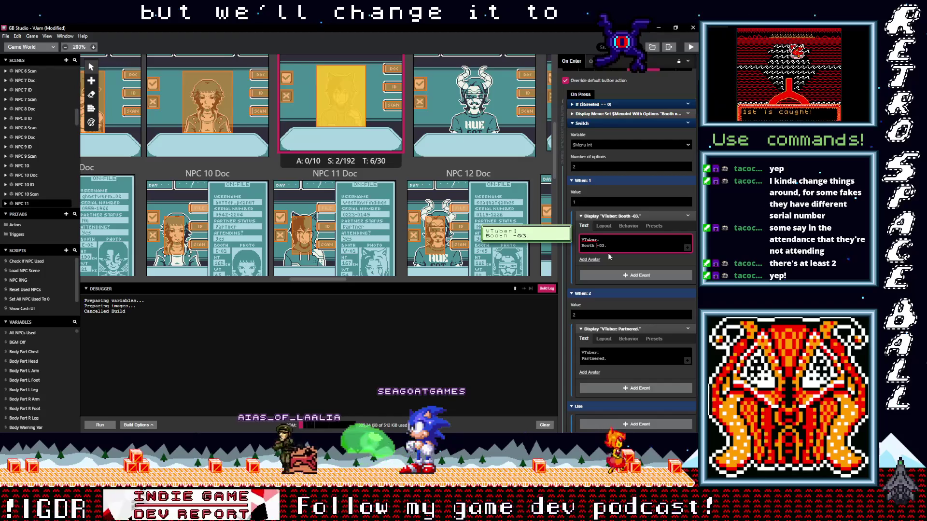
{"action": "type", "text": "A"}
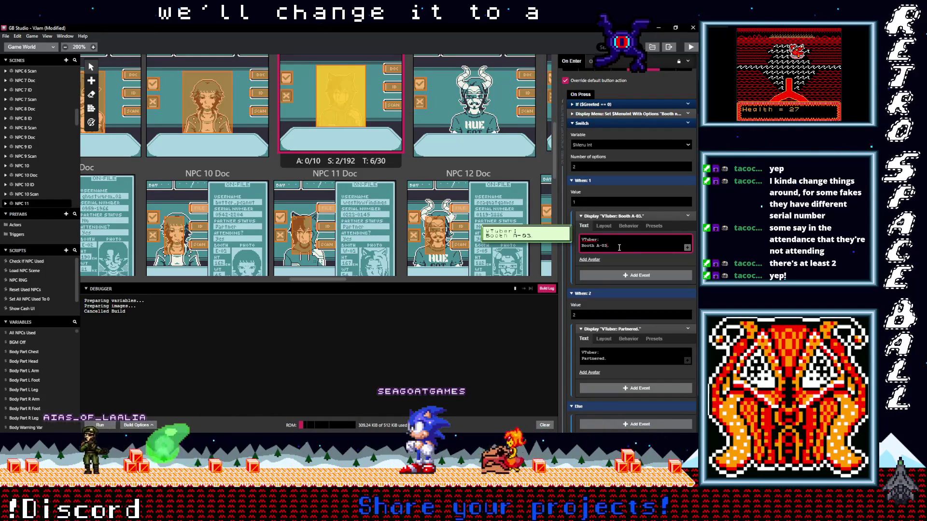
{"action": "key", "text": "BackSpace"}
{"action": "key", "text": "BackSpace"}
{"action": "type", "text": "5"}
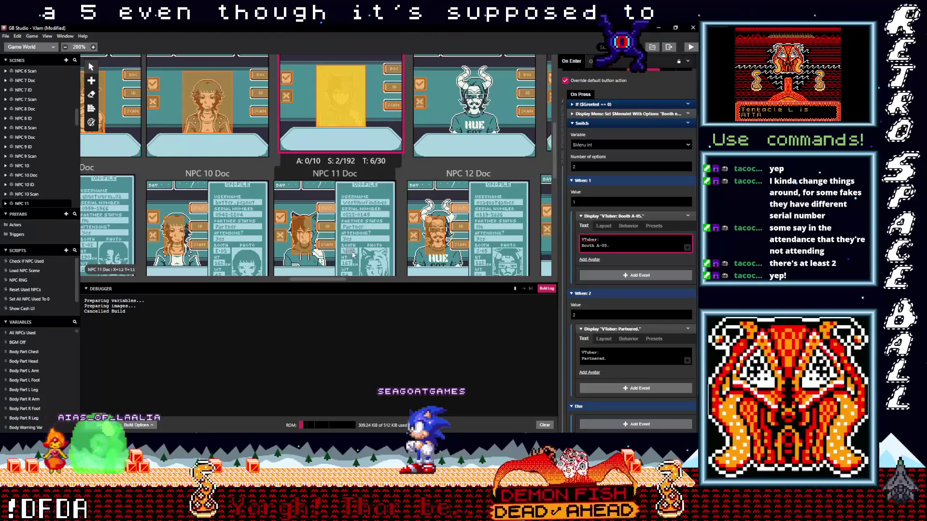
Scroll between the NPC Doc and ID sheets to compare them, previewing the Partnered line
{"action": "scroll", "coordinate": [355, 254], "scroll_direction": "down", "scroll_amount": 2}
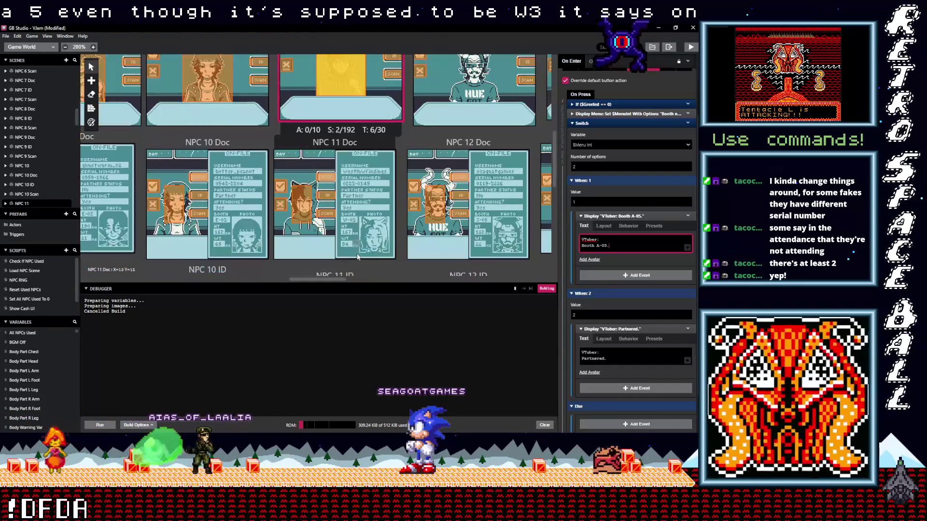
{"action": "scroll", "coordinate": [358, 253], "scroll_direction": "down", "scroll_amount": 5}
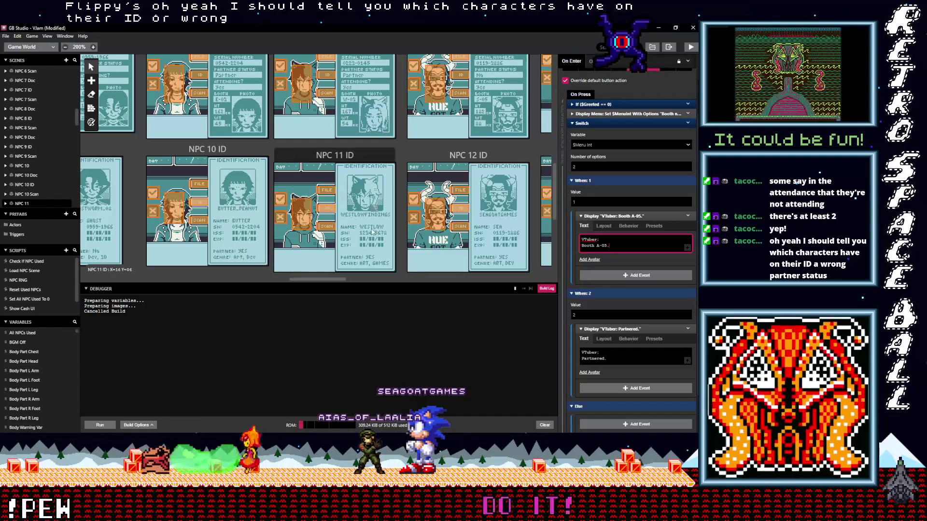
{"action": "scroll", "coordinate": [387, 231], "scroll_direction": "down", "scroll_amount": 5}
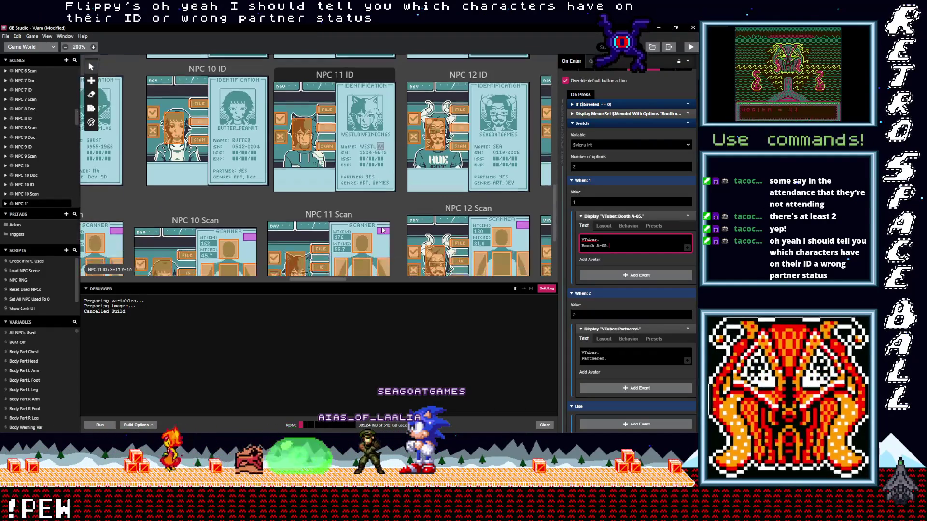
{"action": "scroll", "coordinate": [382, 231], "scroll_direction": "up", "scroll_amount": 5}
{"action": "scroll", "coordinate": [382, 231], "scroll_direction": "up", "scroll_amount": 3}
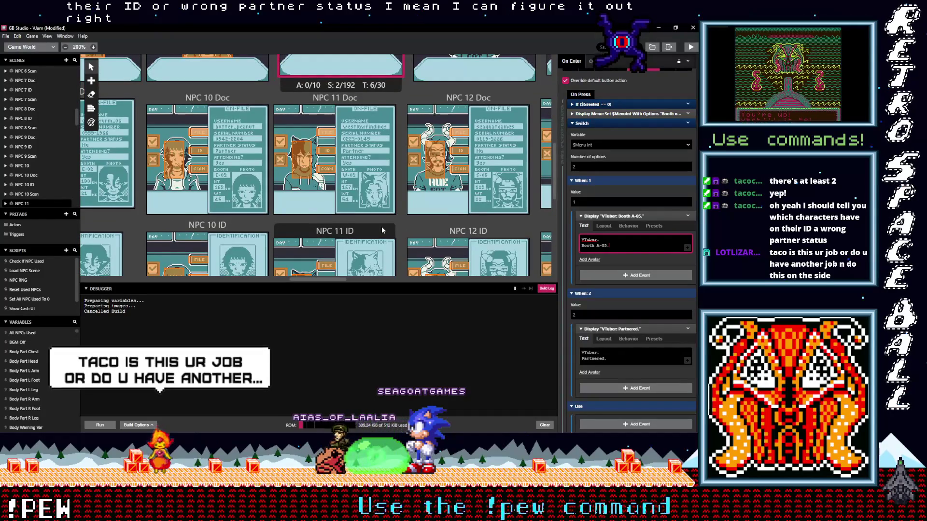
{"action": "scroll", "coordinate": [352, 124], "scroll_direction": "down", "scroll_amount": 1}
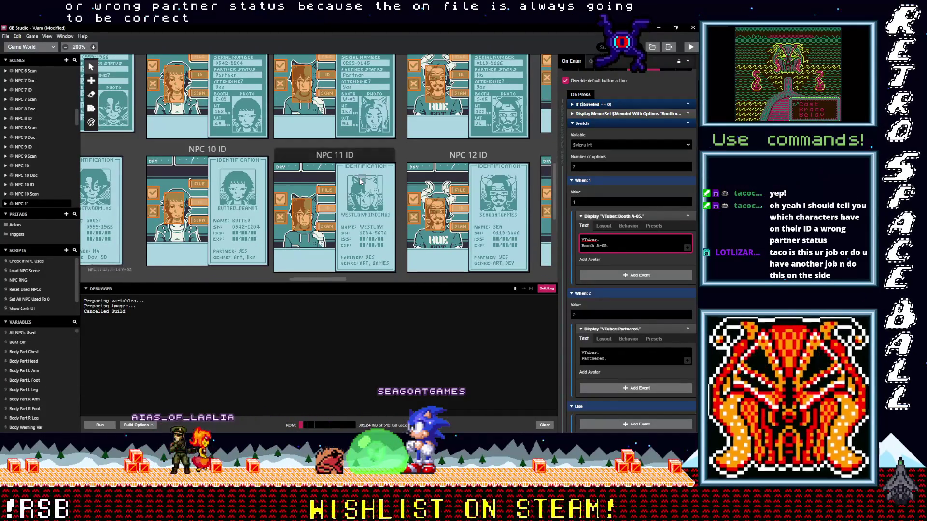
{"action": "scroll", "coordinate": [360, 181], "scroll_direction": "up", "scroll_amount": 1}
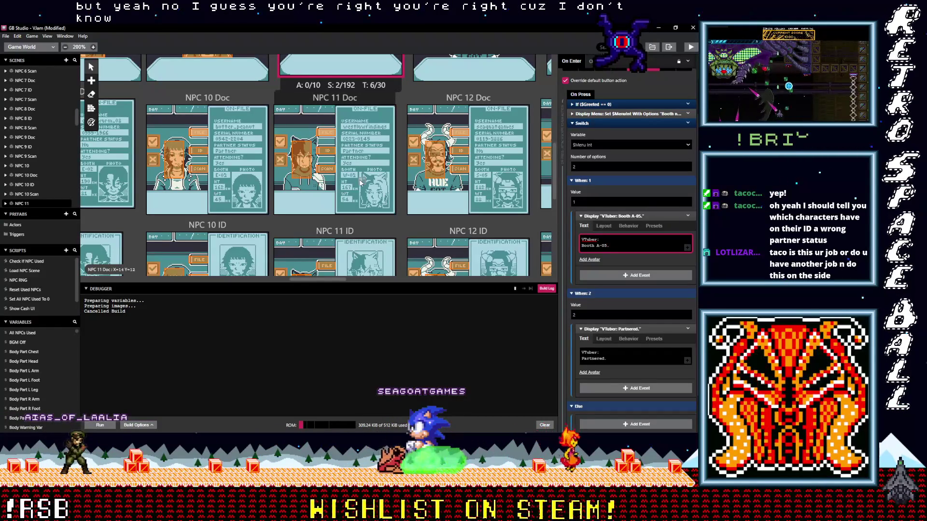
{"action": "scroll", "coordinate": [360, 183], "scroll_direction": "down", "scroll_amount": 1}
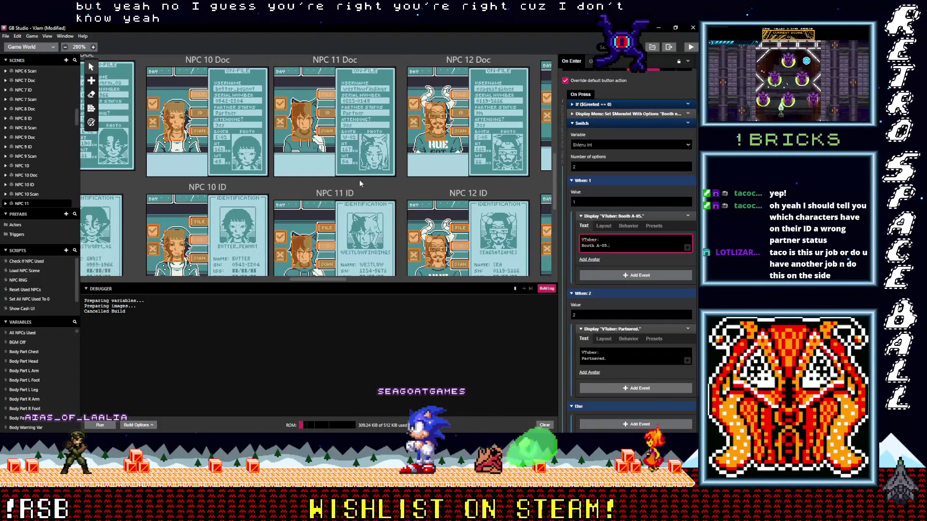
{"action": "scroll", "coordinate": [360, 183], "scroll_direction": "up", "scroll_amount": 4}
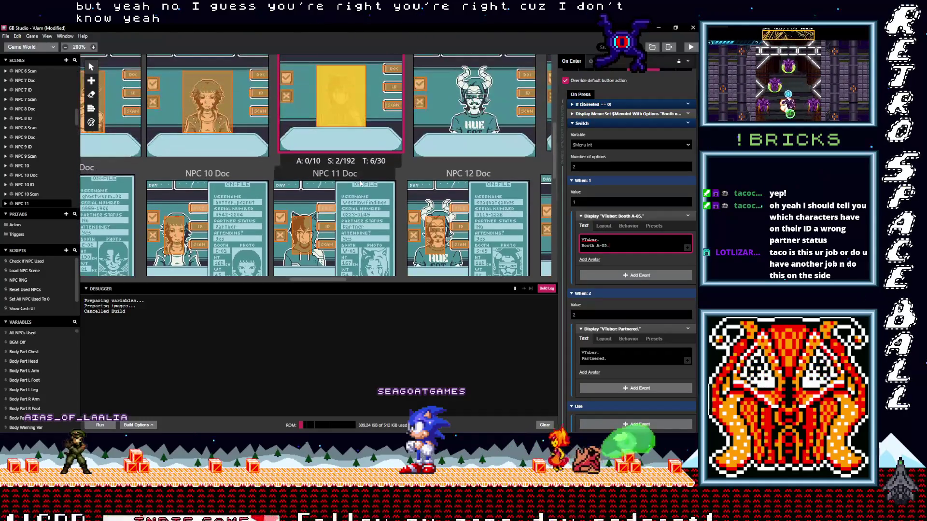
{"action": "scroll", "coordinate": [359, 182], "scroll_direction": "up", "scroll_amount": 1}
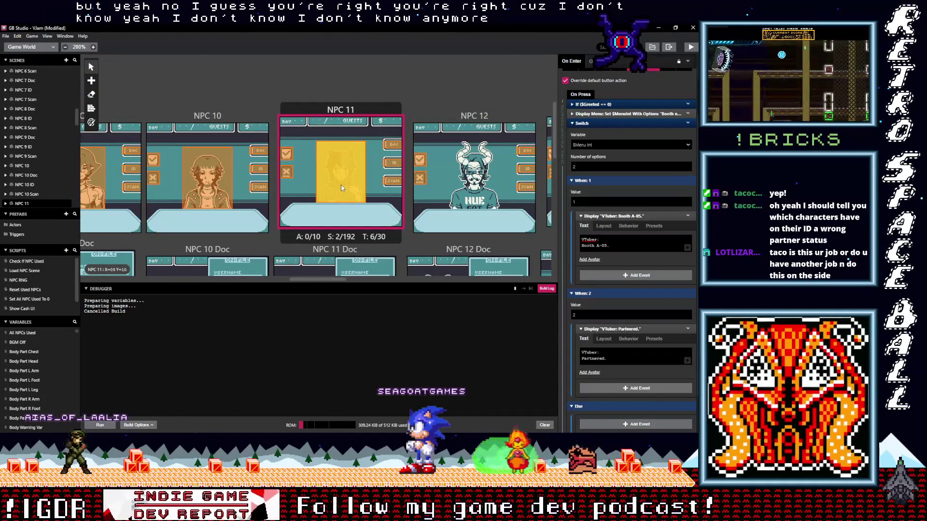
{"action": "scroll", "coordinate": [359, 202], "scroll_direction": "down", "scroll_amount": 4}
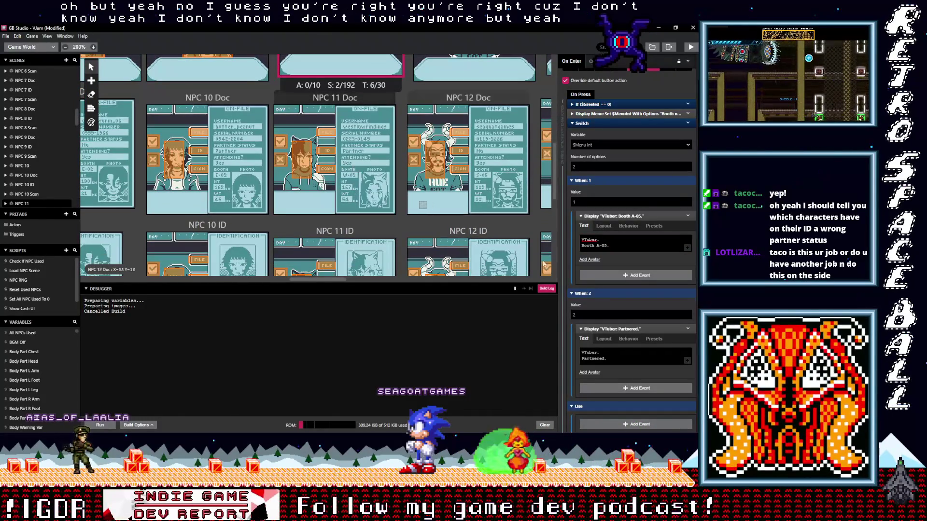
{"action": "left_click", "coordinate": [601, 357]}
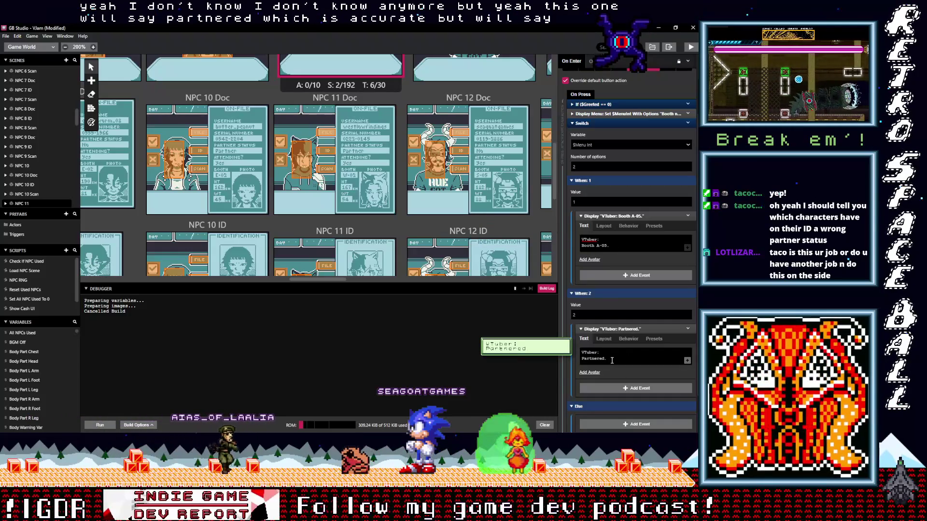
{"action": "scroll", "coordinate": [413, 210], "scroll_direction": "up", "scroll_amount": 3}
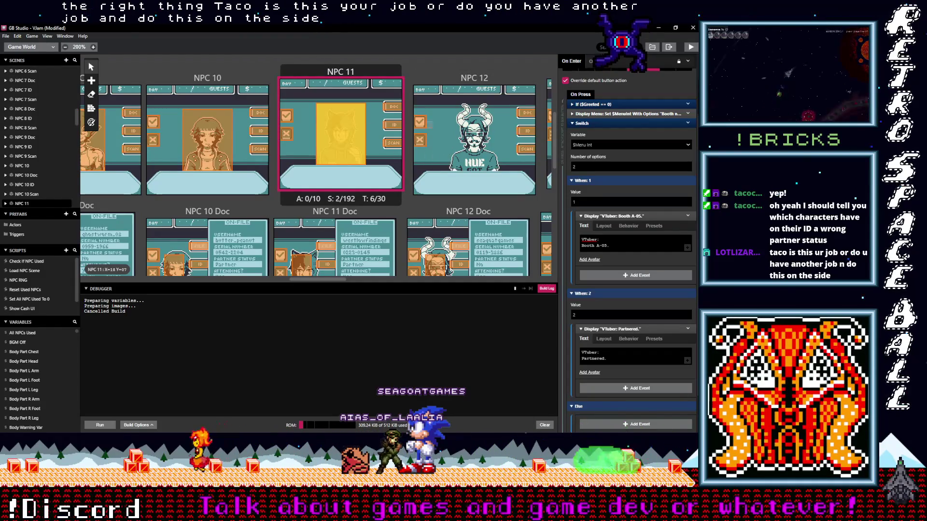
Place the copied booth/partner dialogue trigger into the NPC 12 scene
{"action": "key", "text": "t"}
{"action": "left_click", "coordinate": [454, 109]}
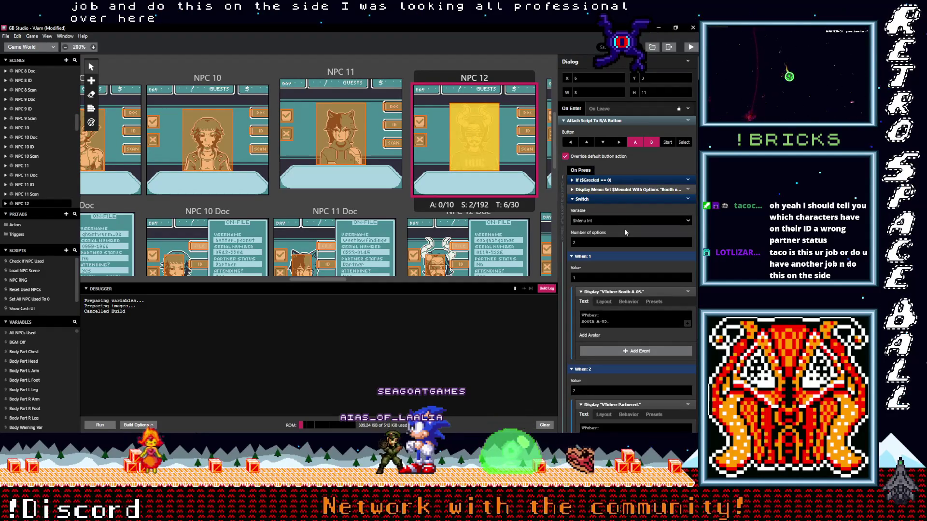
{"action": "mouse_move", "coordinate": [642, 300]}
{"action": "scroll", "coordinate": [642, 300], "scroll_direction": "down", "scroll_amount": 1}
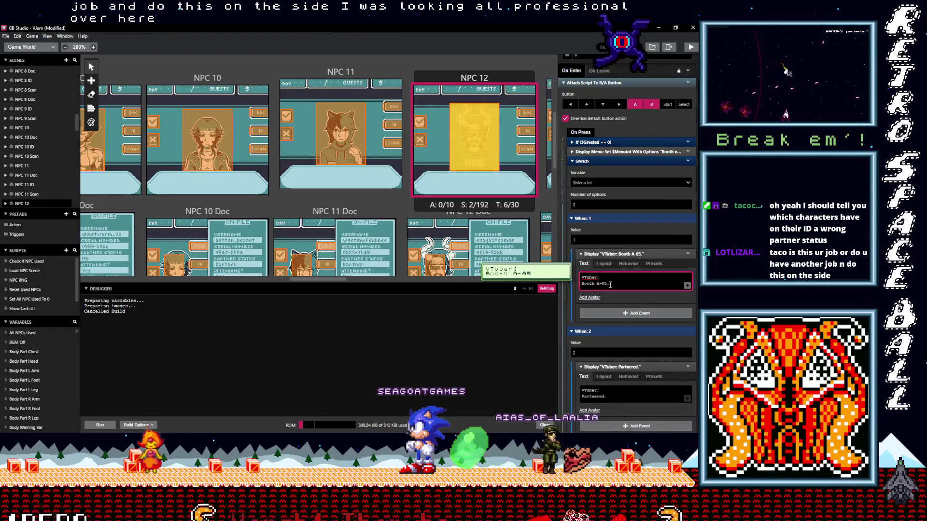
{"action": "scroll", "coordinate": [468, 227], "scroll_direction": "down", "scroll_amount": 2}
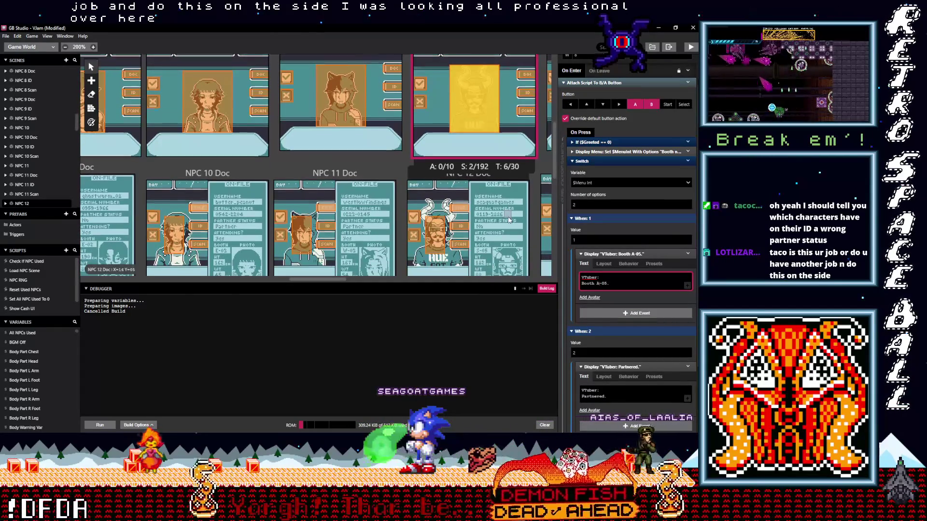
Change NPC 12's booth line from Booth A-05 to Booth S-05
{"action": "mouse_move", "coordinate": [600, 284]}
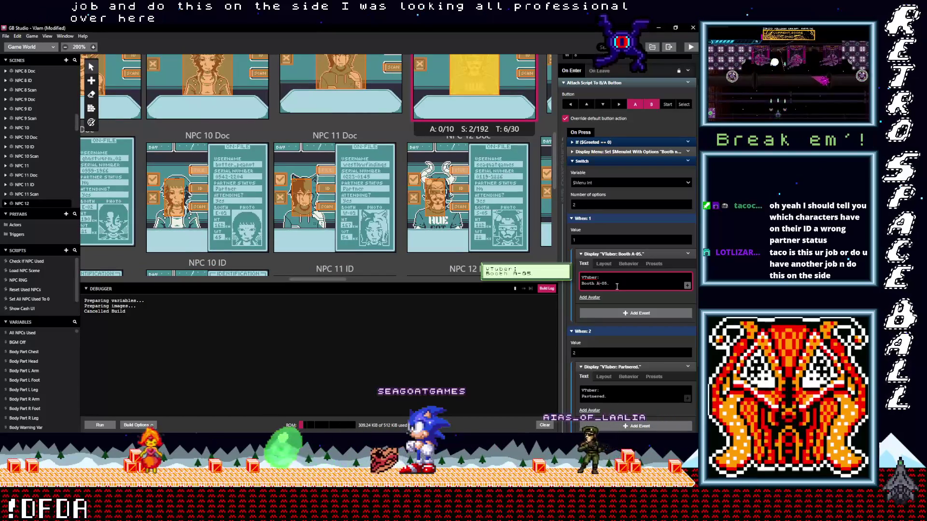
{"action": "key", "text": "BackSpace"}
{"action": "type", "text": "s"}
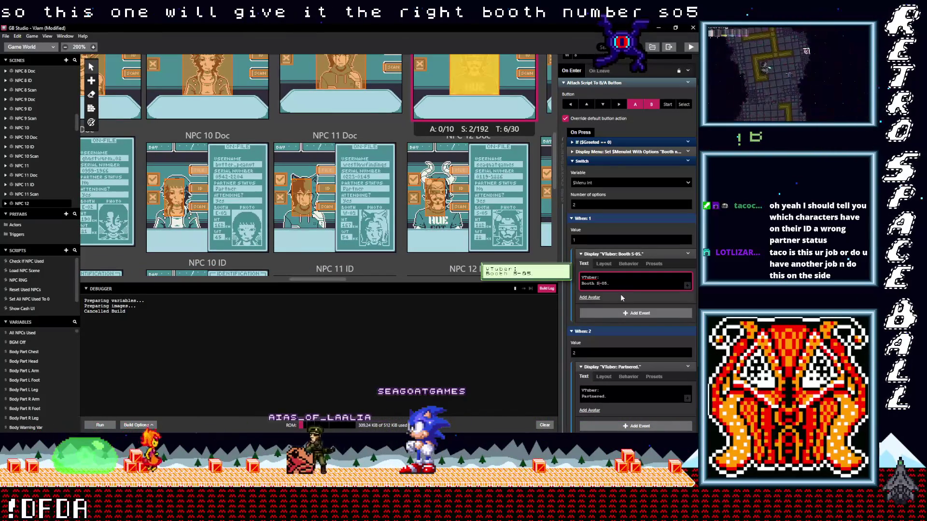
{"action": "scroll", "coordinate": [621, 294], "scroll_direction": "down", "scroll_amount": 1}
{"action": "mouse_move", "coordinate": [609, 362]}
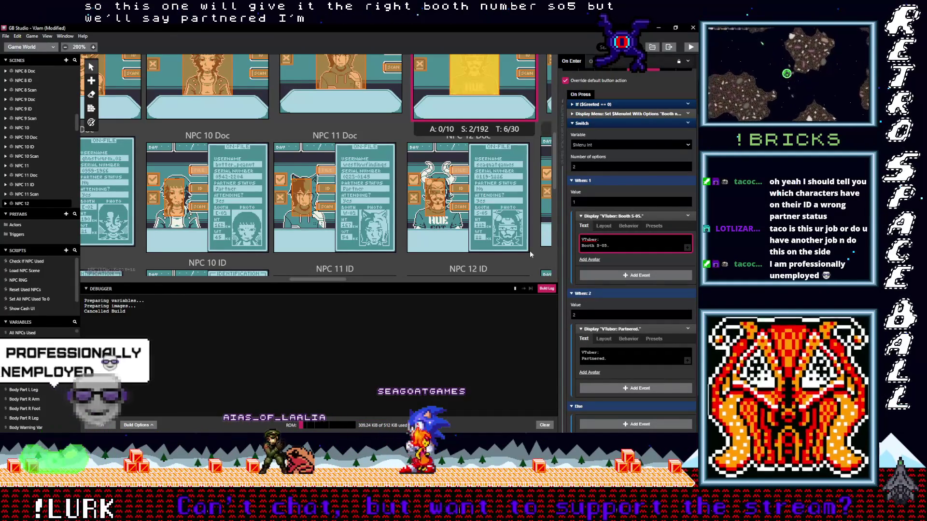
{"action": "scroll", "coordinate": [530, 251], "scroll_direction": "up", "scroll_amount": 3}
{"action": "scroll", "coordinate": [530, 254], "scroll_direction": "down", "scroll_amount": 2}
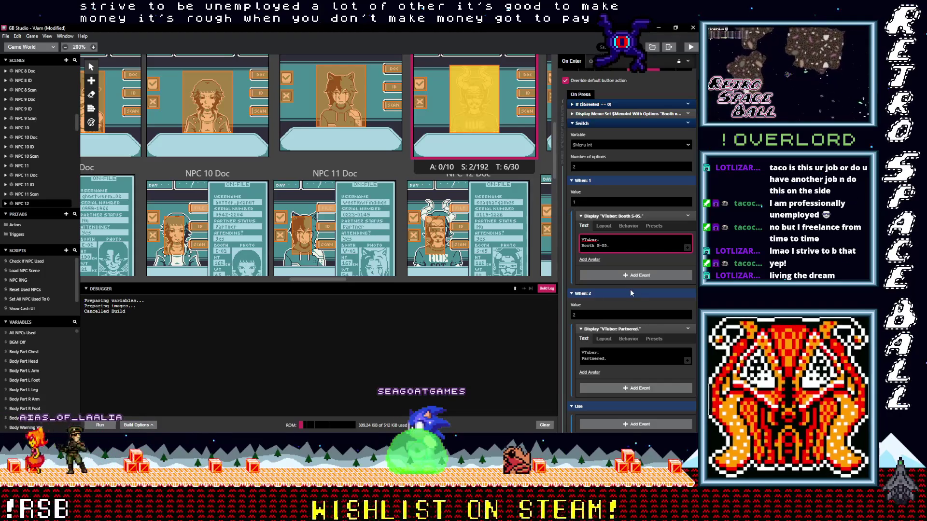
{"action": "left_click_drag", "start_coordinate": [301, 283], "coordinate": [330, 282]}
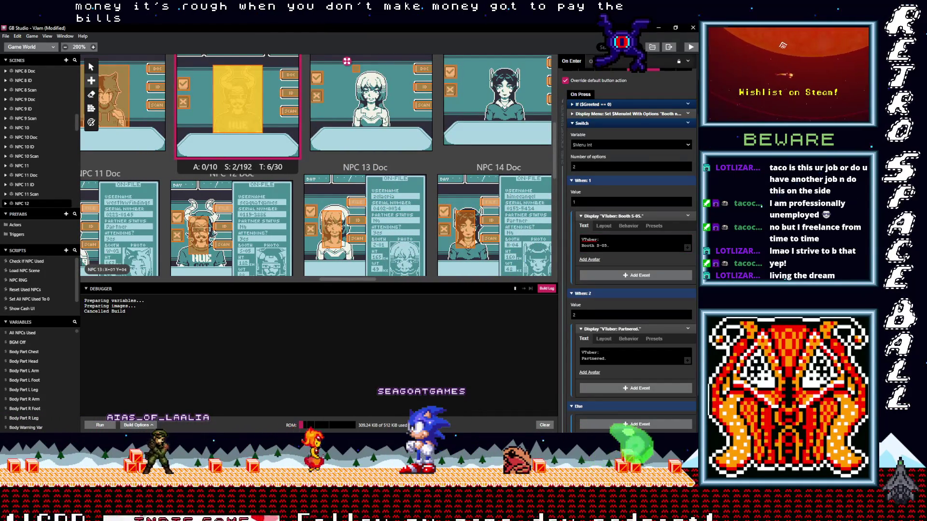
{"action": "left_click", "coordinate": [377, 116]}
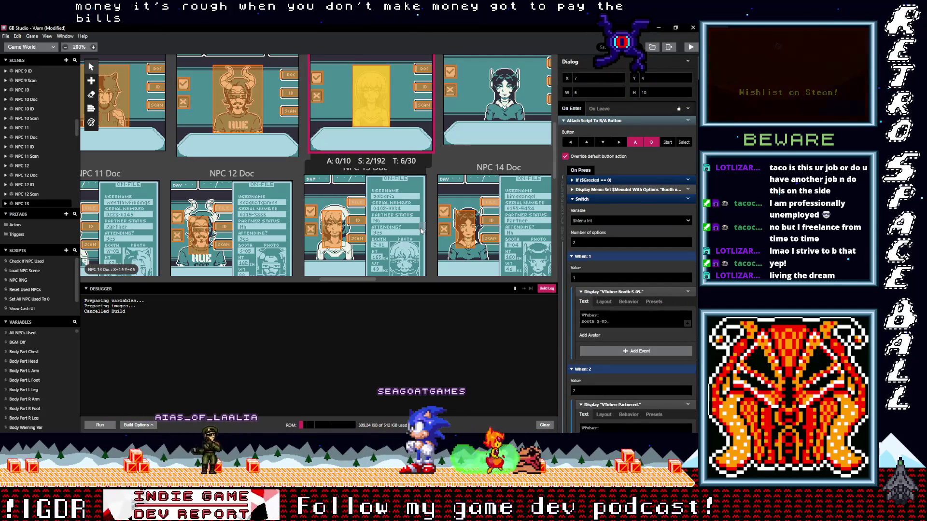
{"action": "scroll", "coordinate": [421, 231], "scroll_direction": "up", "scroll_amount": 1}
{"action": "scroll", "coordinate": [420, 231], "scroll_direction": "down", "scroll_amount": 5}
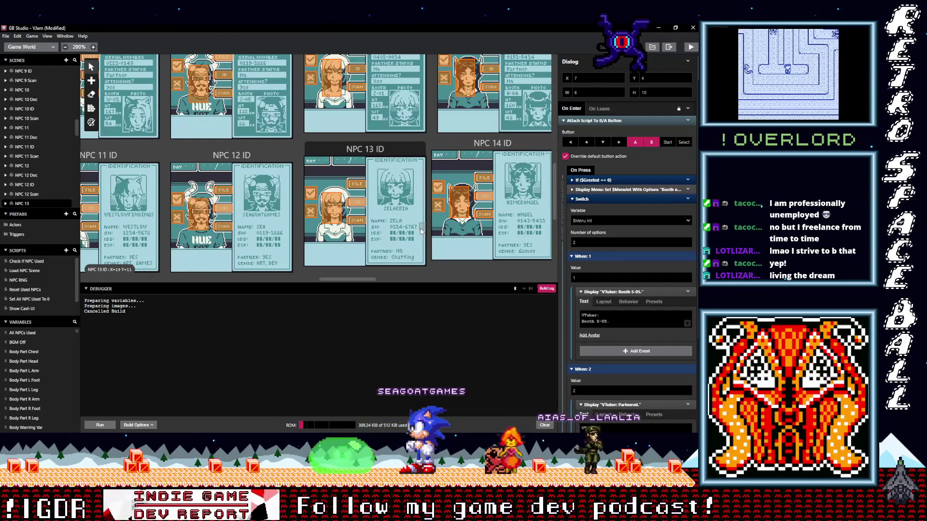
{"action": "scroll", "coordinate": [282, 243], "scroll_direction": "up", "scroll_amount": 5}
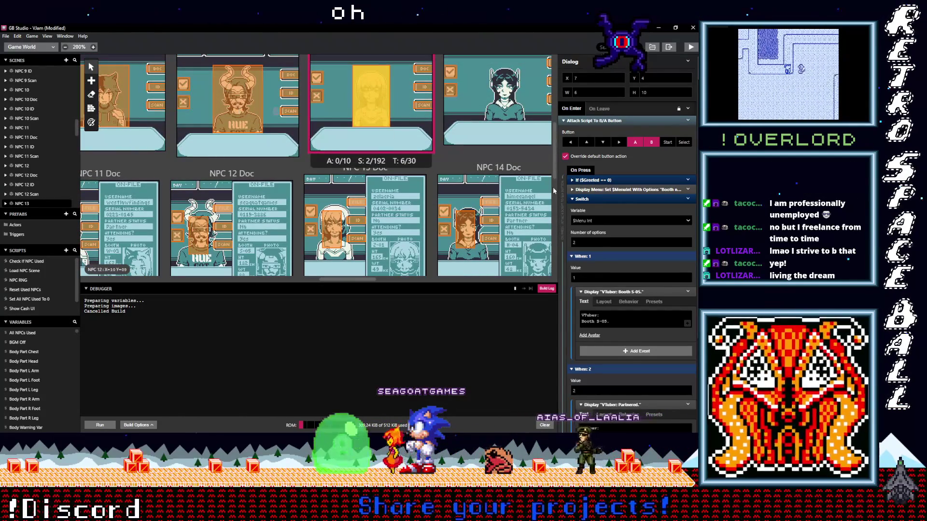
{"action": "scroll", "coordinate": [605, 287], "scroll_direction": "down", "scroll_amount": 1}
{"action": "scroll", "coordinate": [251, 135], "scroll_direction": "down", "scroll_amount": 8}
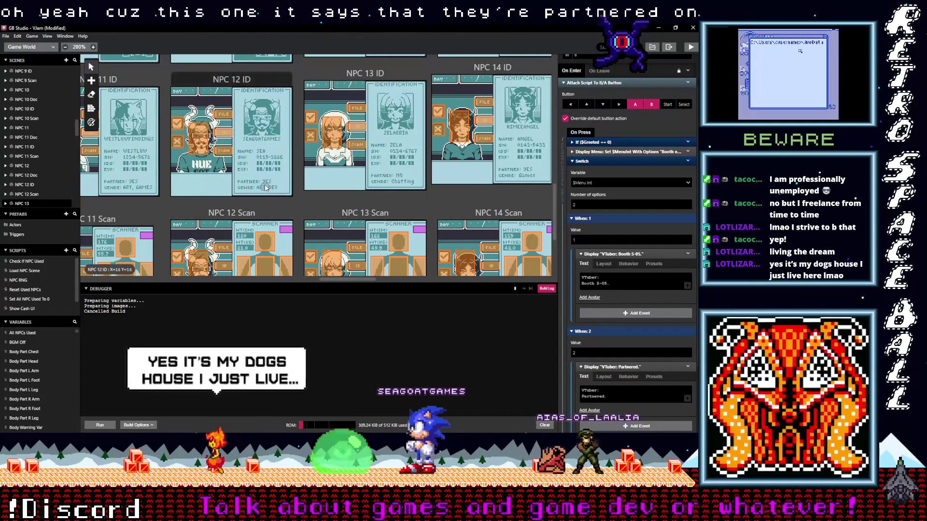
{"action": "scroll", "coordinate": [255, 188], "scroll_direction": "up", "scroll_amount": 4}
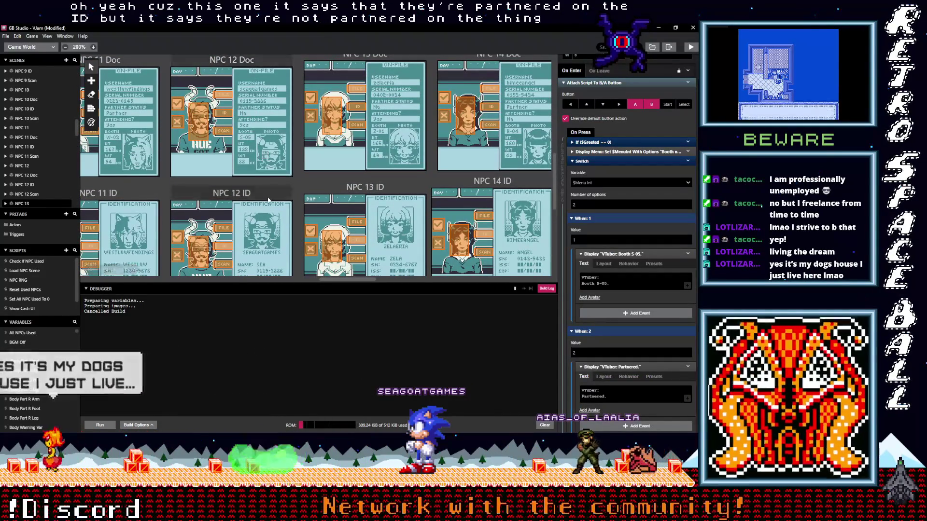
{"action": "scroll", "coordinate": [268, 159], "scroll_direction": "down", "scroll_amount": 3}
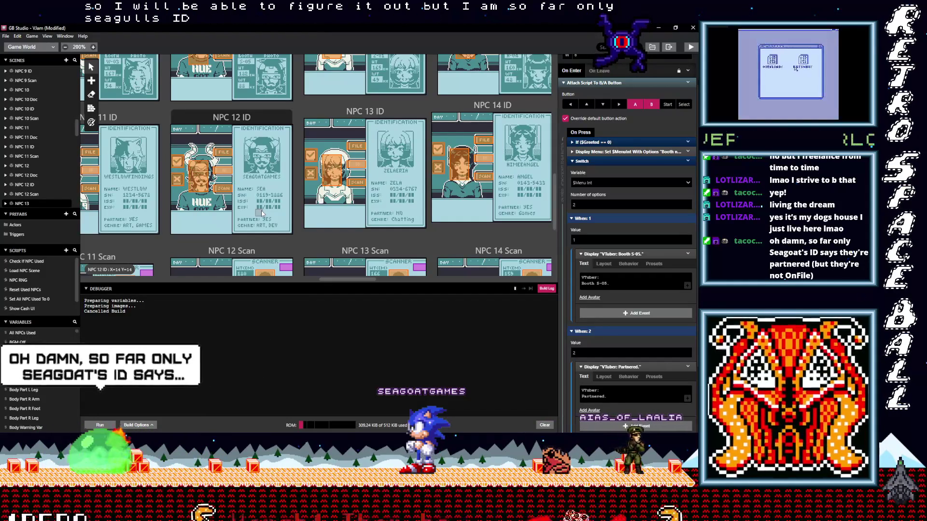
{"action": "scroll", "coordinate": [262, 210], "scroll_direction": "up", "scroll_amount": 2}
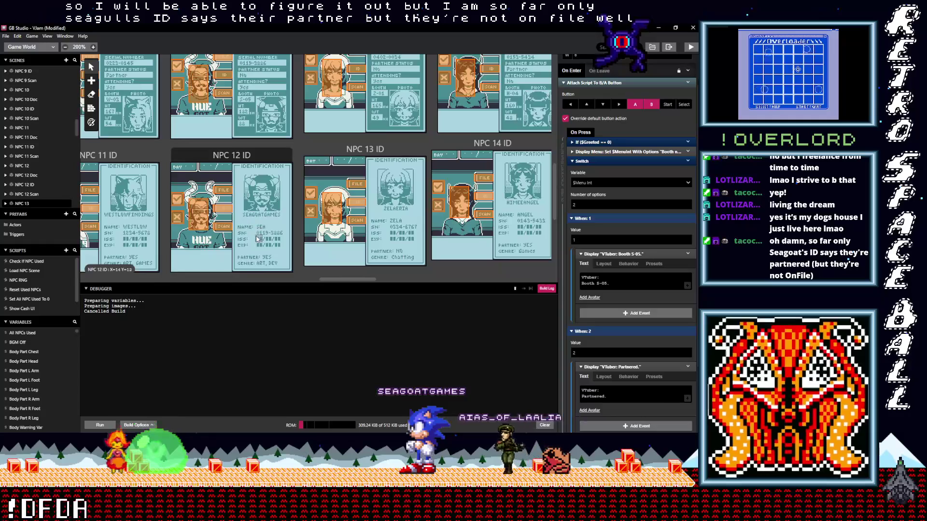
{"action": "scroll", "coordinate": [258, 238], "scroll_direction": "up", "scroll_amount": 10}
{"action": "scroll", "coordinate": [261, 242], "scroll_direction": "down", "scroll_amount": 10}
{"action": "scroll", "coordinate": [263, 245], "scroll_direction": "up", "scroll_amount": 3}
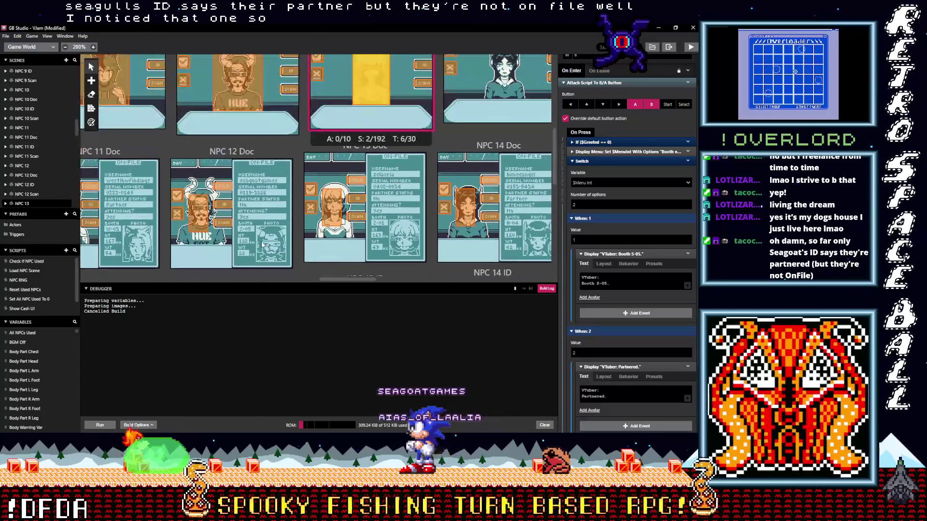
{"action": "scroll", "coordinate": [262, 244], "scroll_direction": "up", "scroll_amount": 7}
{"action": "scroll", "coordinate": [406, 211], "scroll_direction": "down", "scroll_amount": 4}
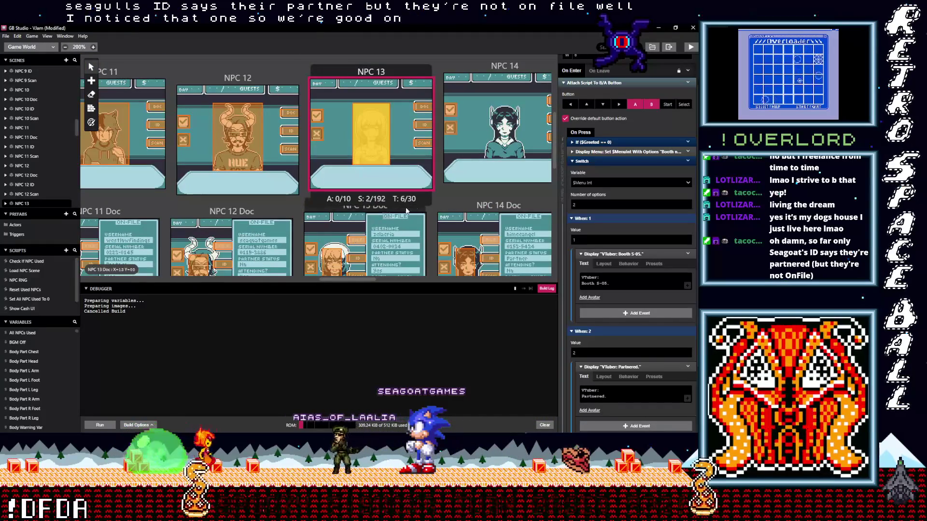
{"action": "scroll", "coordinate": [443, 202], "scroll_direction": "down", "scroll_amount": 3}
{"action": "scroll", "coordinate": [444, 201], "scroll_direction": "right", "scroll_amount": 2}
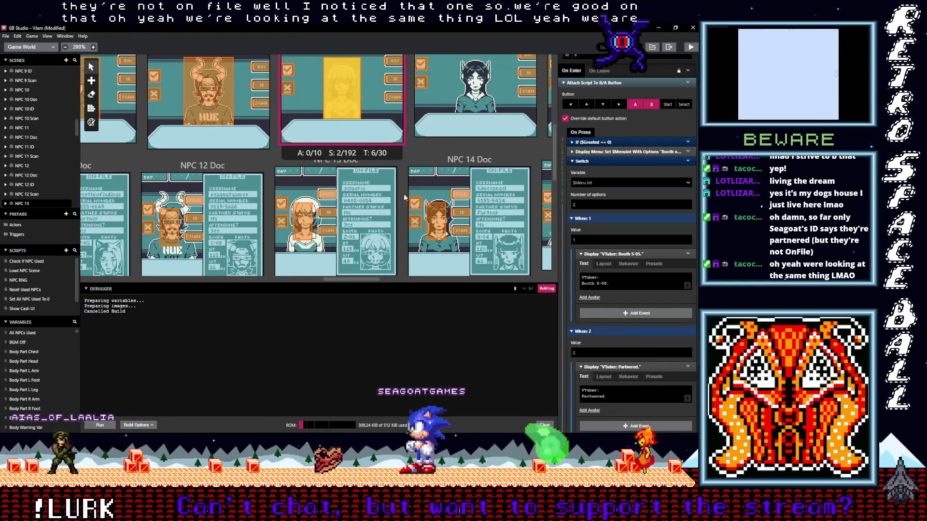
{"action": "scroll", "coordinate": [401, 193], "scroll_direction": "up", "scroll_amount": 1}
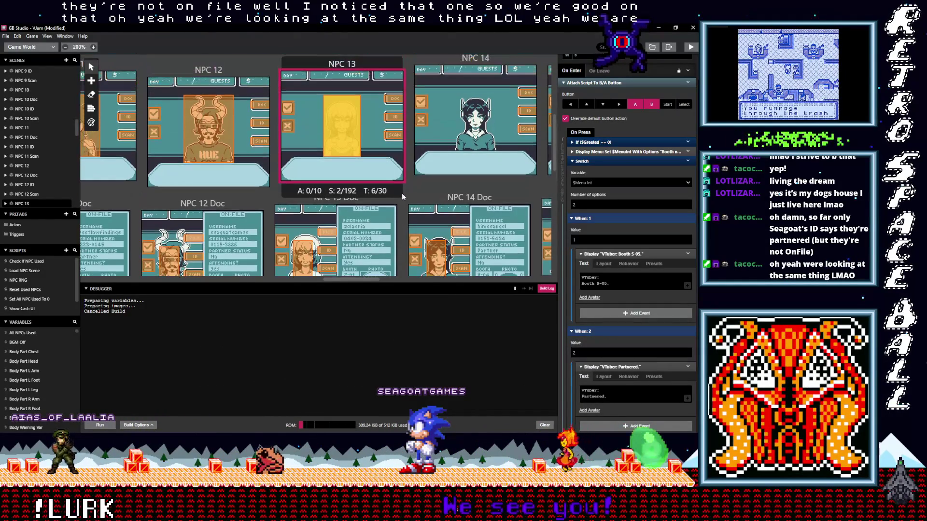
{"action": "scroll", "coordinate": [403, 193], "scroll_direction": "down", "scroll_amount": 3}
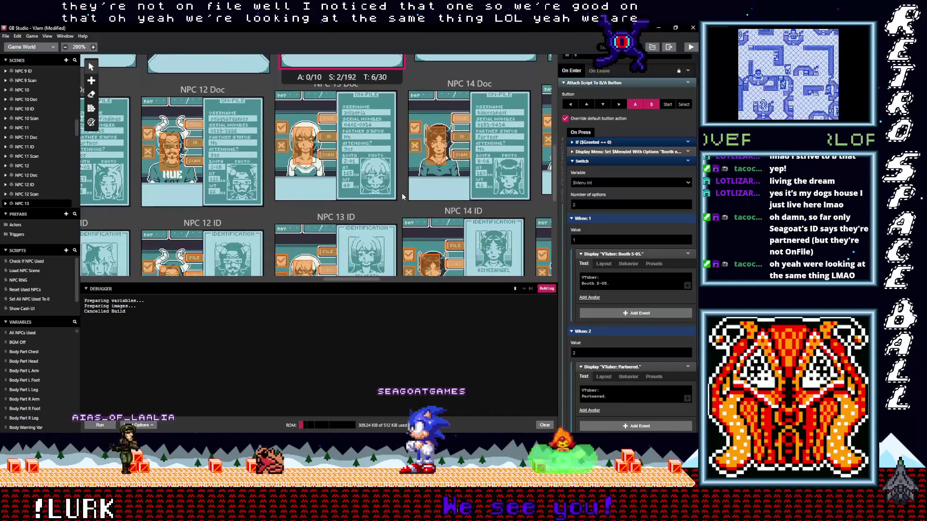
{"action": "scroll", "coordinate": [401, 193], "scroll_direction": "down", "scroll_amount": 1}
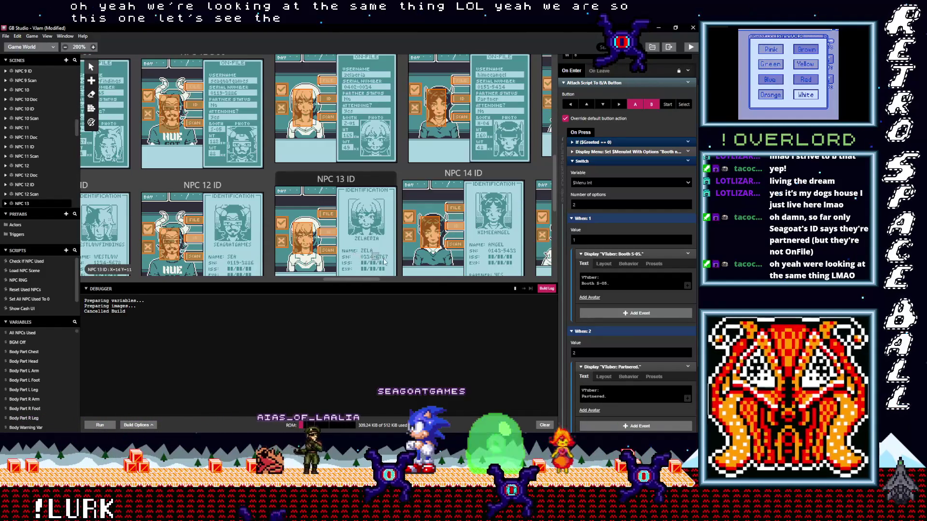
{"action": "scroll", "coordinate": [337, 169], "scroll_direction": "up", "scroll_amount": 4}
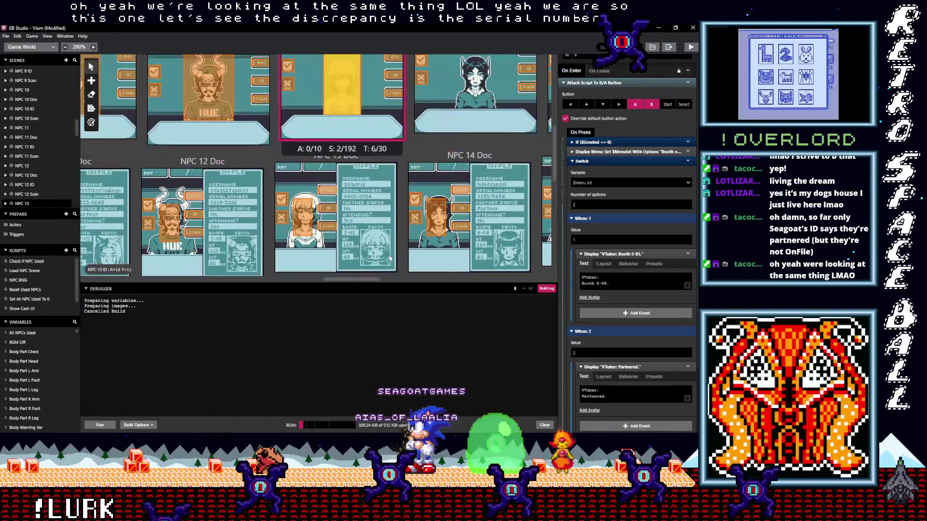
{"action": "scroll", "coordinate": [381, 211], "scroll_direction": "down", "scroll_amount": 1}
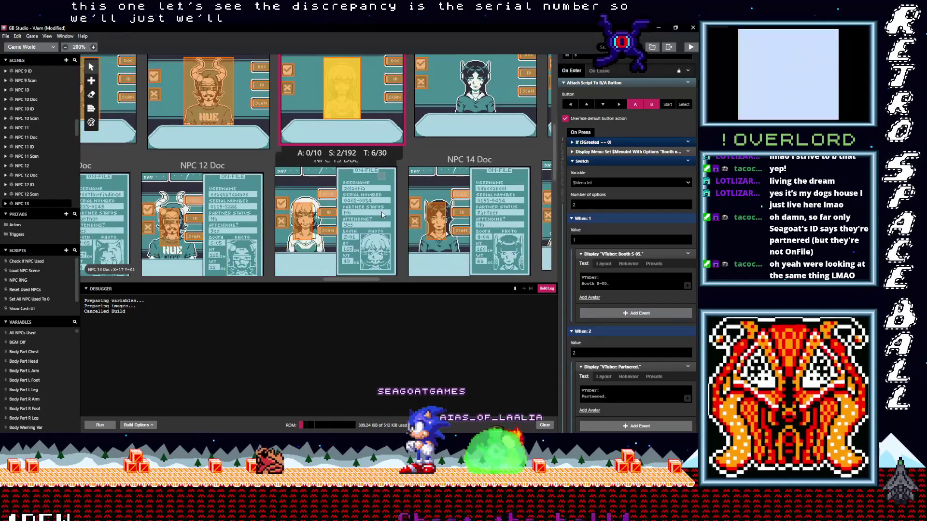
Change NPC 13's booth line to Booth Z-01 and its partner answer to Not Partnered
{"action": "left_click", "coordinate": [602, 283]}
{"action": "left_click", "coordinate": [599, 284]}
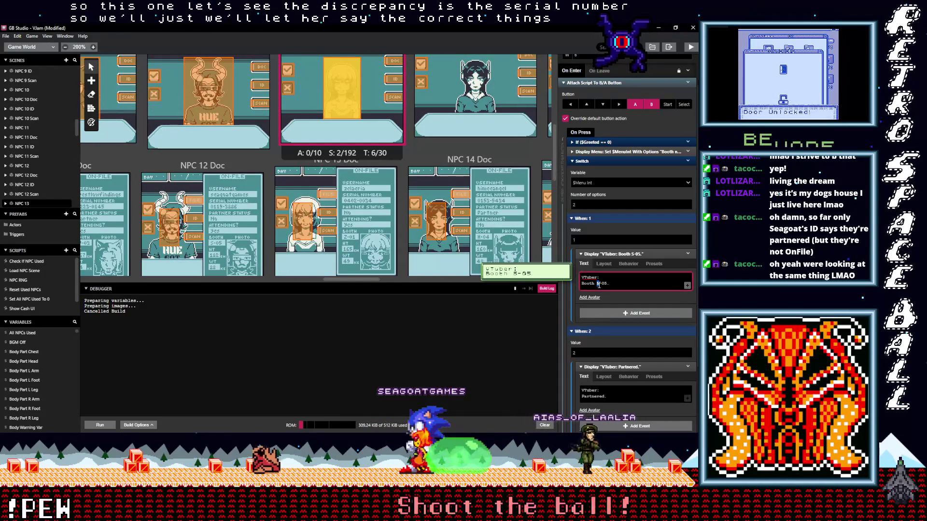
{"action": "key", "text": "BackSpace"}
{"action": "type", "text": "Z"}
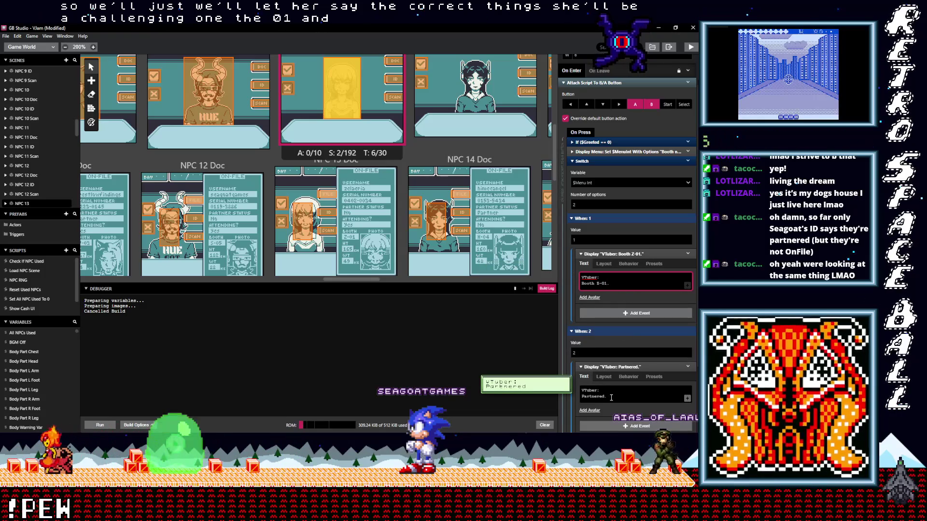
{"action": "type", "text": "NO"}
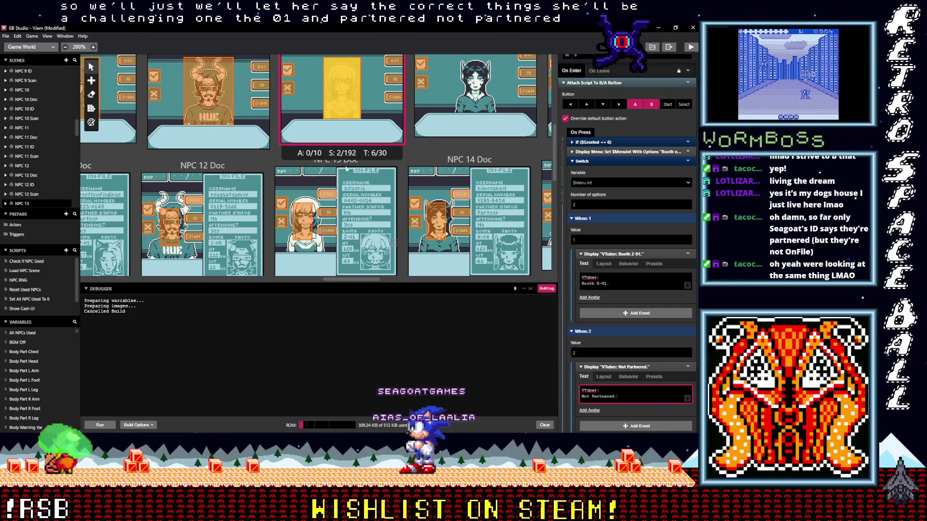
{"action": "scroll", "coordinate": [403, 176], "scroll_direction": "down", "scroll_amount": 5}
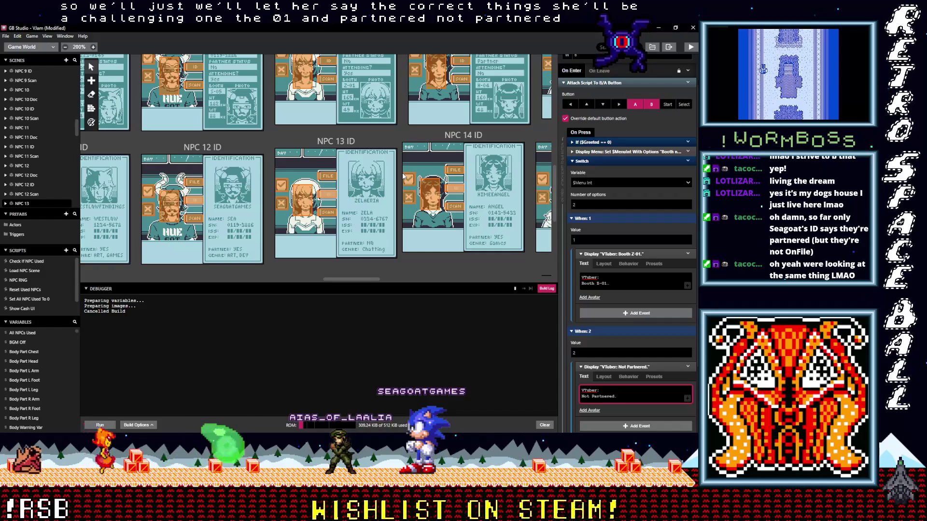
{"action": "scroll", "coordinate": [403, 176], "scroll_direction": "up", "scroll_amount": 5}
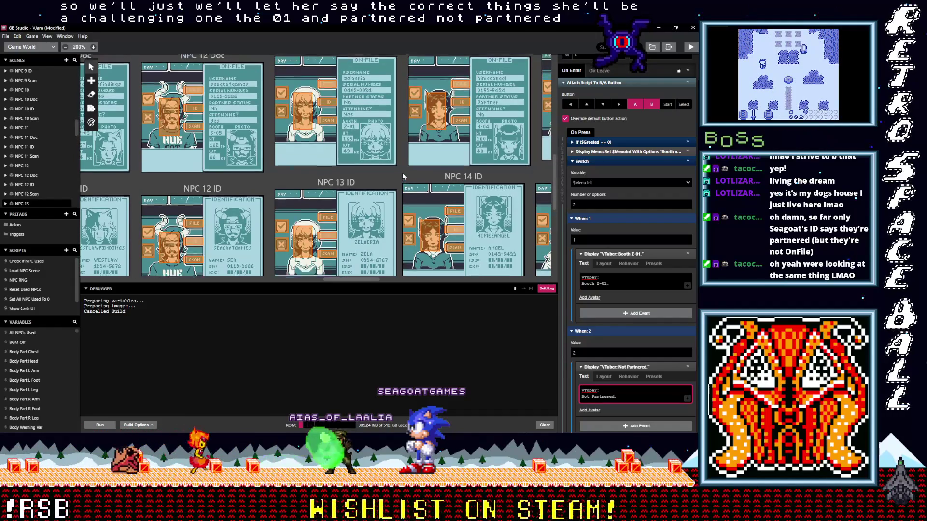
{"action": "scroll", "coordinate": [403, 176], "scroll_direction": "down", "scroll_amount": 5}
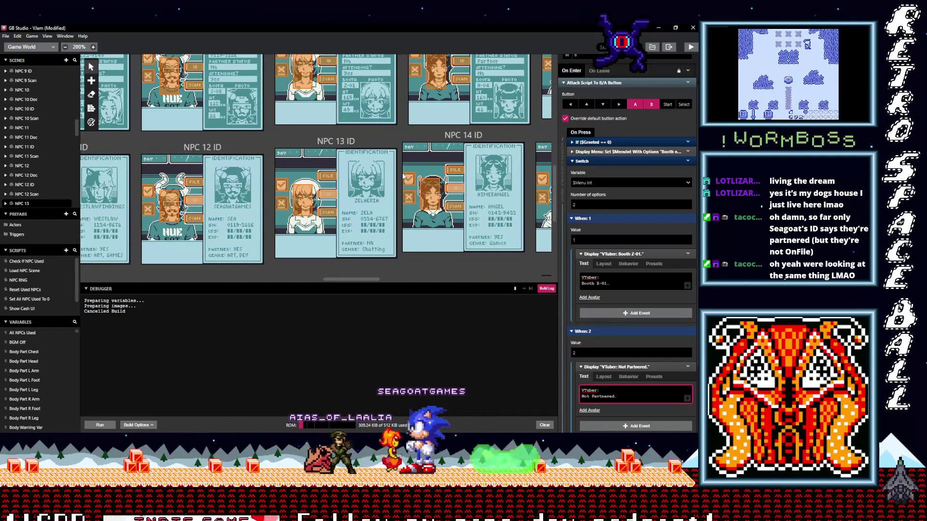
{"action": "scroll", "coordinate": [402, 174], "scroll_direction": "up", "scroll_amount": 5}
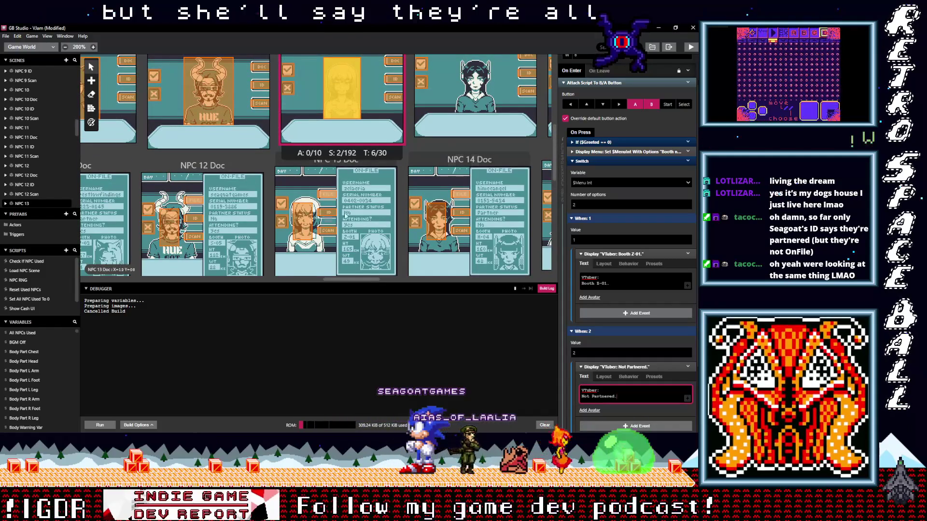
{"action": "scroll", "coordinate": [379, 239], "scroll_direction": "down", "scroll_amount": 4}
{"action": "scroll", "coordinate": [386, 238], "scroll_direction": "down", "scroll_amount": 3}
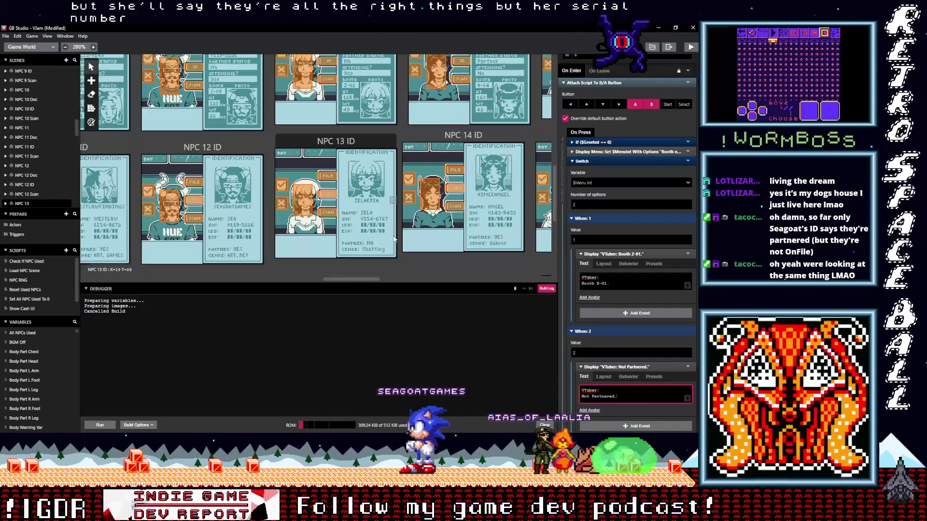
{"action": "scroll", "coordinate": [393, 238], "scroll_direction": "down", "scroll_amount": 3}
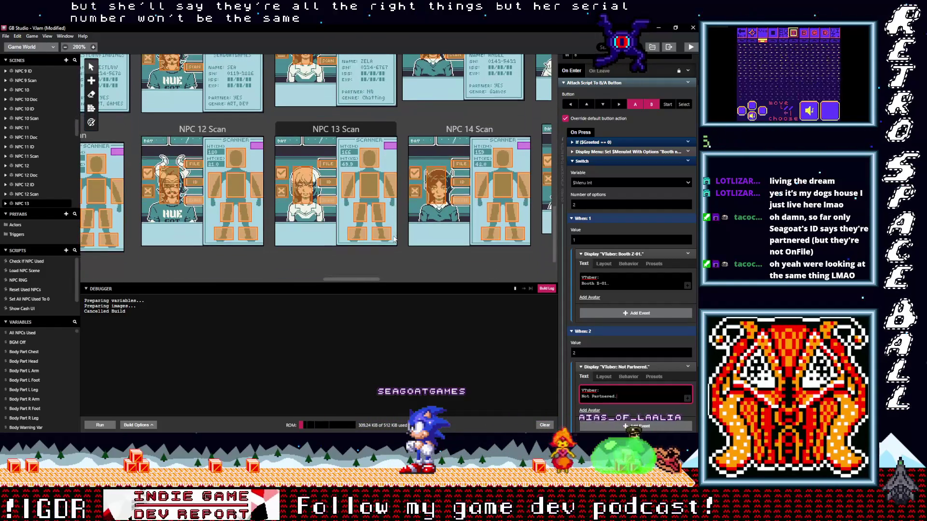
{"action": "scroll", "coordinate": [381, 215], "scroll_direction": "up", "scroll_amount": 10}
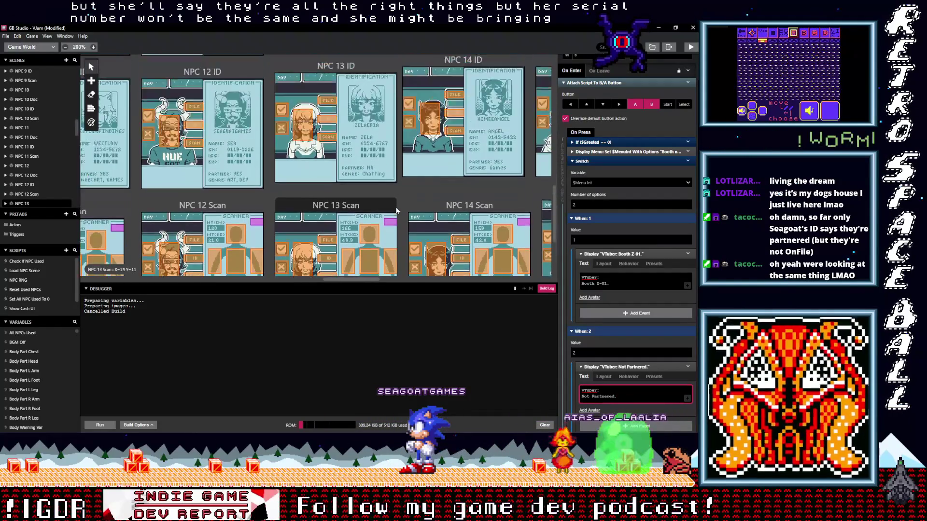
{"action": "scroll", "coordinate": [397, 210], "scroll_direction": "up", "scroll_amount": 1}
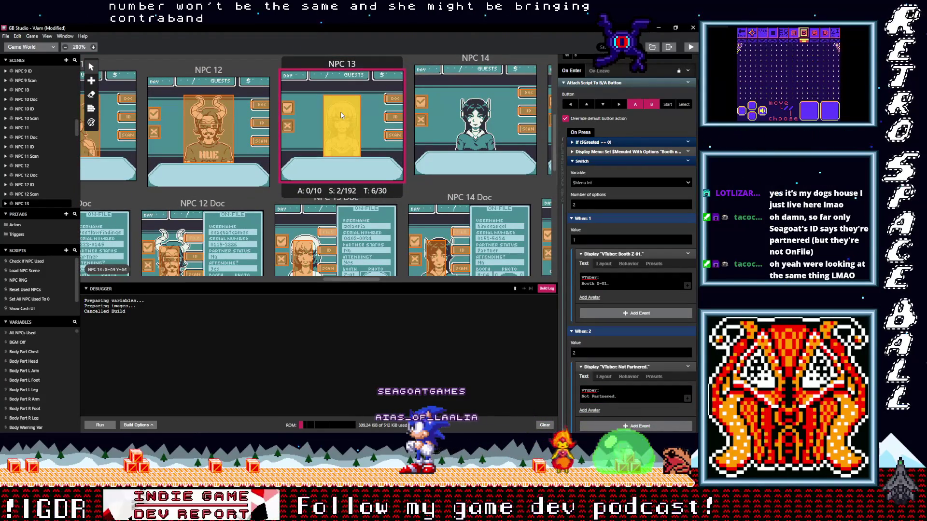
Select NPC 14's booth trigger and review its Dialog script with the 'Booth Z-01' and 'Not Partnered' replies
{"action": "left_click", "coordinate": [461, 98]}
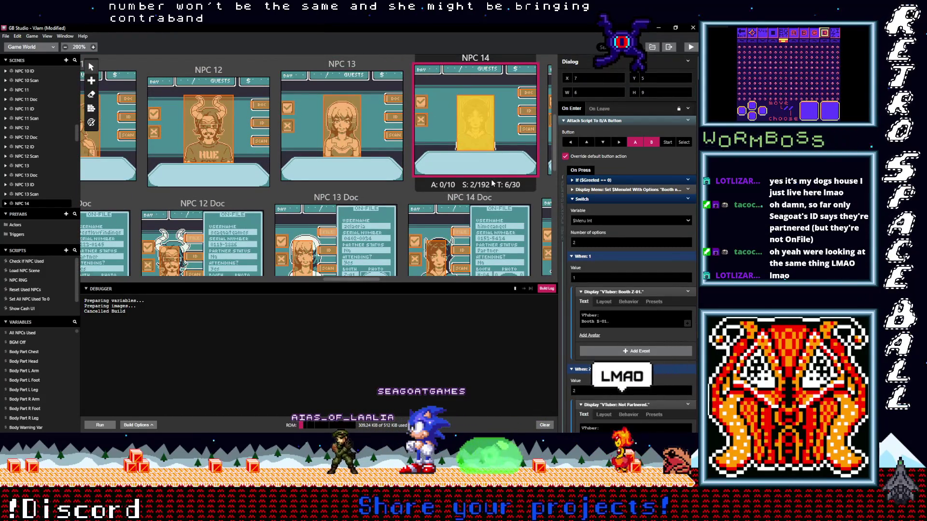
{"action": "mouse_move", "coordinate": [493, 184]}
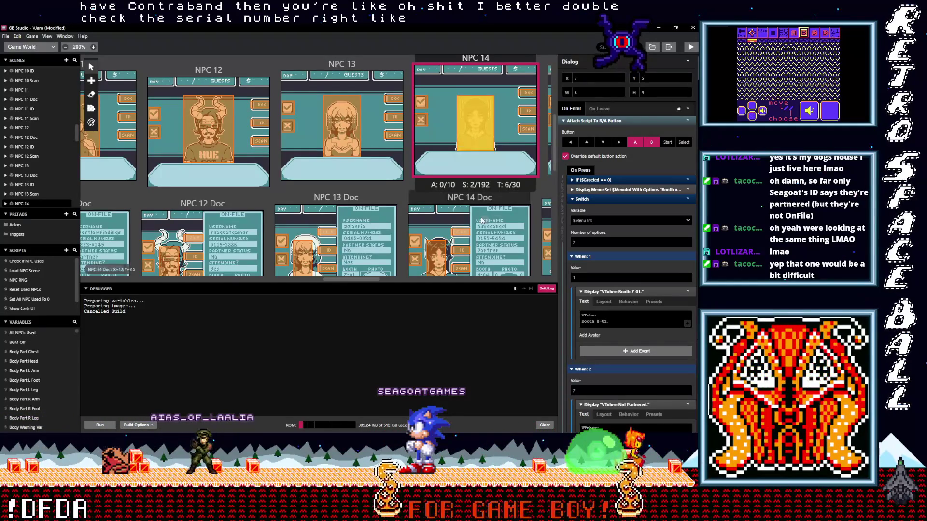
{"action": "scroll", "coordinate": [482, 221], "scroll_direction": "down", "scroll_amount": 3}
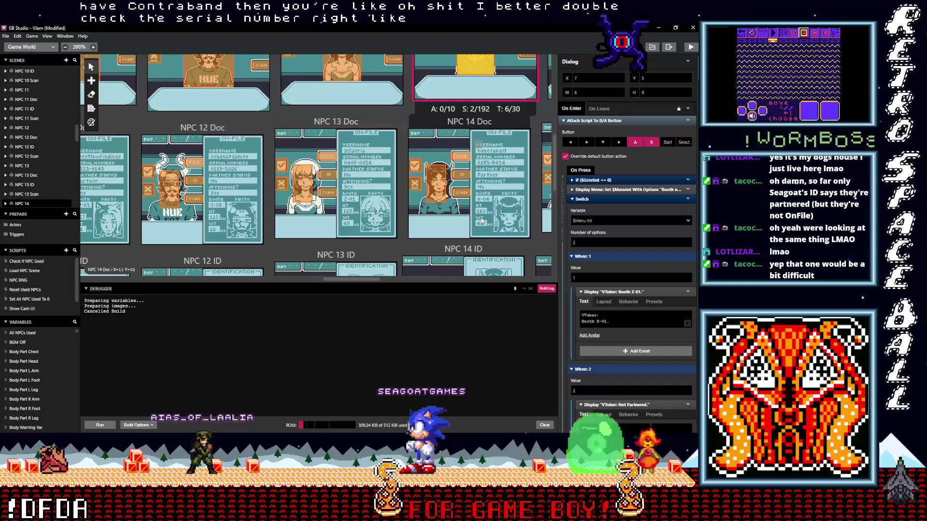
{"action": "scroll", "coordinate": [482, 220], "scroll_direction": "up", "scroll_amount": 3}
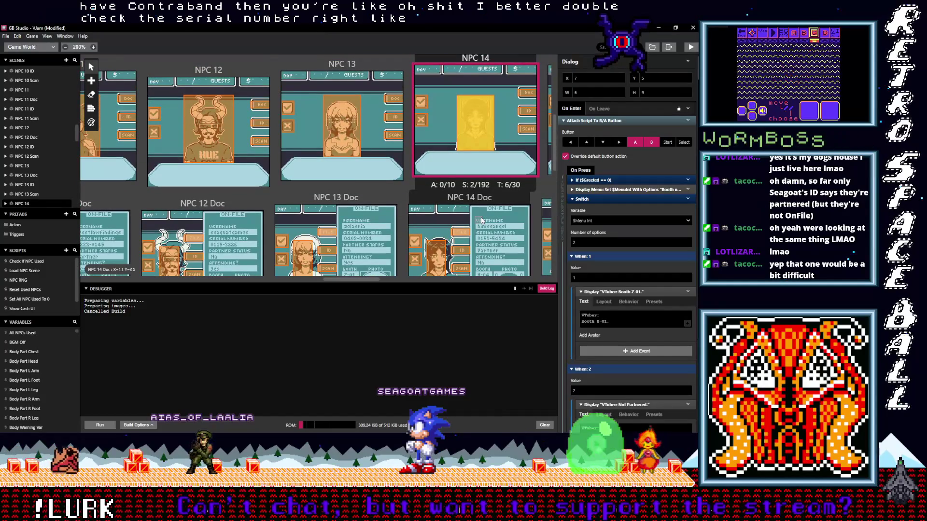
{"action": "scroll", "coordinate": [482, 221], "scroll_direction": "down", "scroll_amount": 2}
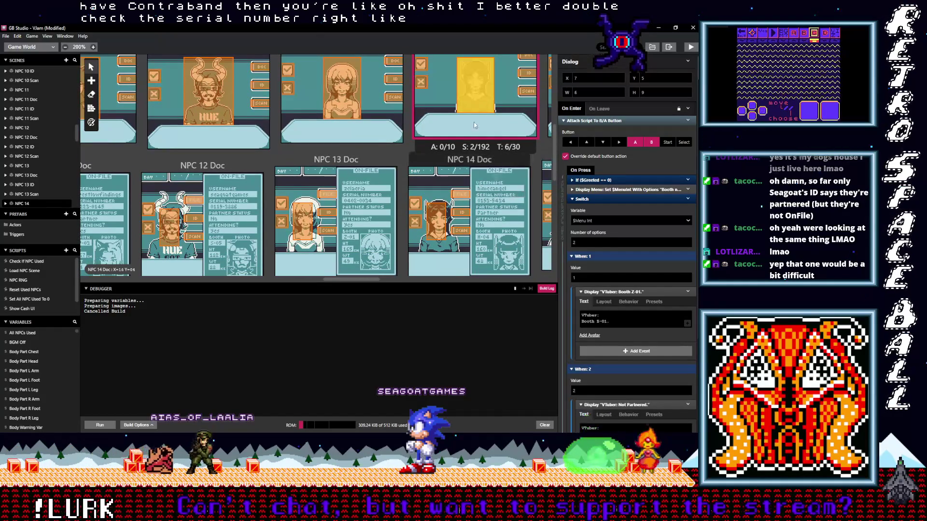
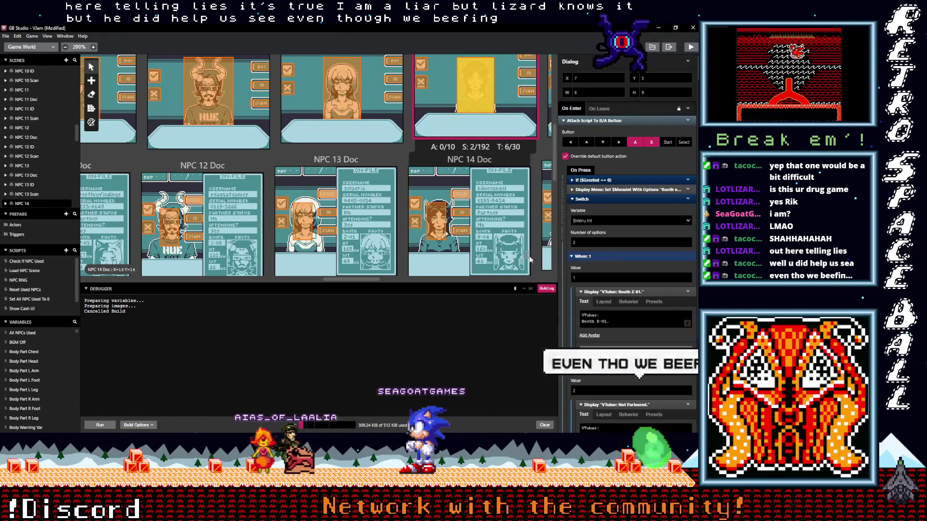
Find NPC 14's booth switch dialogue lines in the script editor
{"action": "scroll", "coordinate": [530, 259], "scroll_direction": "down", "scroll_amount": 5}
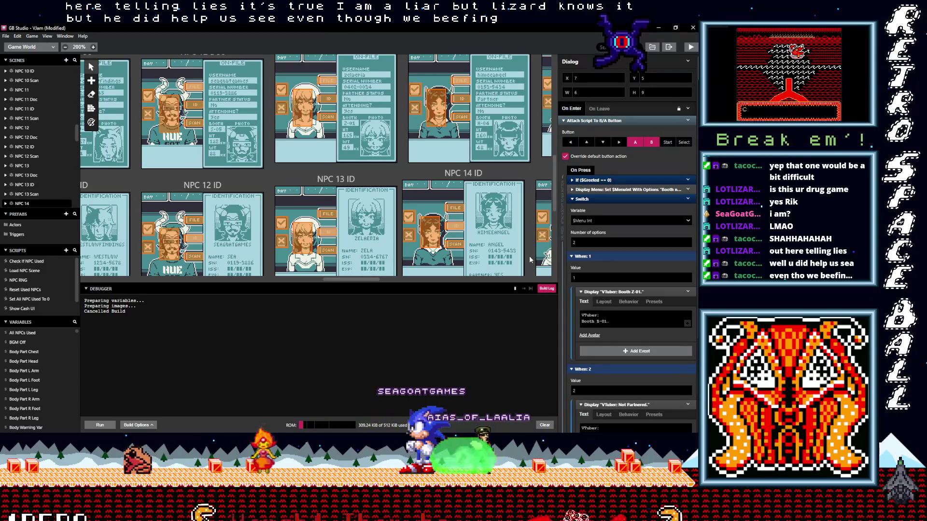
{"action": "scroll", "coordinate": [530, 259], "scroll_direction": "down", "scroll_amount": 3}
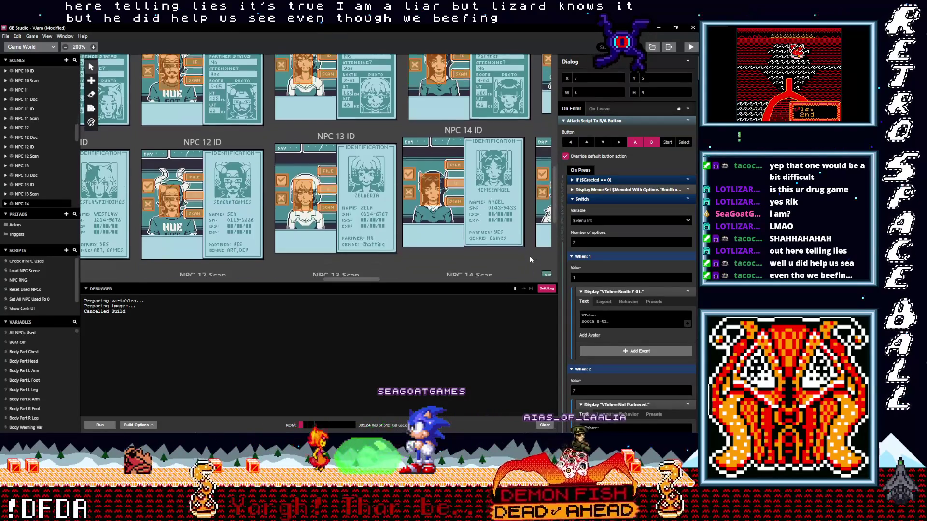
{"action": "scroll", "coordinate": [529, 260], "scroll_direction": "down", "scroll_amount": 3}
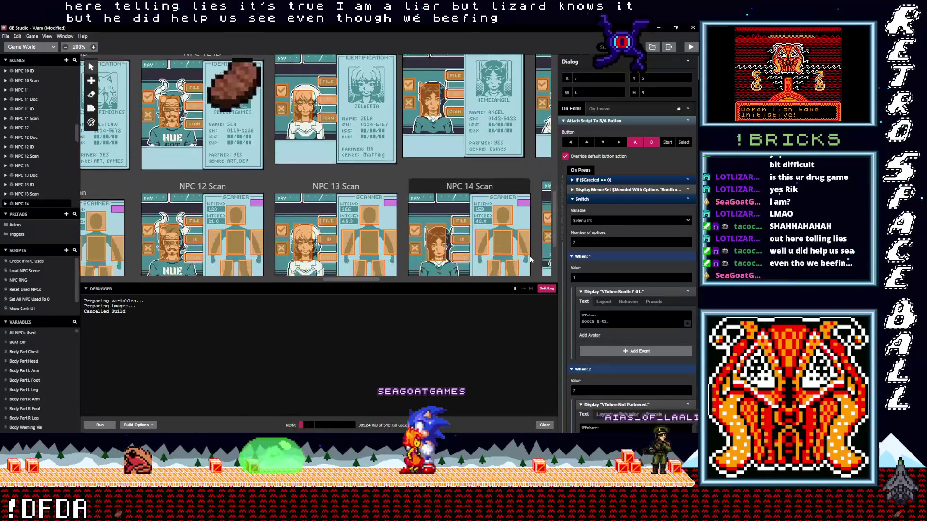
{"action": "scroll", "coordinate": [530, 259], "scroll_direction": "up", "scroll_amount": 5}
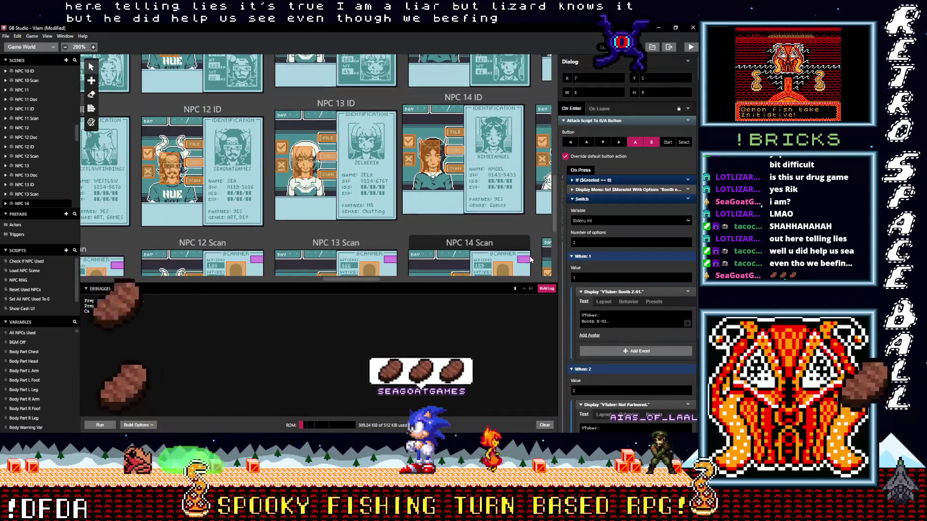
{"action": "scroll", "coordinate": [529, 256], "scroll_direction": "up", "scroll_amount": 5}
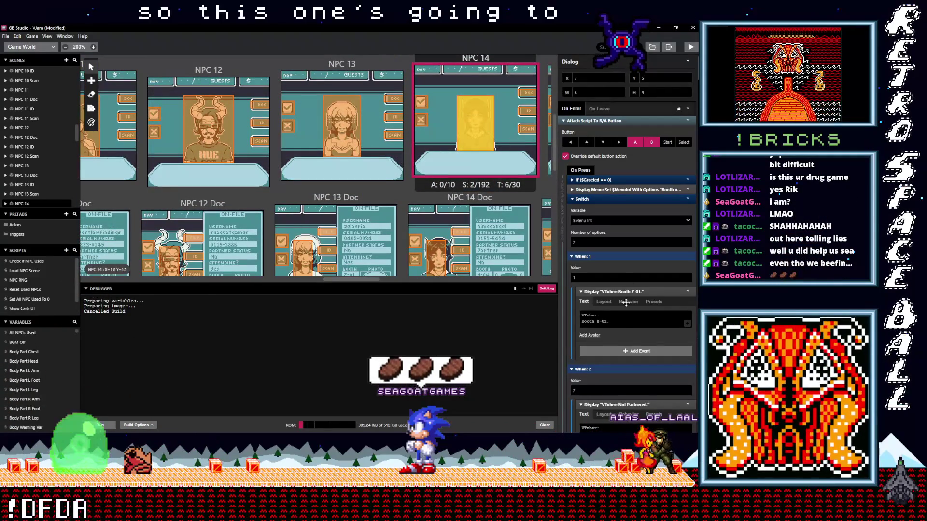
{"action": "left_click", "coordinate": [622, 325]}
{"action": "scroll", "coordinate": [622, 325], "scroll_direction": "down", "scroll_amount": 3}
{"action": "left_click", "coordinate": [617, 356]}
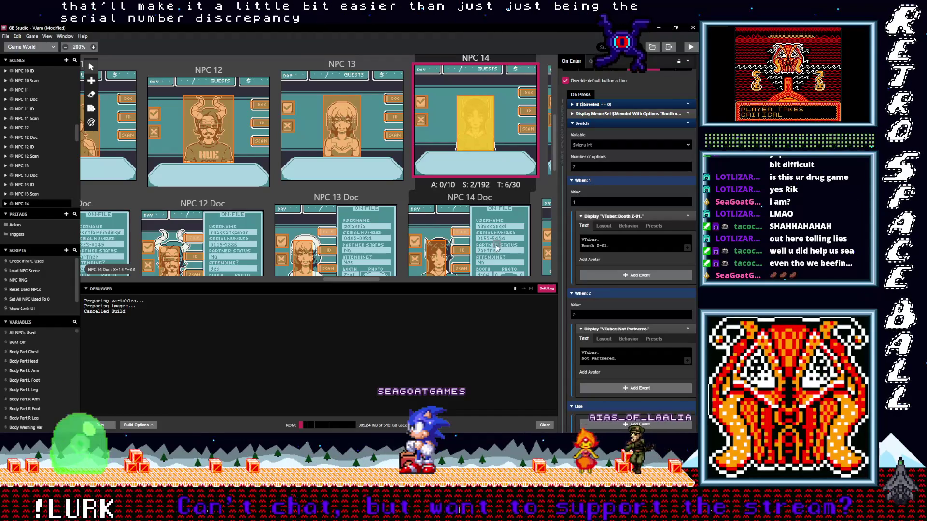
{"action": "scroll", "coordinate": [494, 248], "scroll_direction": "down", "scroll_amount": 2}
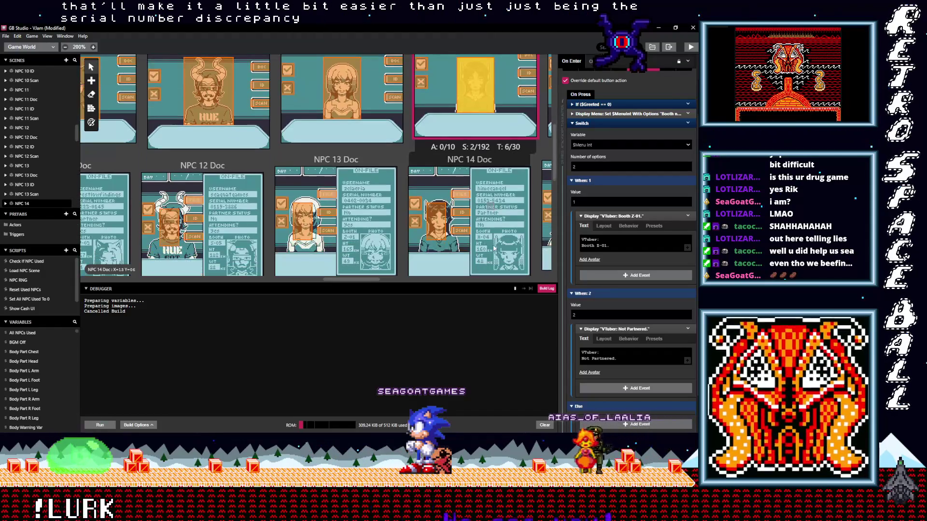
Change the When 1 dialogue text from Booth Z-01 to 'VTuber: Booth H-04.'
{"action": "left_click", "coordinate": [601, 246]}
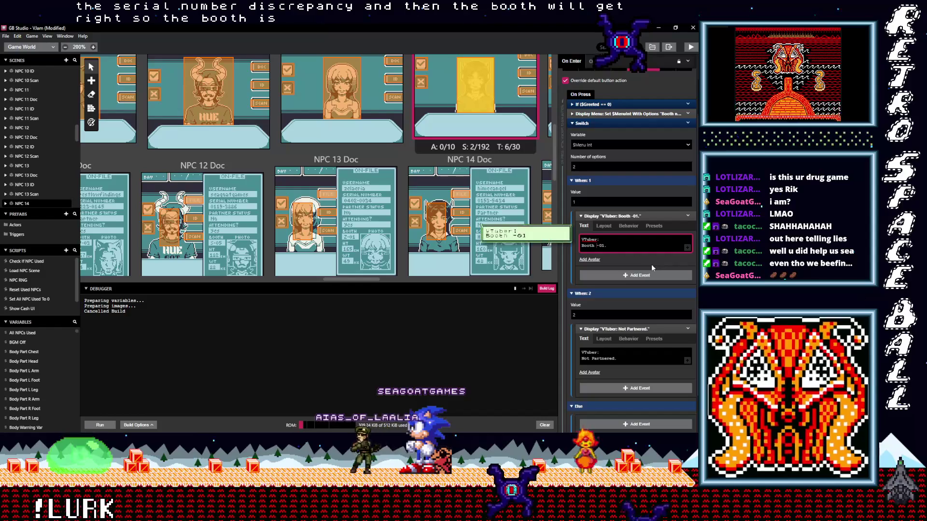
{"action": "type", "text": "H"}
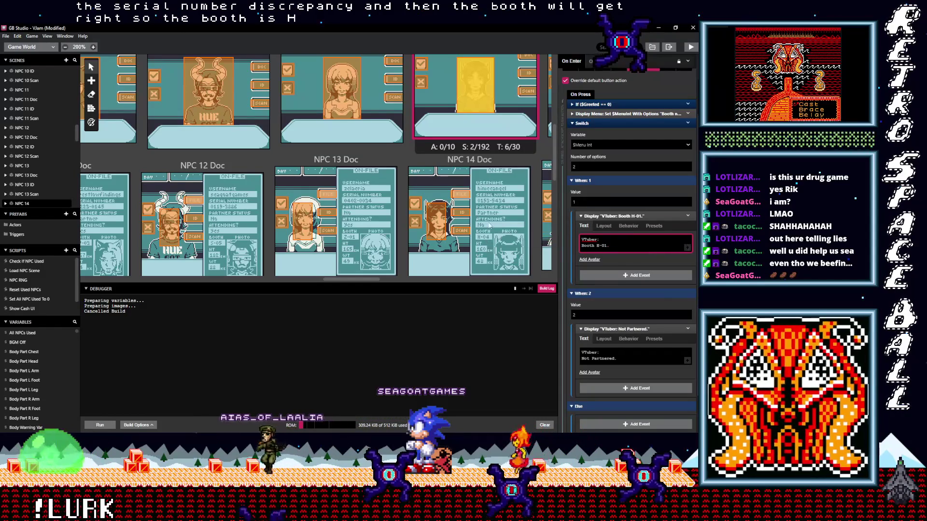
{"action": "key", "text": "Left"}
{"action": "key", "text": "BackSpace"}
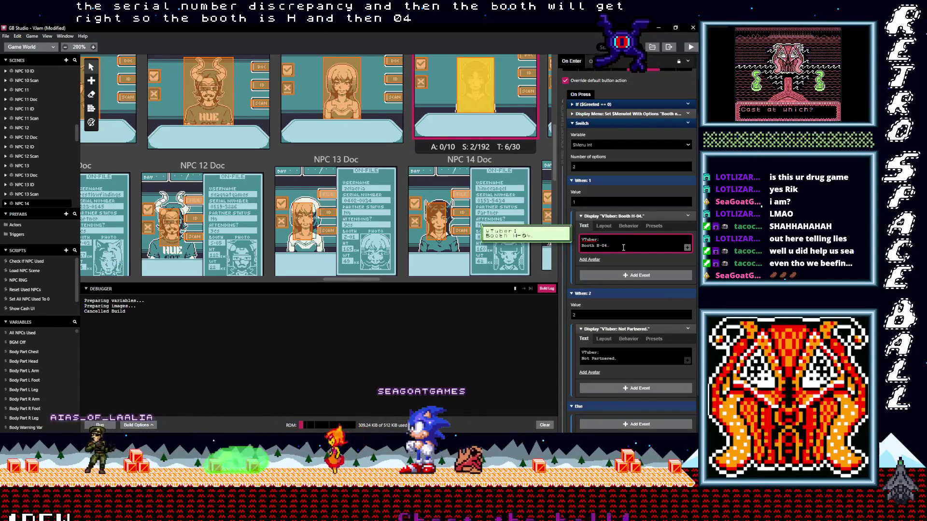
{"action": "scroll", "coordinate": [464, 184], "scroll_direction": "up", "scroll_amount": 3}
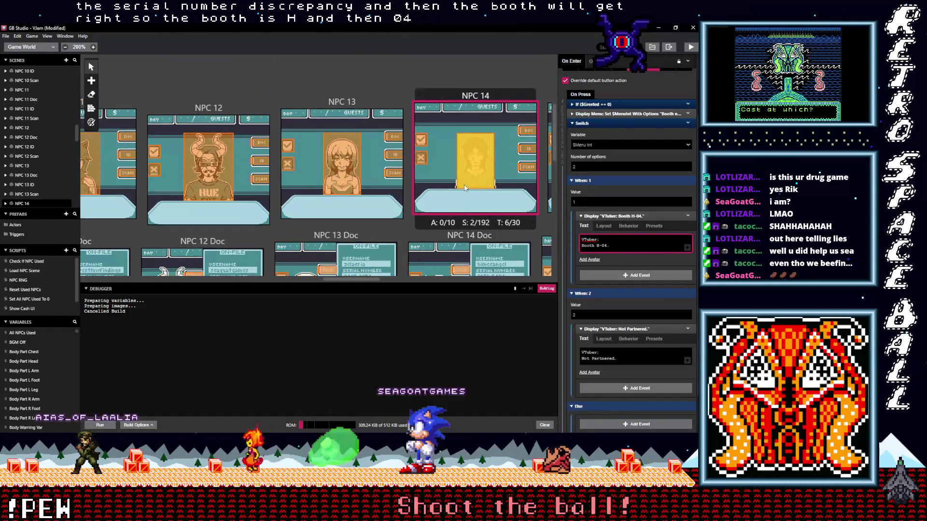
{"action": "left_click_drag", "start_coordinate": [348, 279], "coordinate": [377, 280]}
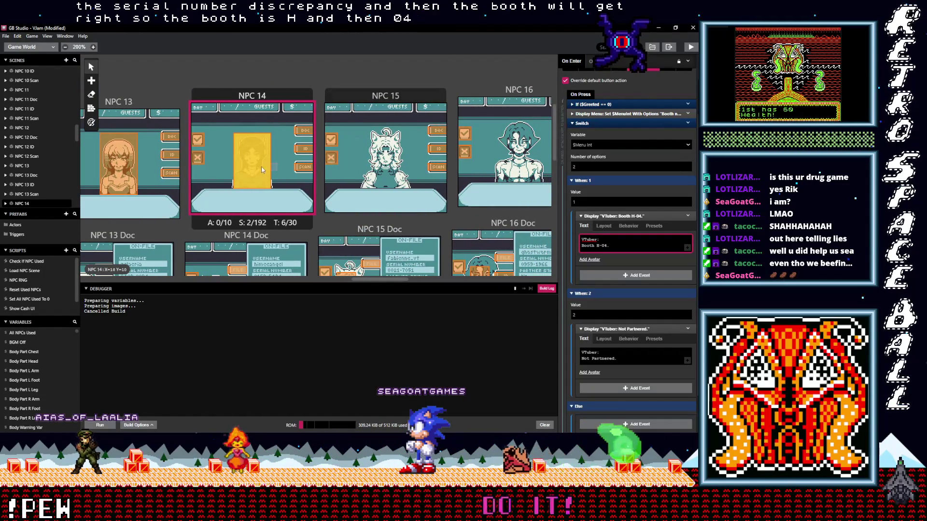
Open the NPC 15 scene's dialogue trigger script and review it beside its Doc and ID scenes
{"action": "left_click", "coordinate": [249, 156]}
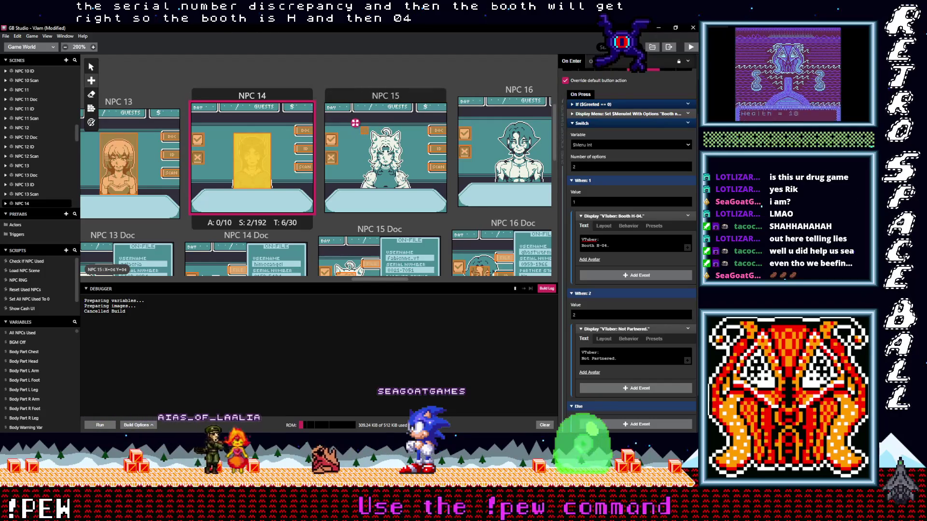
{"action": "left_click", "coordinate": [398, 179]}
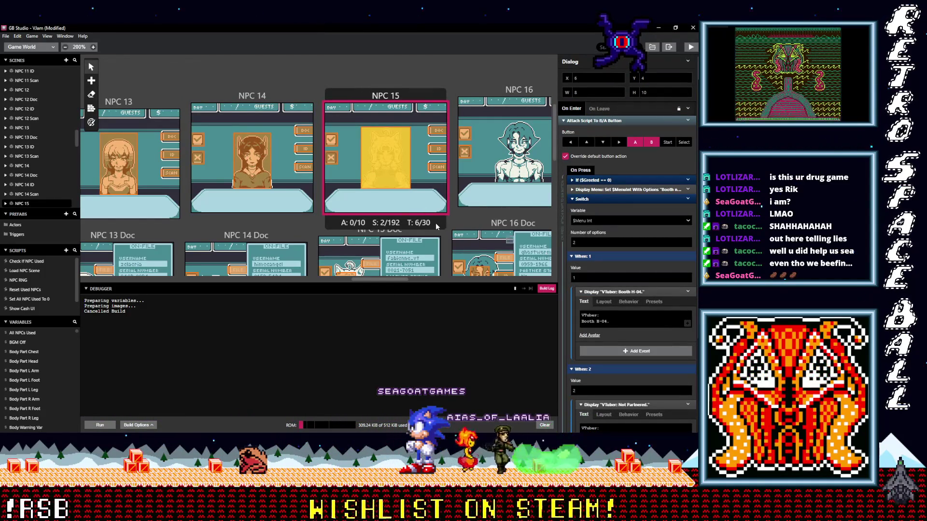
{"action": "scroll", "coordinate": [436, 223], "scroll_direction": "down", "scroll_amount": 3}
{"action": "scroll", "coordinate": [443, 229], "scroll_direction": "down", "scroll_amount": 2}
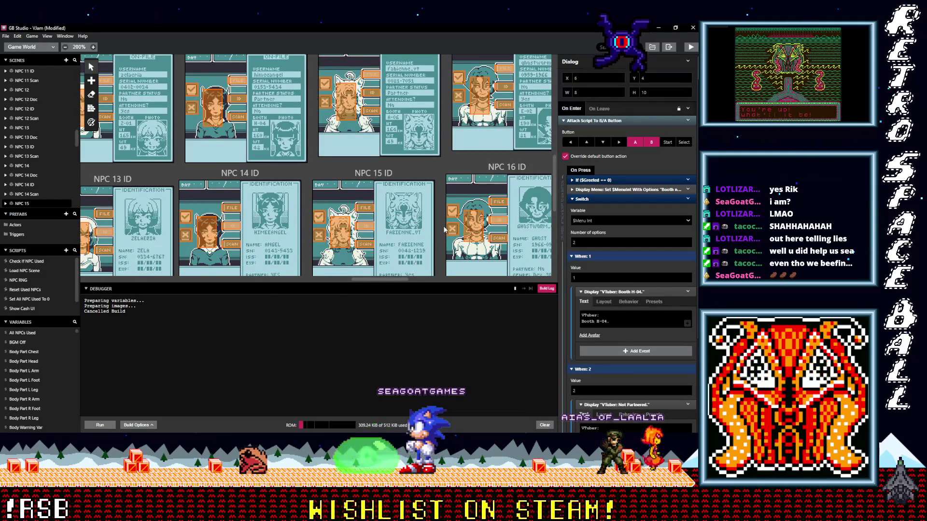
{"action": "scroll", "coordinate": [444, 229], "scroll_direction": "down", "scroll_amount": 1}
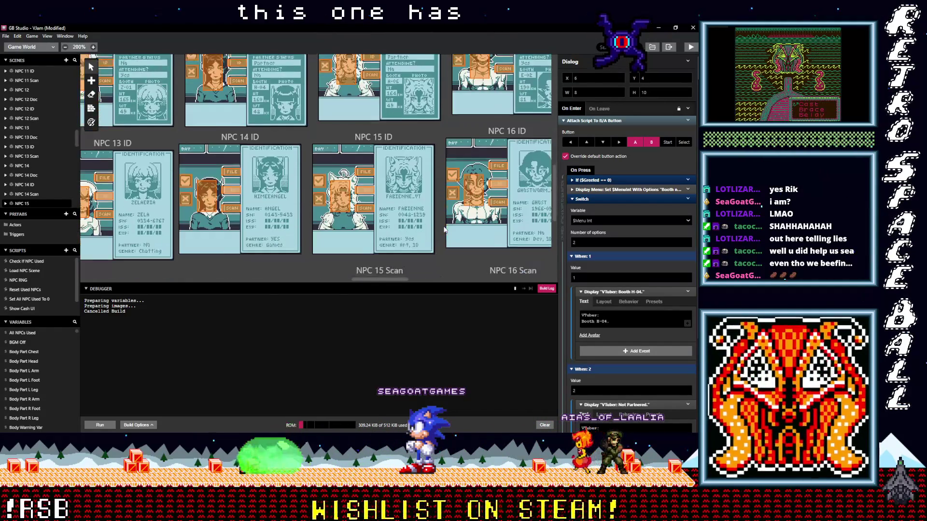
{"action": "scroll", "coordinate": [445, 231], "scroll_direction": "down", "scroll_amount": 3}
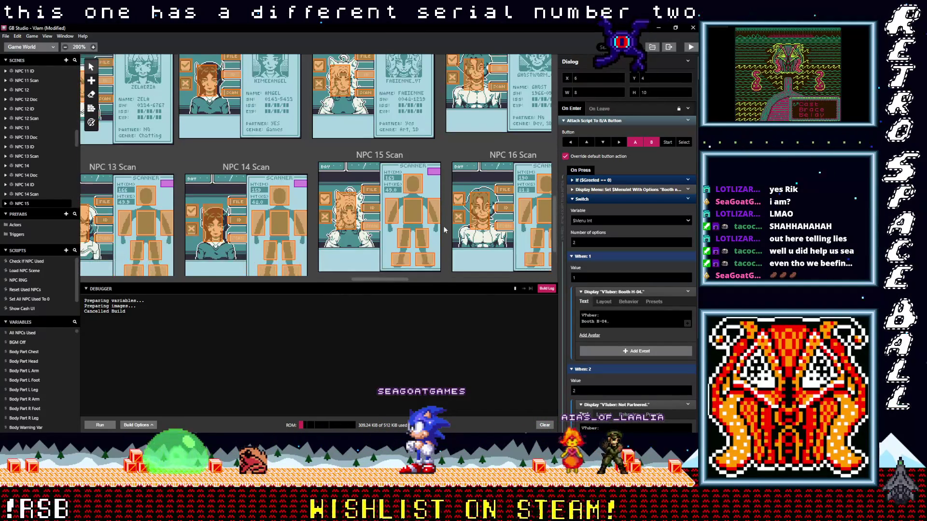
{"action": "scroll", "coordinate": [445, 231], "scroll_direction": "up", "scroll_amount": 3}
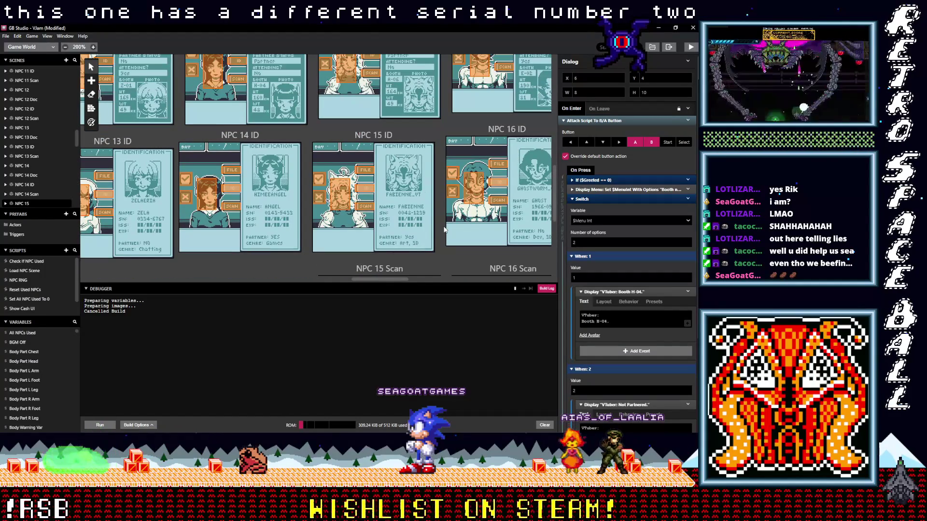
{"action": "scroll", "coordinate": [444, 229], "scroll_direction": "up", "scroll_amount": 1}
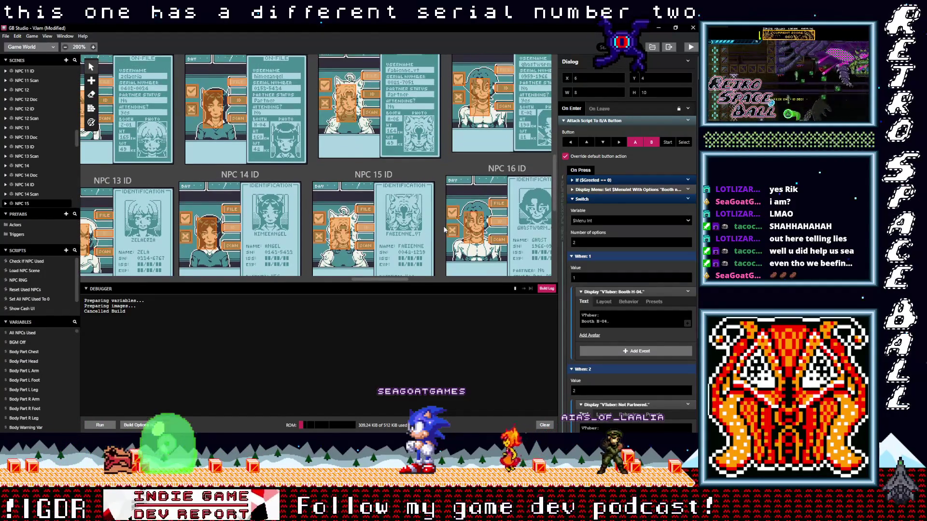
{"action": "scroll", "coordinate": [445, 230], "scroll_direction": "up", "scroll_amount": 3}
{"action": "scroll", "coordinate": [445, 231], "scroll_direction": "down", "scroll_amount": 1}
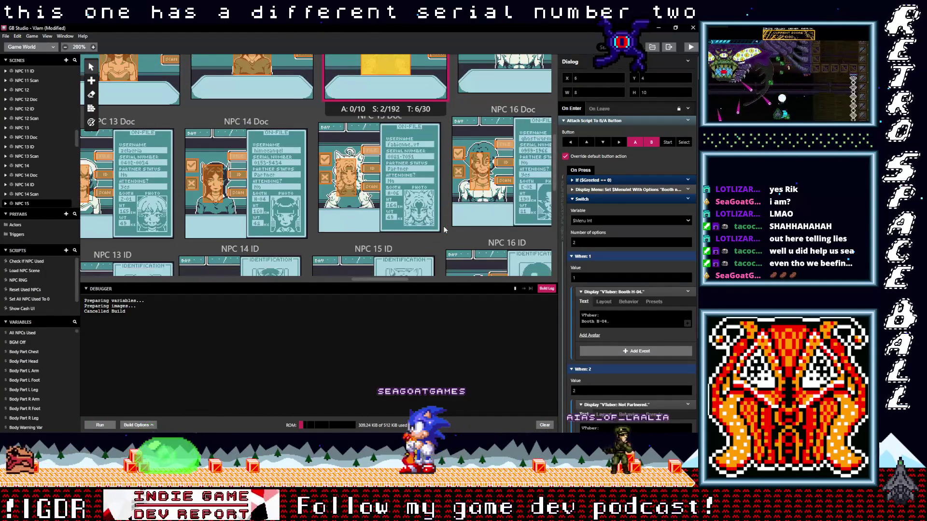
Change NPC 15's booth letter from H to A in its dialogue
{"action": "left_click", "coordinate": [599, 322]}
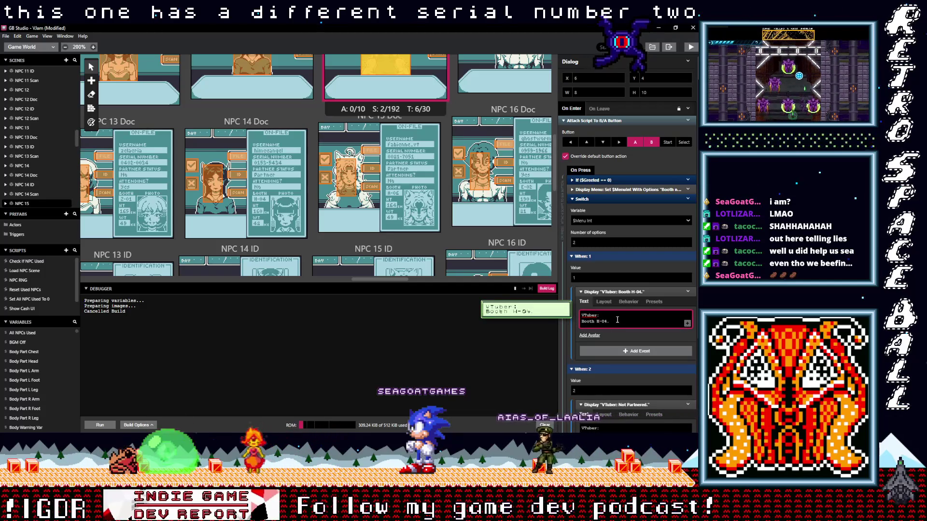
{"action": "key", "text": "BackSpace"}
{"action": "type", "text": "A"}
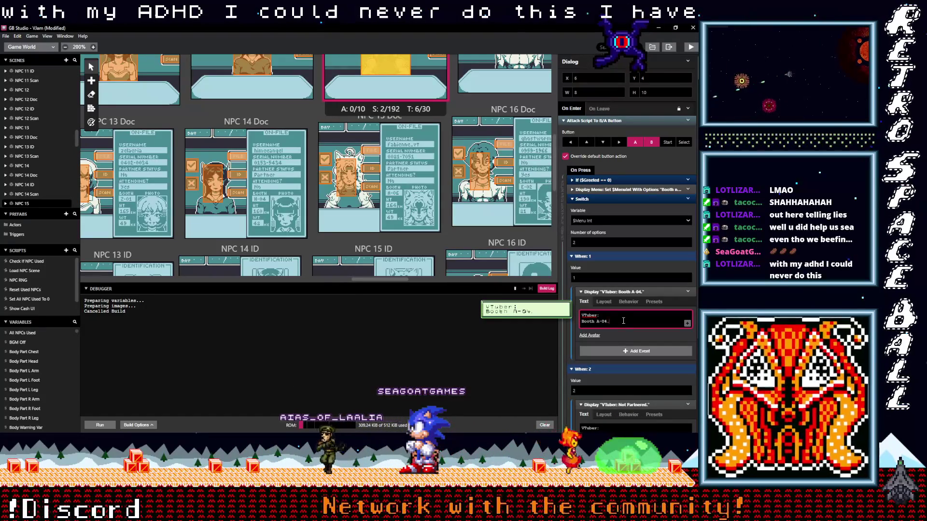
{"action": "scroll", "coordinate": [619, 323], "scroll_direction": "down", "scroll_amount": 3}
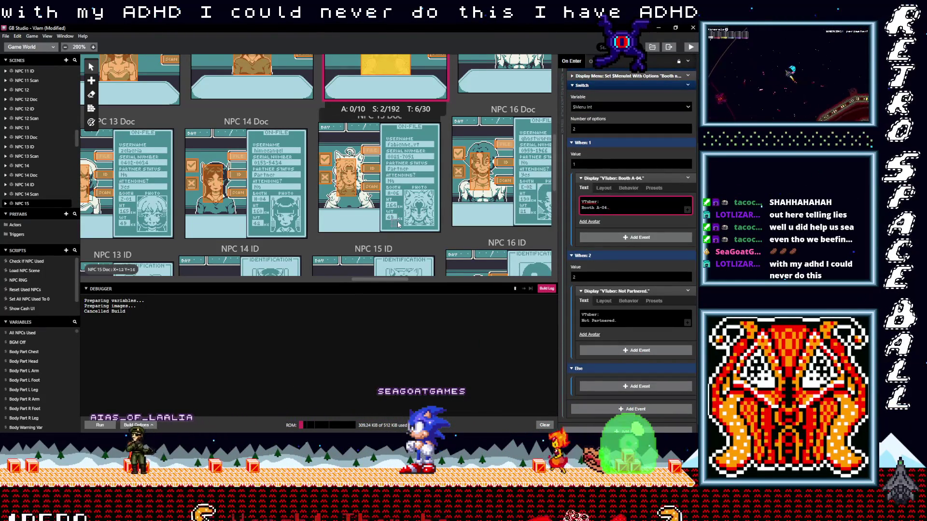
{"action": "scroll", "coordinate": [400, 225], "scroll_direction": "down", "scroll_amount": 2}
Select the guest in the NPC 16 scene to show its dialogue script
{"action": "mouse_move", "coordinate": [592, 320]}
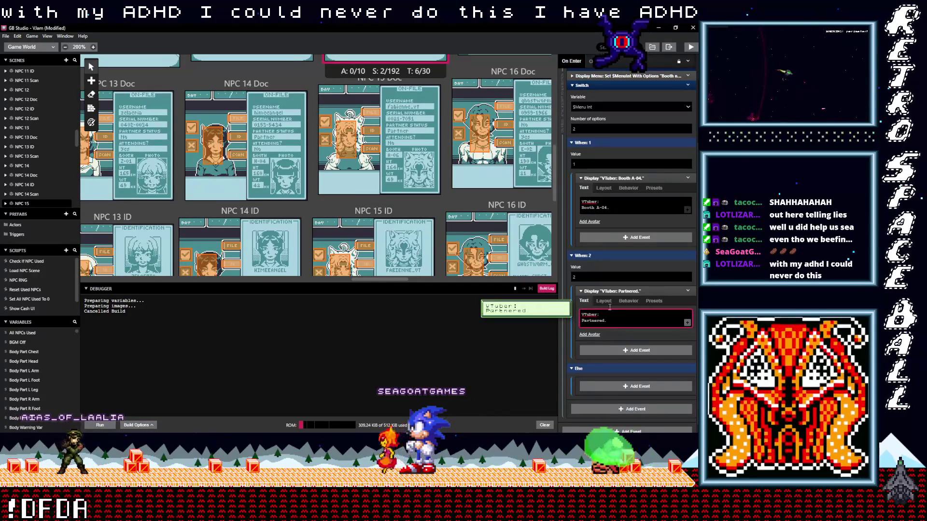
{"action": "scroll", "coordinate": [416, 207], "scroll_direction": "up", "scroll_amount": 2}
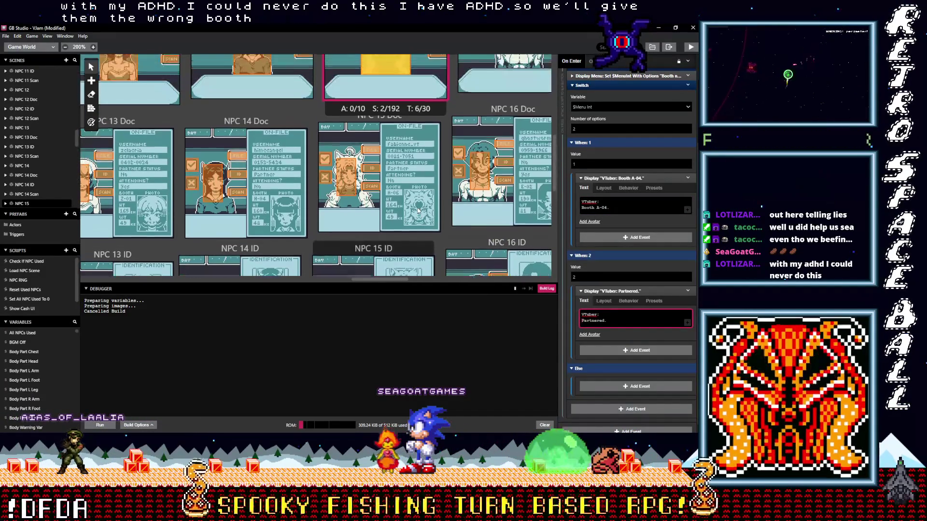
{"action": "scroll", "coordinate": [487, 239], "scroll_direction": "down", "scroll_amount": 2}
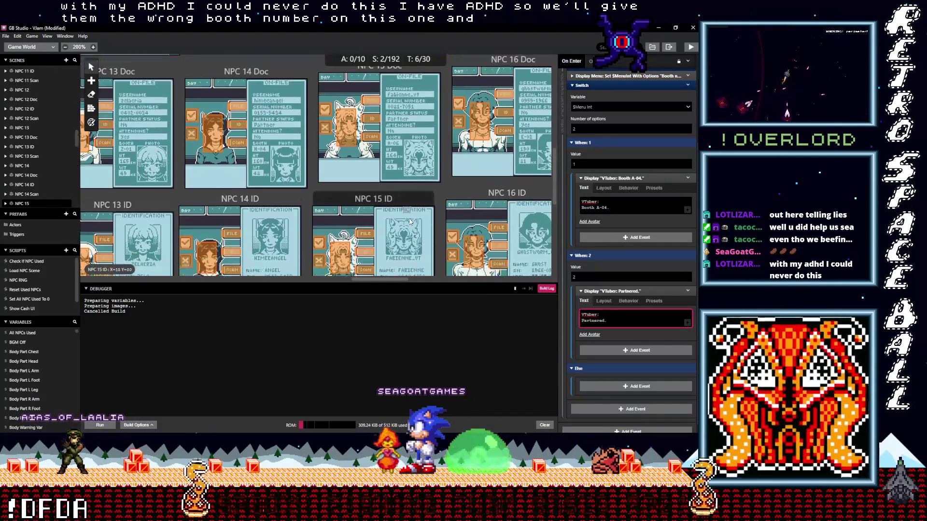
{"action": "scroll", "coordinate": [410, 221], "scroll_direction": "down", "scroll_amount": 2}
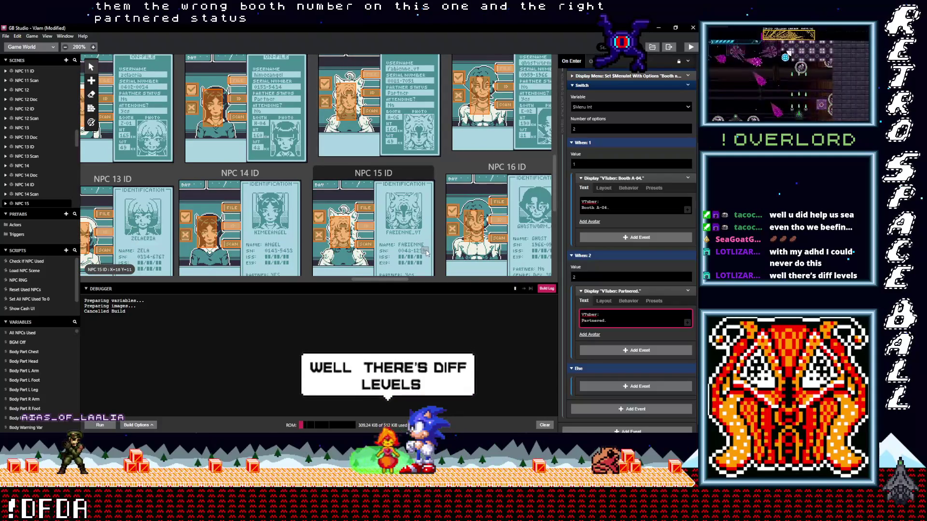
{"action": "scroll", "coordinate": [426, 253], "scroll_direction": "down", "scroll_amount": 2}
{"action": "scroll", "coordinate": [403, 103], "scroll_direction": "up", "scroll_amount": 4}
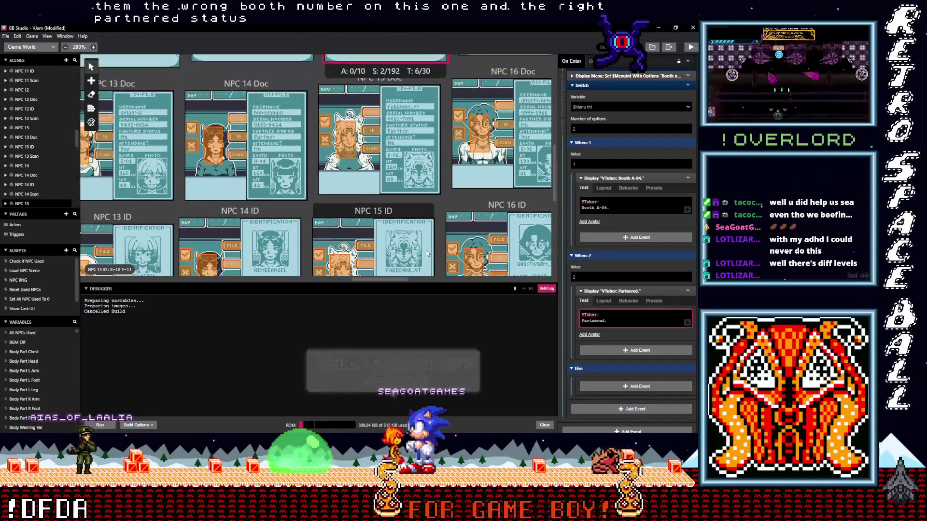
{"action": "scroll", "coordinate": [386, 172], "scroll_direction": "down", "scroll_amount": 6}
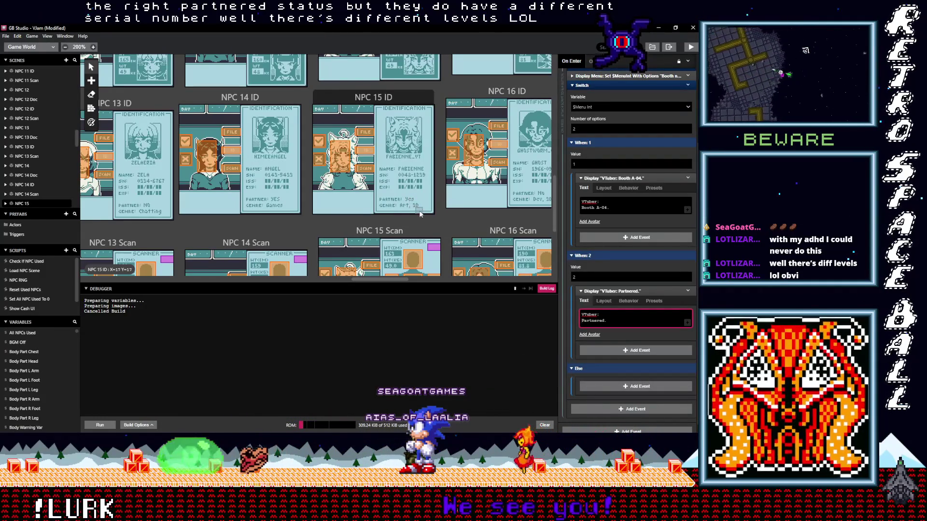
{"action": "scroll", "coordinate": [420, 215], "scroll_direction": "down", "scroll_amount": 2}
{"action": "scroll", "coordinate": [421, 216], "scroll_direction": "up", "scroll_amount": 7}
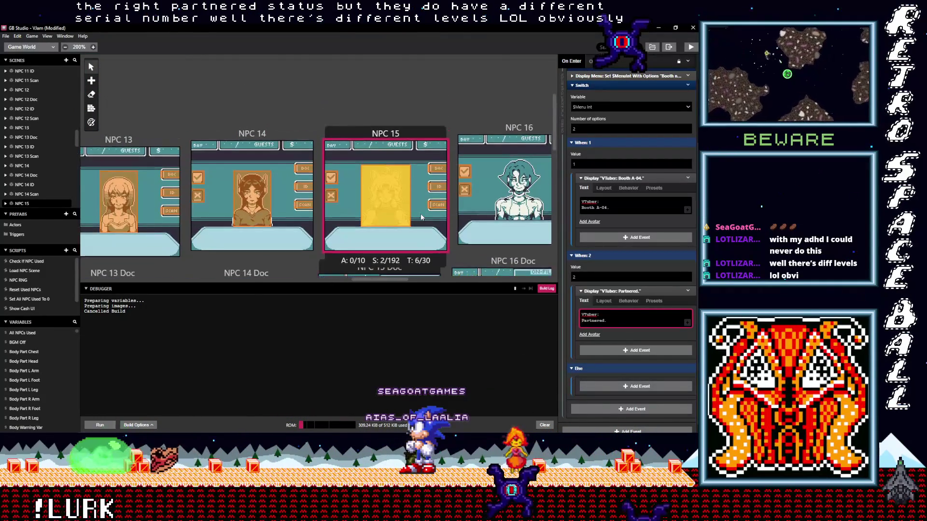
{"action": "scroll", "coordinate": [421, 218], "scroll_direction": "down", "scroll_amount": 1}
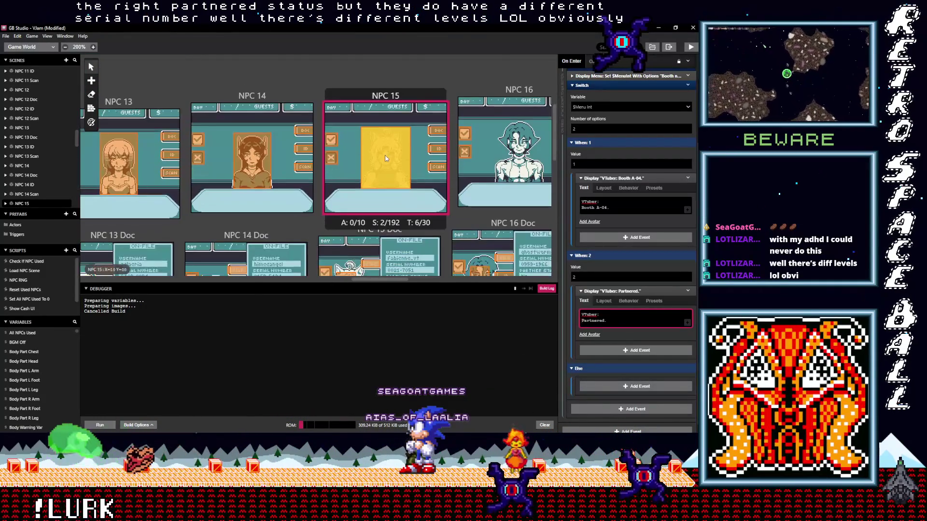
{"action": "left_click", "coordinate": [498, 127]}
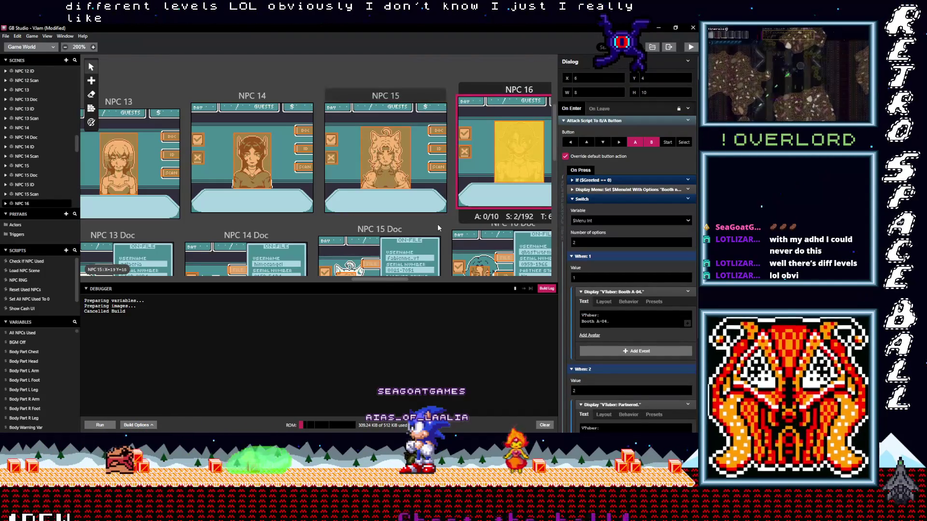
{"action": "left_click_drag", "start_coordinate": [363, 279], "coordinate": [394, 282]}
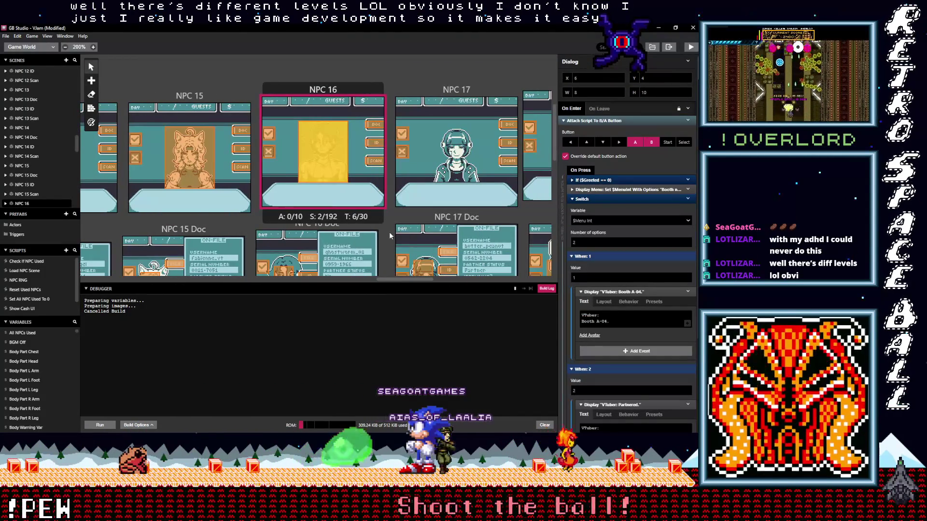
{"action": "scroll", "coordinate": [389, 232], "scroll_direction": "down", "scroll_amount": 1}
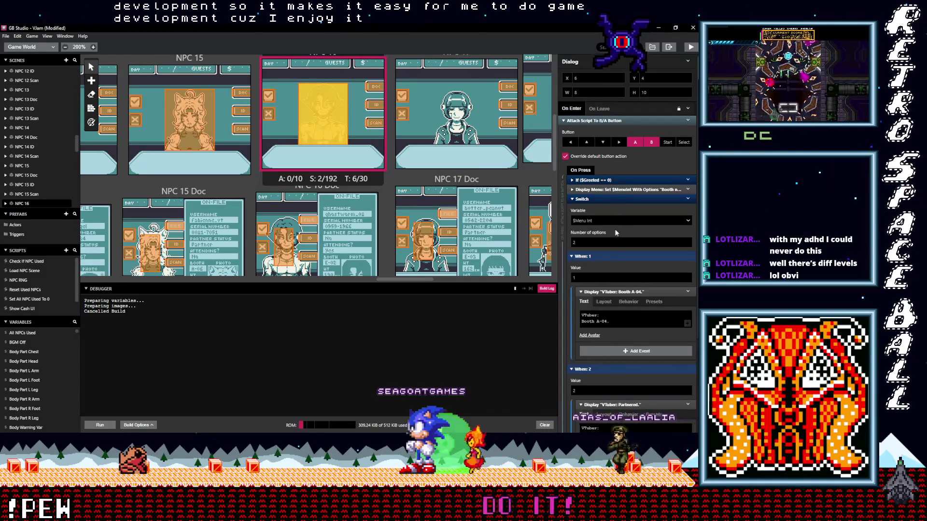
{"action": "left_click", "coordinate": [613, 319]}
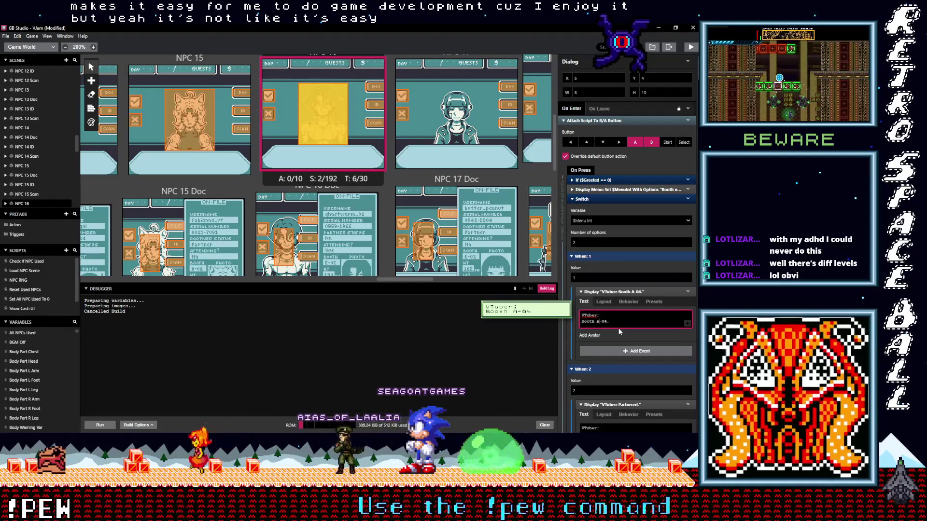
Set NPC 16's When 1 line to 'VTuber: Booth E-02.'
{"action": "type", "text": "E"}
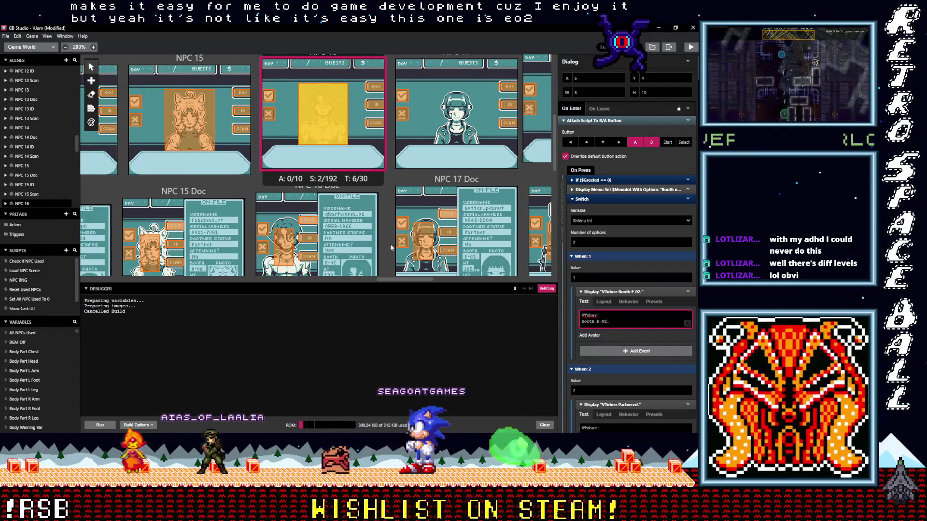
{"action": "scroll", "coordinate": [383, 239], "scroll_direction": "down", "scroll_amount": 2}
{"action": "scroll", "coordinate": [383, 240], "scroll_direction": "down", "scroll_amount": 7}
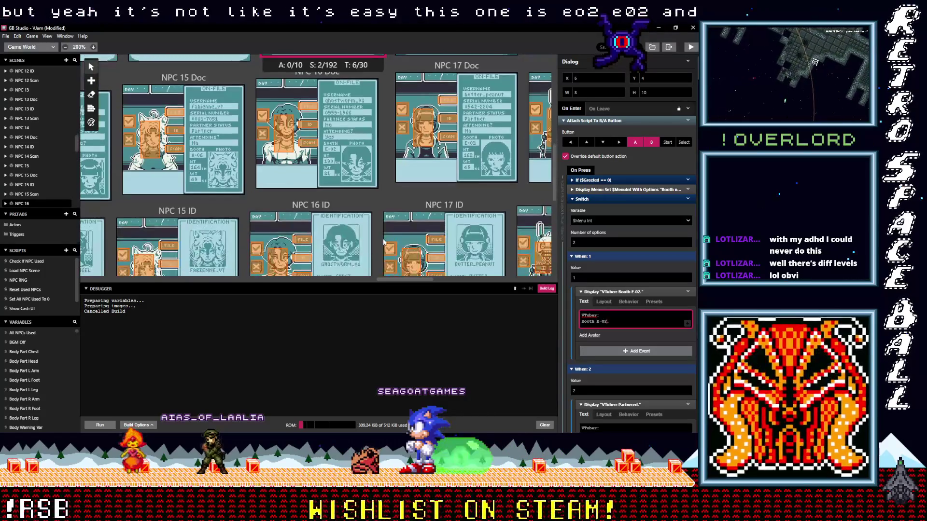
{"action": "scroll", "coordinate": [383, 242], "scroll_direction": "up", "scroll_amount": 4}
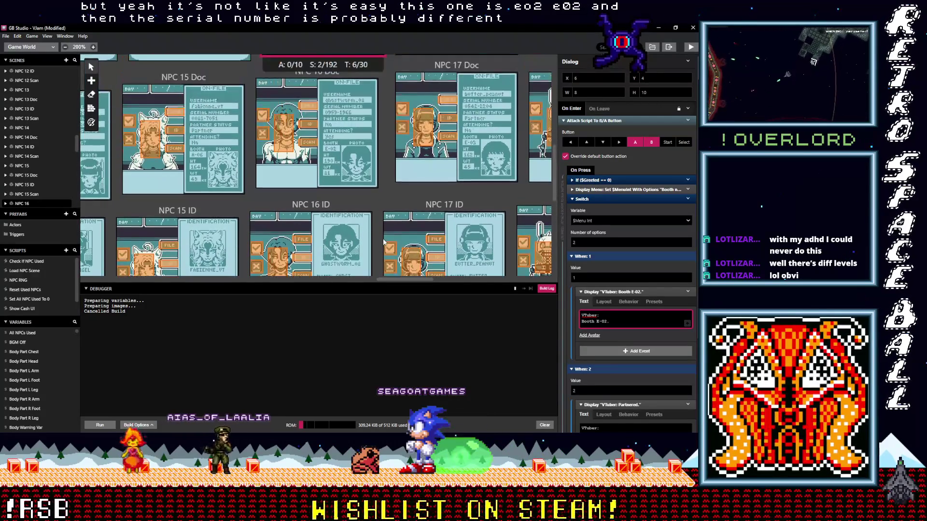
{"action": "scroll", "coordinate": [384, 242], "scroll_direction": "down", "scroll_amount": 2}
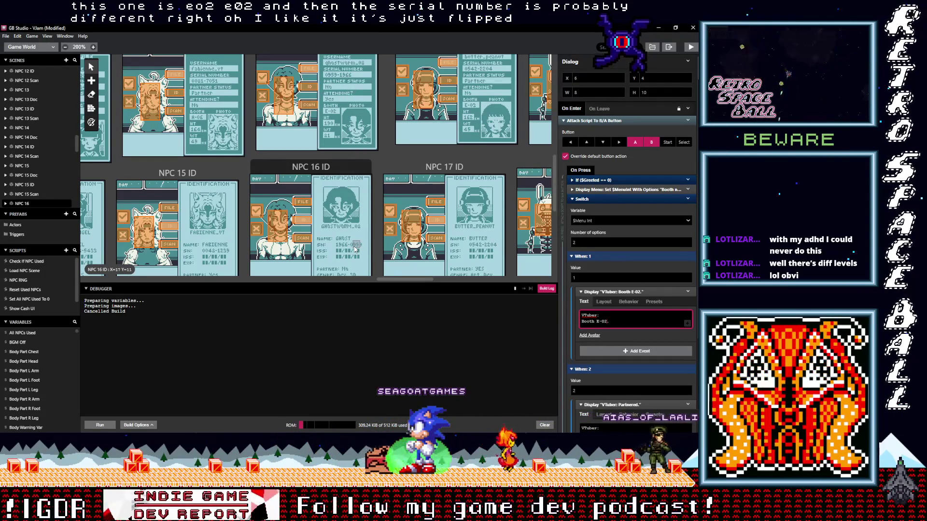
{"action": "scroll", "coordinate": [355, 248], "scroll_direction": "up", "scroll_amount": 5}
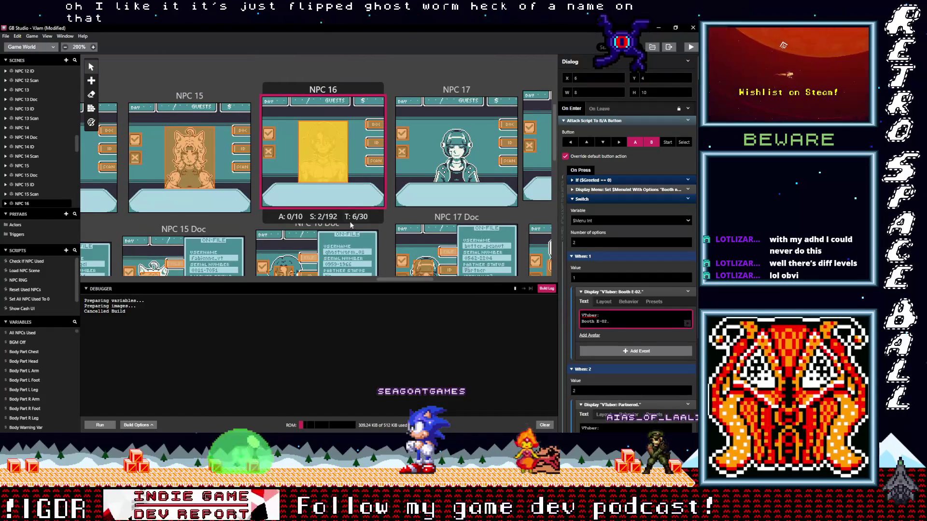
{"action": "scroll", "coordinate": [355, 249], "scroll_direction": "down", "scroll_amount": 2}
{"action": "scroll", "coordinate": [628, 218], "scroll_direction": "down", "scroll_amount": 1}
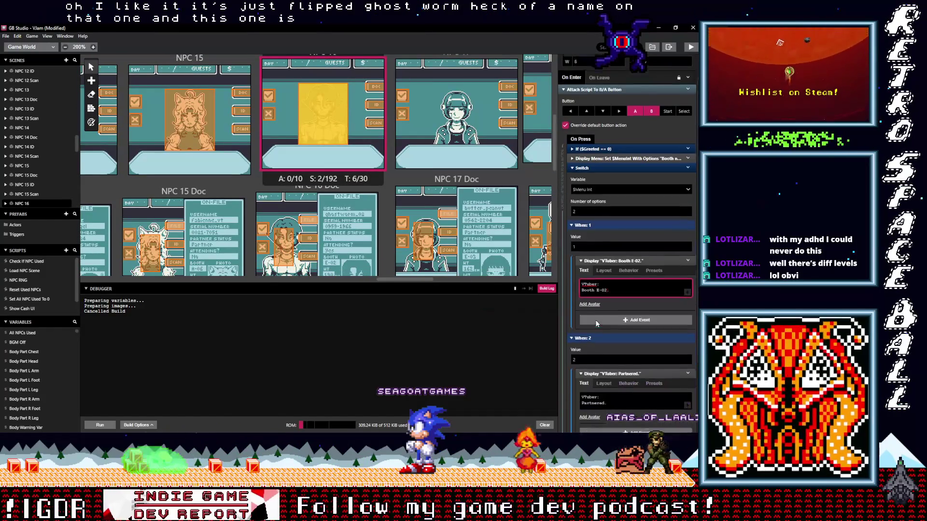
{"action": "scroll", "coordinate": [365, 234], "scroll_direction": "down", "scroll_amount": 5}
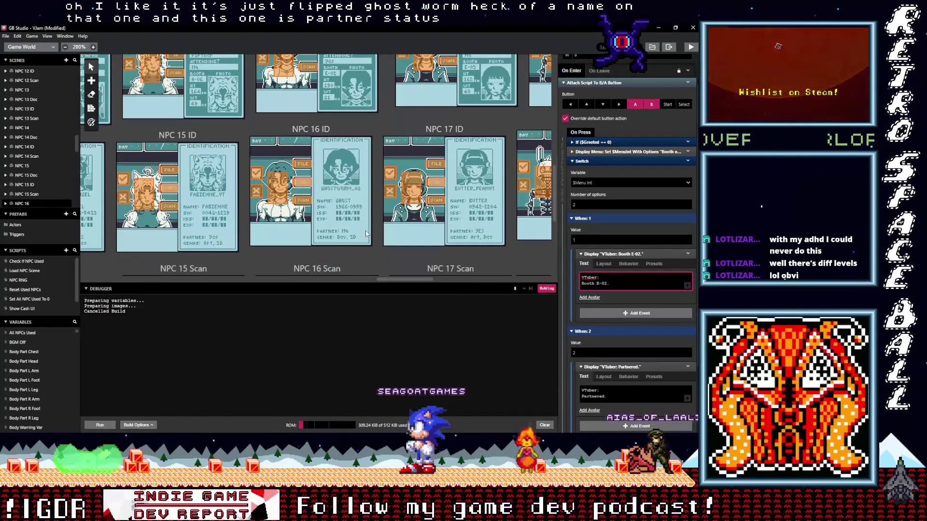
Set the When 2 line to 'VTuber: Not Partnered.' and select NPC 17's dialog trigger
{"action": "left_click", "coordinate": [606, 392]}
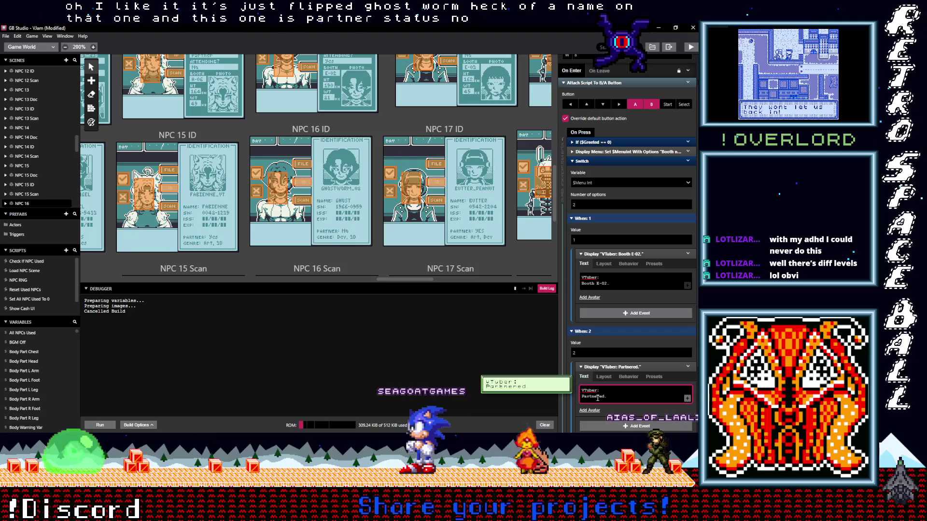
{"action": "type", "text": "Not"}
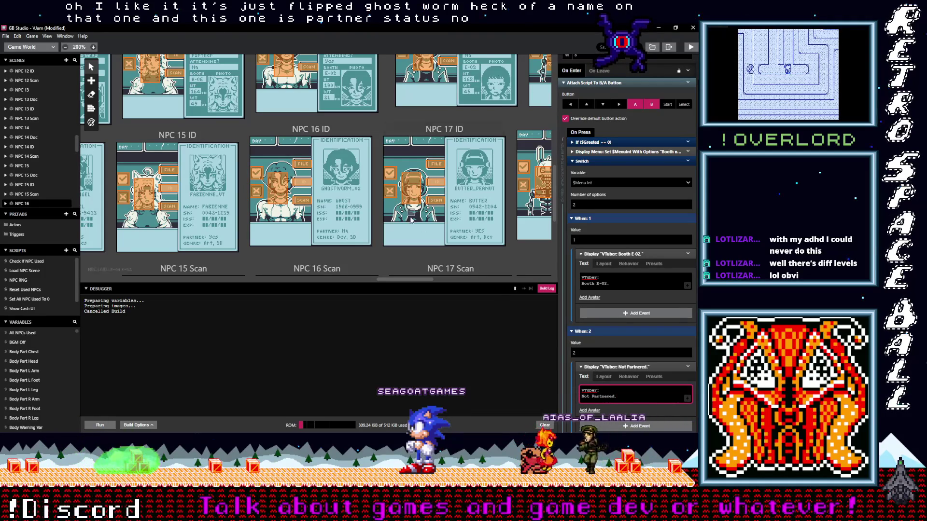
{"action": "scroll", "coordinate": [410, 220], "scroll_direction": "up", "scroll_amount": 1}
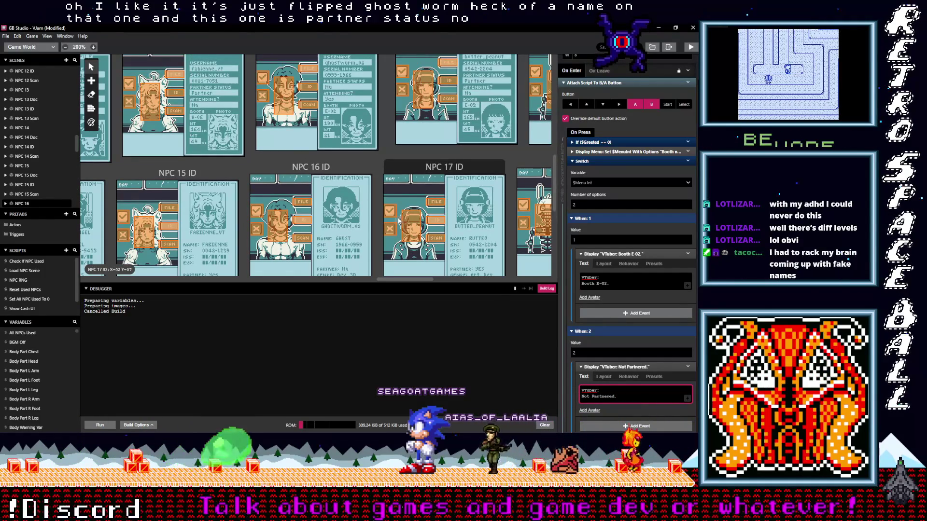
{"action": "scroll", "coordinate": [399, 220], "scroll_direction": "up", "scroll_amount": 3}
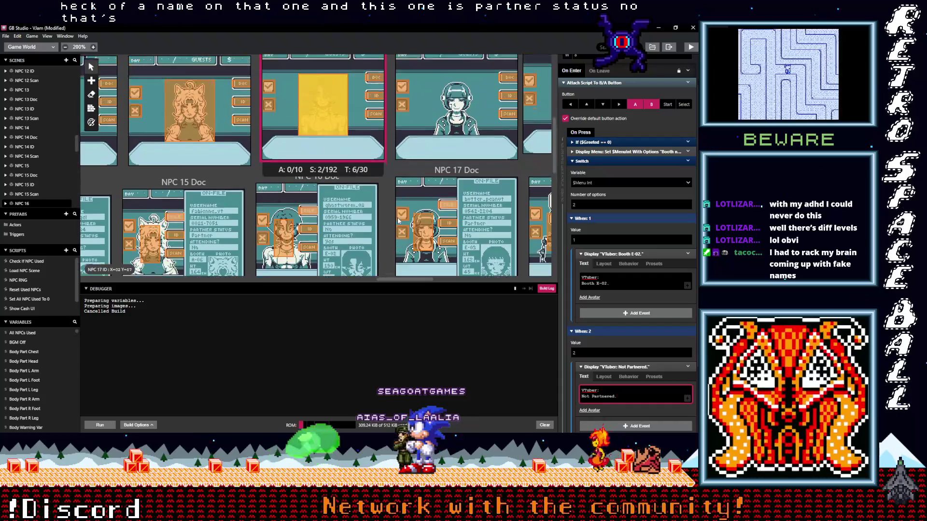
{"action": "scroll", "coordinate": [393, 189], "scroll_direction": "up", "scroll_amount": 1}
{"action": "scroll", "coordinate": [269, 181], "scroll_direction": "left", "scroll_amount": 2}
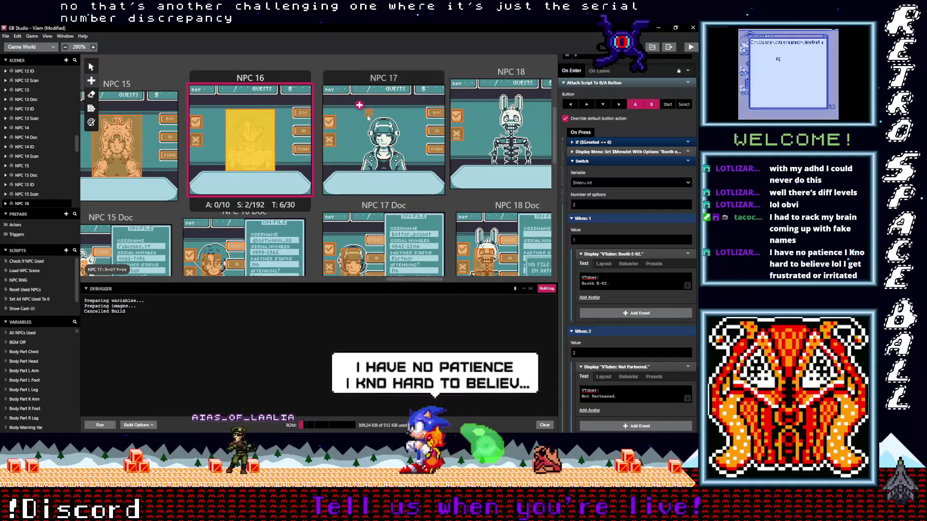
{"action": "left_click", "coordinate": [396, 160]}
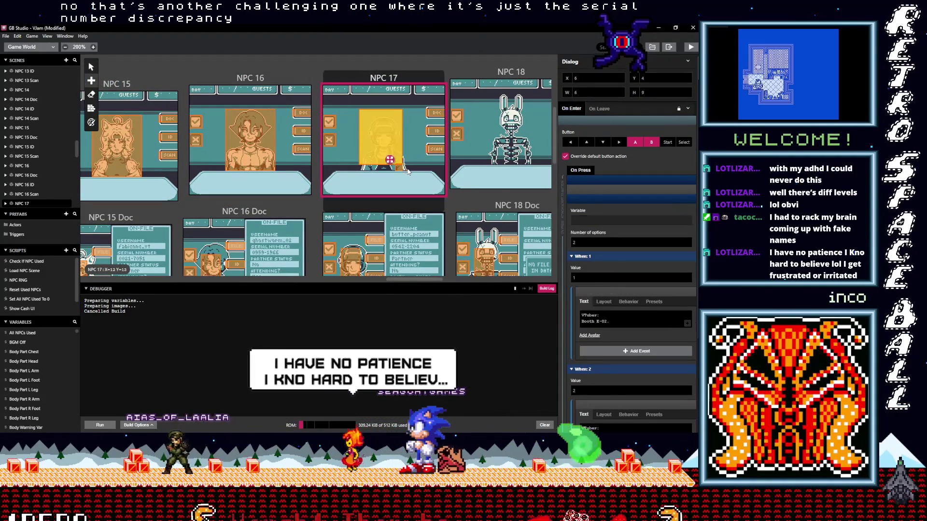
Enlarge NPC 17's dialogue trigger to 8x10
{"action": "left_click_drag", "start_coordinate": [408, 172], "coordinate": [407, 169]}
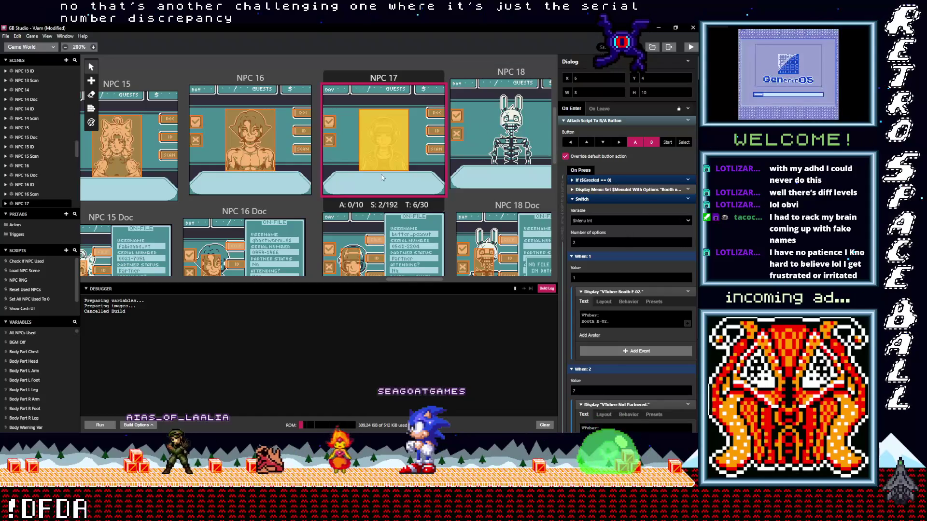
{"action": "scroll", "coordinate": [438, 217], "scroll_direction": "down", "scroll_amount": 5}
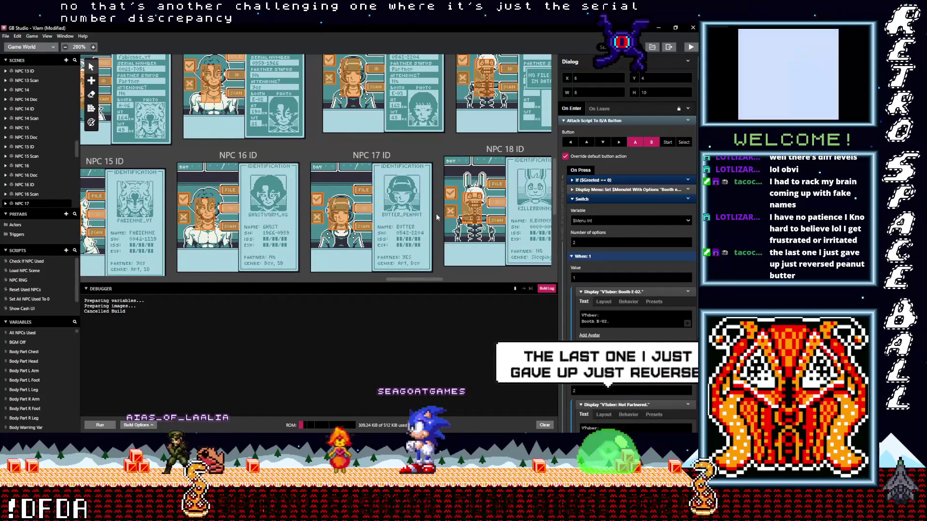
{"action": "scroll", "coordinate": [437, 218], "scroll_direction": "up", "scroll_amount": 3}
{"action": "scroll", "coordinate": [435, 217], "scroll_direction": "down", "scroll_amount": 3}
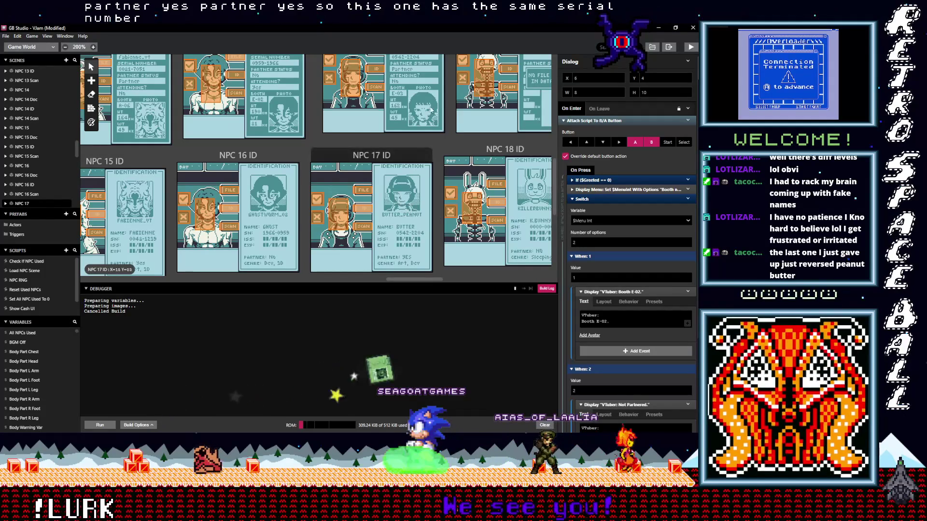
{"action": "scroll", "coordinate": [436, 203], "scroll_direction": "up", "scroll_amount": 3}
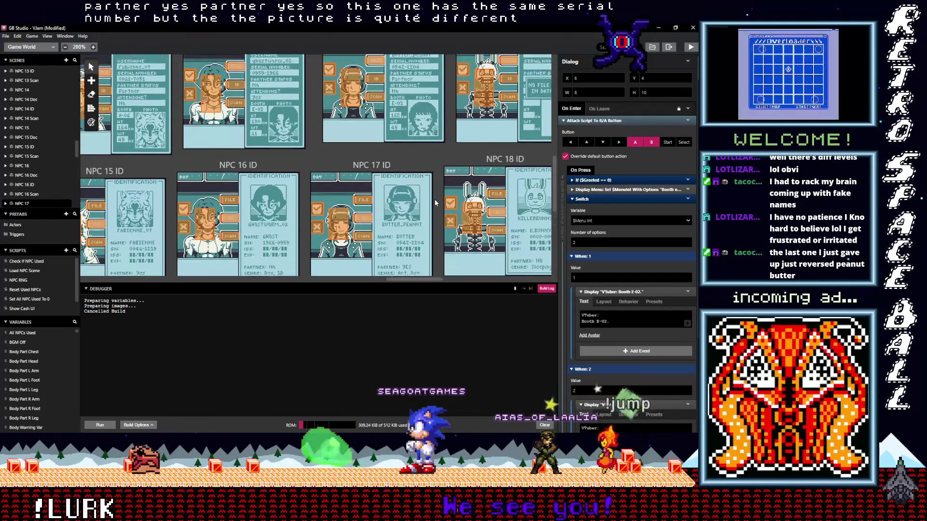
{"action": "scroll", "coordinate": [436, 203], "scroll_direction": "up", "scroll_amount": 3}
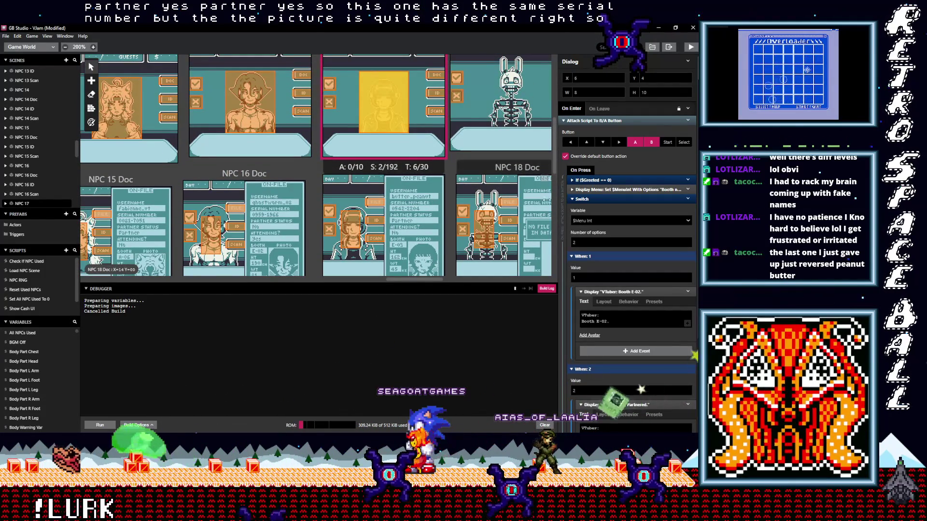
{"action": "scroll", "coordinate": [400, 153], "scroll_direction": "down", "scroll_amount": 2}
Make NPC 17's lines read 'VTuber: Booth E-05.' and 'VTuber: Partnered.', then open NPC 16
{"action": "left_click", "coordinate": [609, 327]}
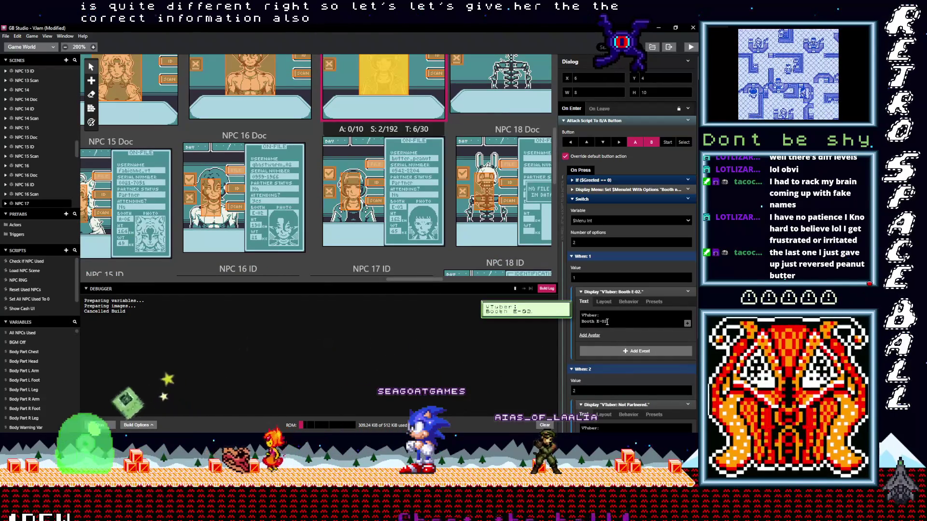
{"action": "left_click", "coordinate": [619, 324]}
{"action": "type", "text": "5"}
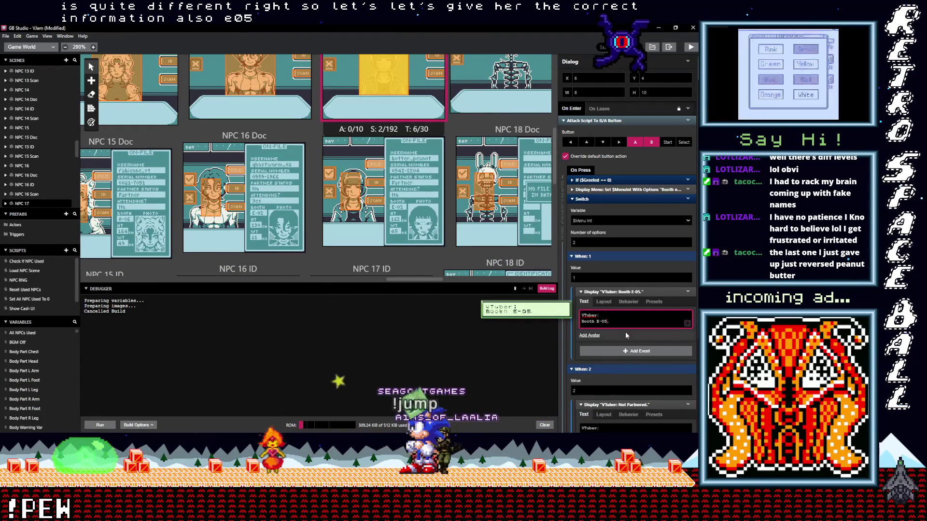
{"action": "scroll", "coordinate": [624, 332], "scroll_direction": "down", "scroll_amount": 3}
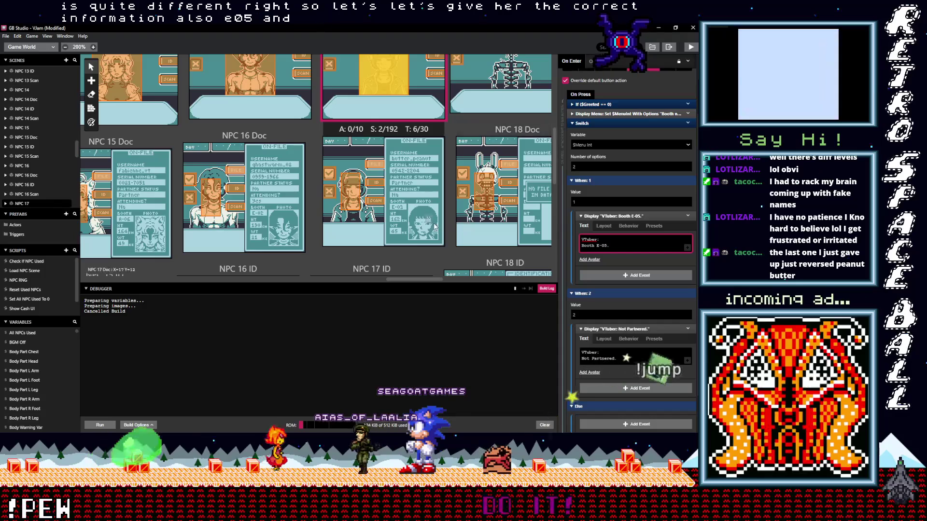
{"action": "scroll", "coordinate": [436, 229], "scroll_direction": "down", "scroll_amount": 5}
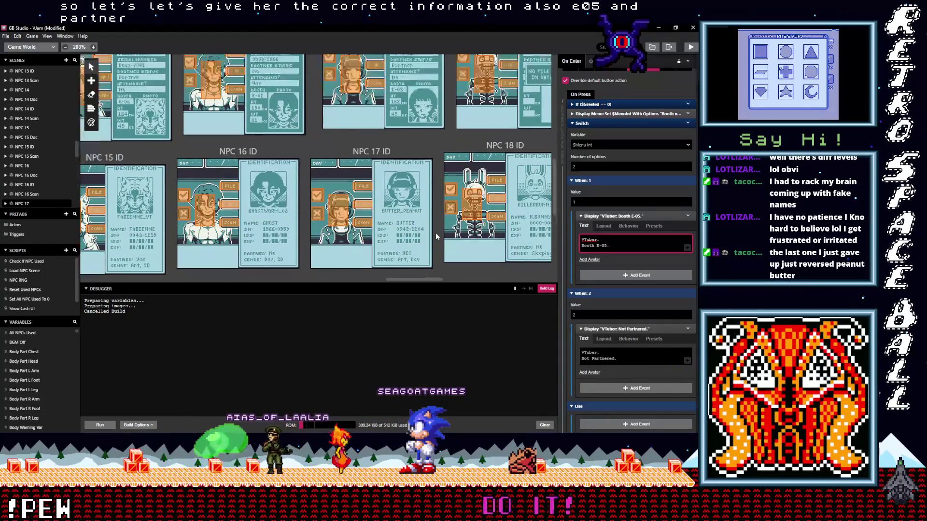
{"action": "scroll", "coordinate": [436, 232], "scroll_direction": "up", "scroll_amount": 5}
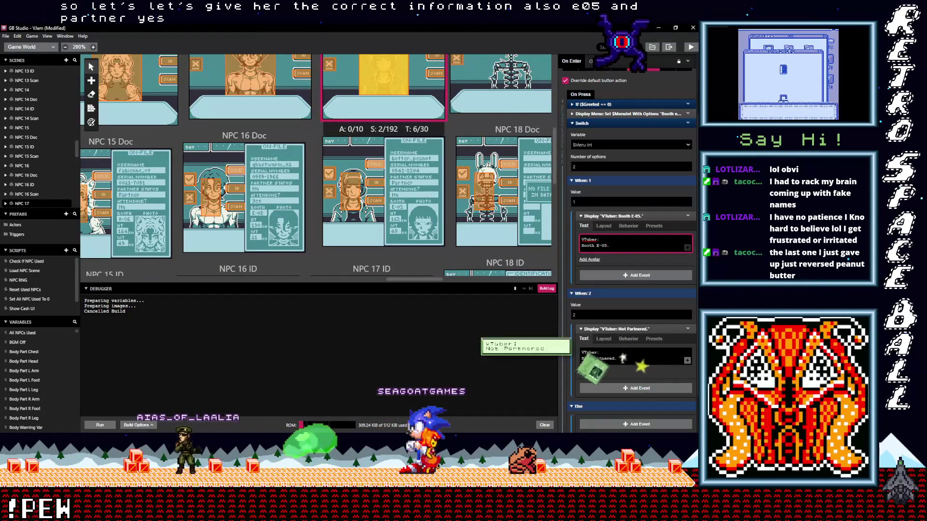
{"action": "left_click", "coordinate": [593, 360]}
{"action": "key", "text": "BackSpace"}
{"action": "key", "text": "BackSpace"}
{"action": "key", "text": "BackSpace"}
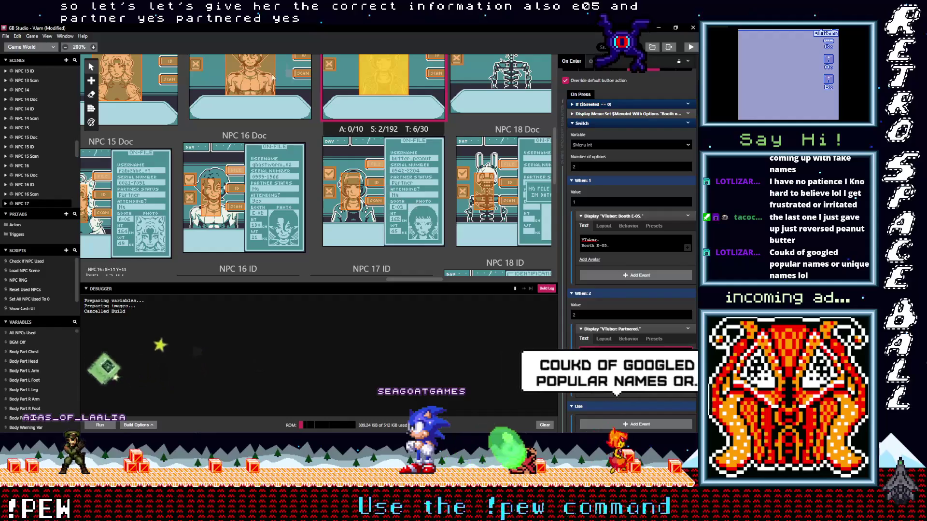
{"action": "left_click", "coordinate": [250, 84]}
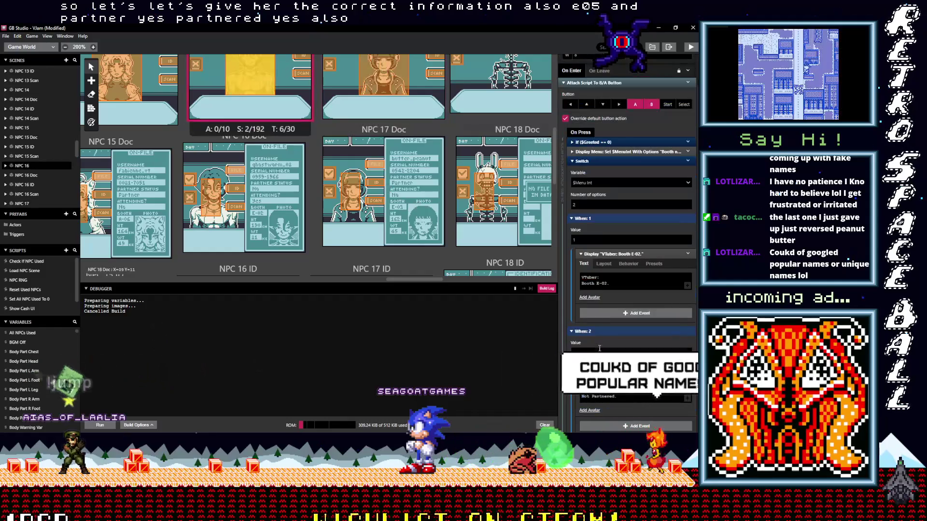
Edit NPC 16's When 2 dialogue text to 'VTuber: Not partnered.'
{"action": "left_click", "coordinate": [612, 402]}
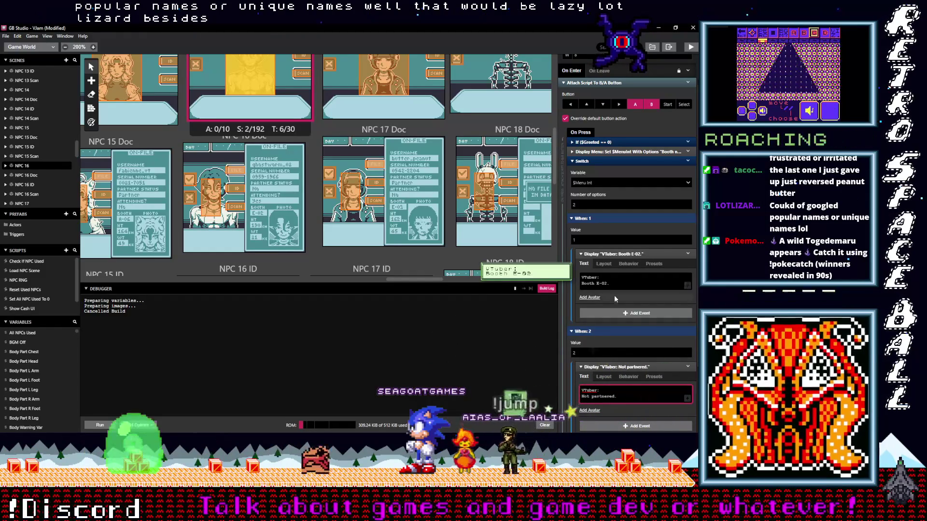
{"action": "scroll", "coordinate": [622, 306], "scroll_direction": "down", "scroll_amount": 3}
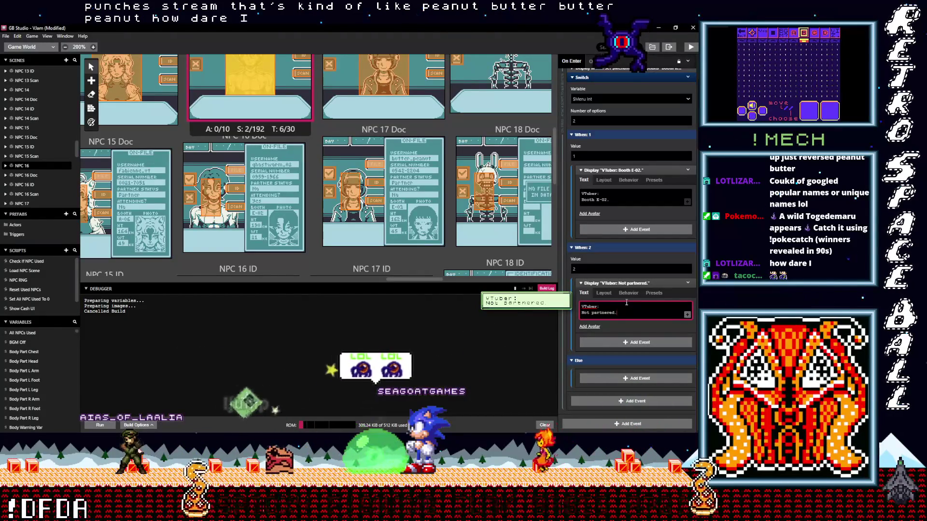
{"action": "scroll", "coordinate": [628, 303], "scroll_direction": "up", "scroll_amount": 3}
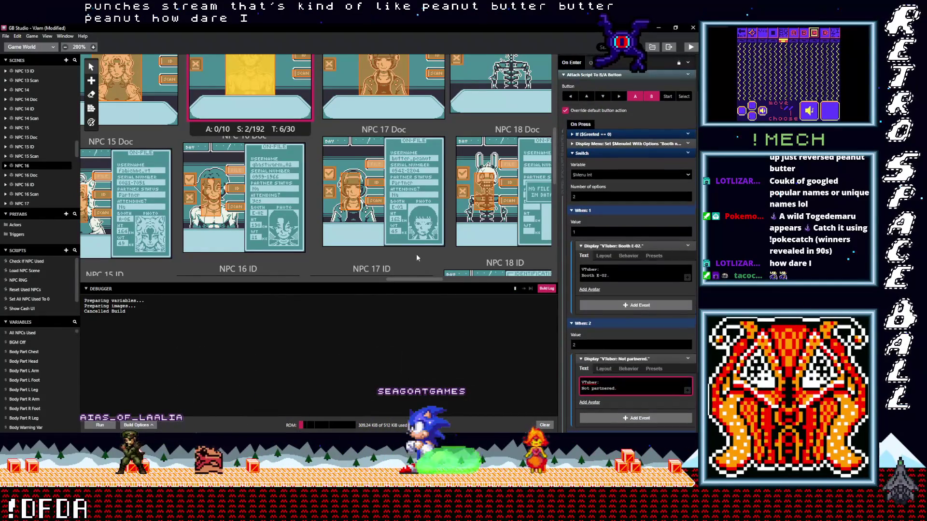
Reopen NPC 17's script and bring the NPC 16–18 scenes into view
{"action": "scroll", "coordinate": [417, 257], "scroll_direction": "up", "scroll_amount": 2}
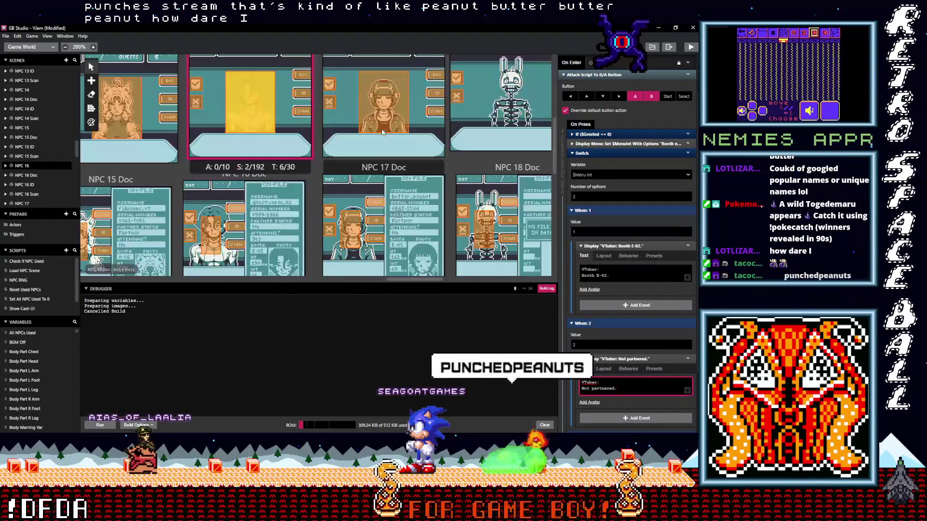
{"action": "left_click", "coordinate": [382, 132]}
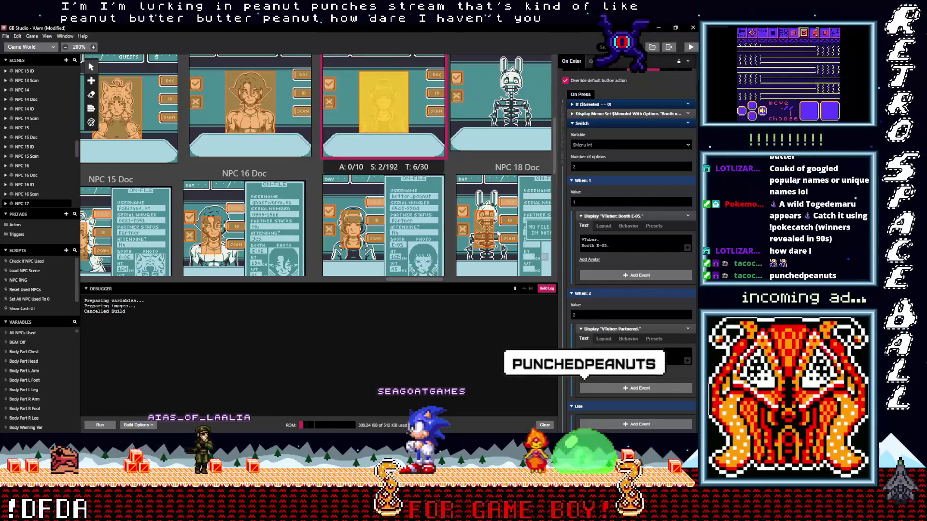
{"action": "scroll", "coordinate": [459, 239], "scroll_direction": "down", "scroll_amount": 5}
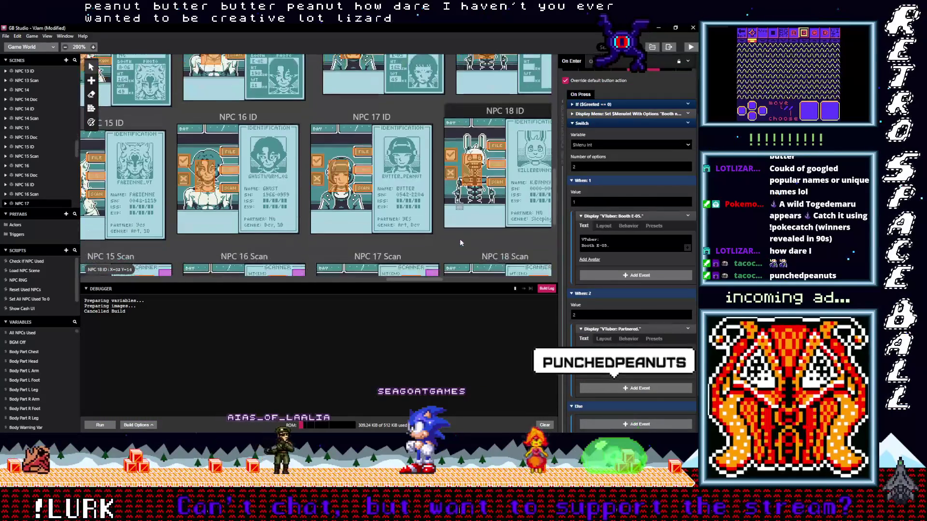
{"action": "scroll", "coordinate": [460, 239], "scroll_direction": "down", "scroll_amount": 4}
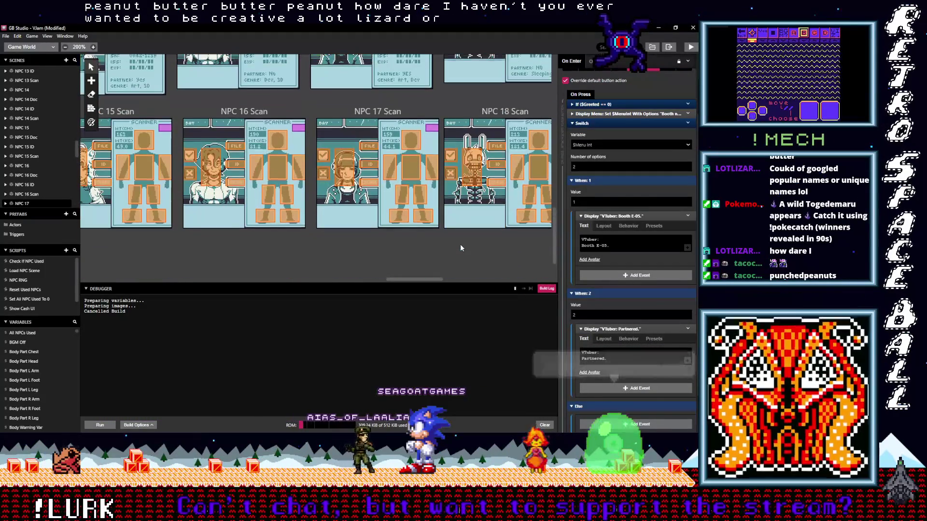
{"action": "scroll", "coordinate": [461, 248], "scroll_direction": "up", "scroll_amount": 1}
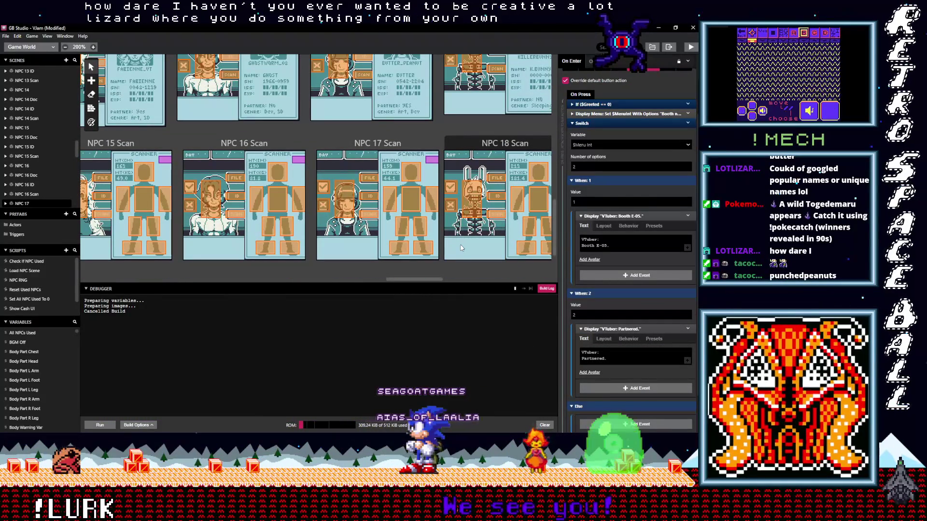
{"action": "scroll", "coordinate": [471, 235], "scroll_direction": "up", "scroll_amount": 6}
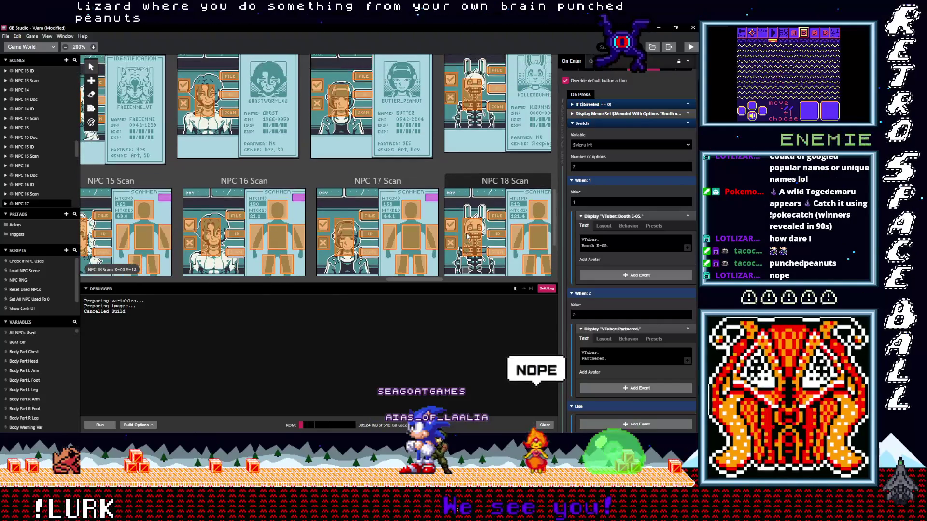
{"action": "scroll", "coordinate": [467, 237], "scroll_direction": "up", "scroll_amount": 3}
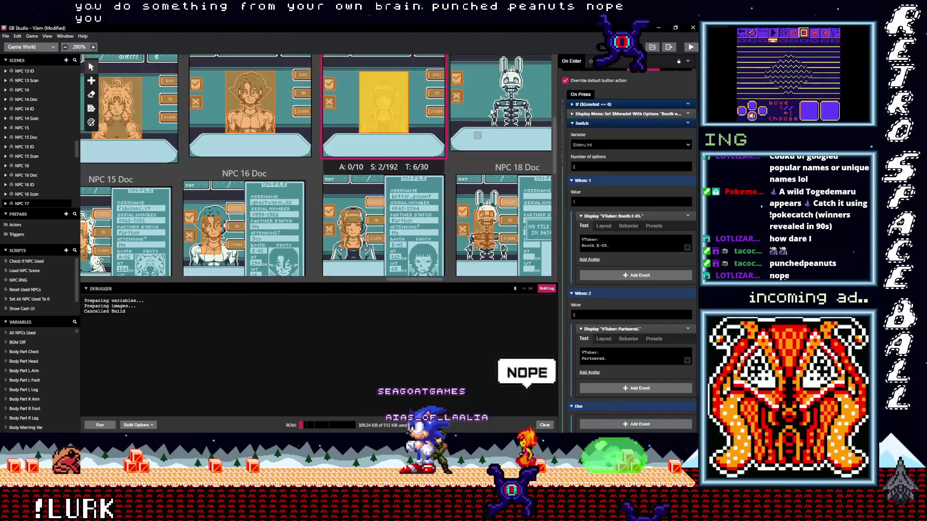
{"action": "scroll", "coordinate": [462, 166], "scroll_direction": "right", "scroll_amount": 2}
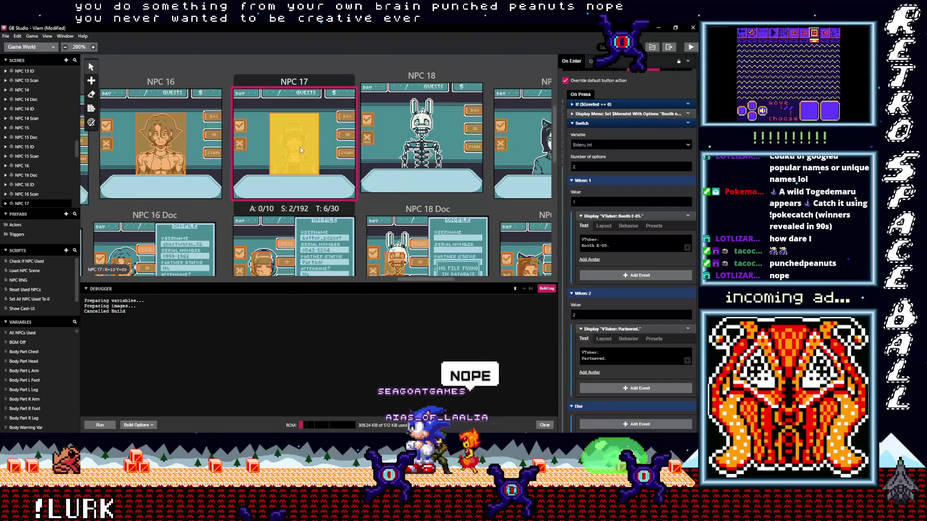
Place a Dialog trigger in the NPC 18 scene
{"action": "key", "text": "a"}
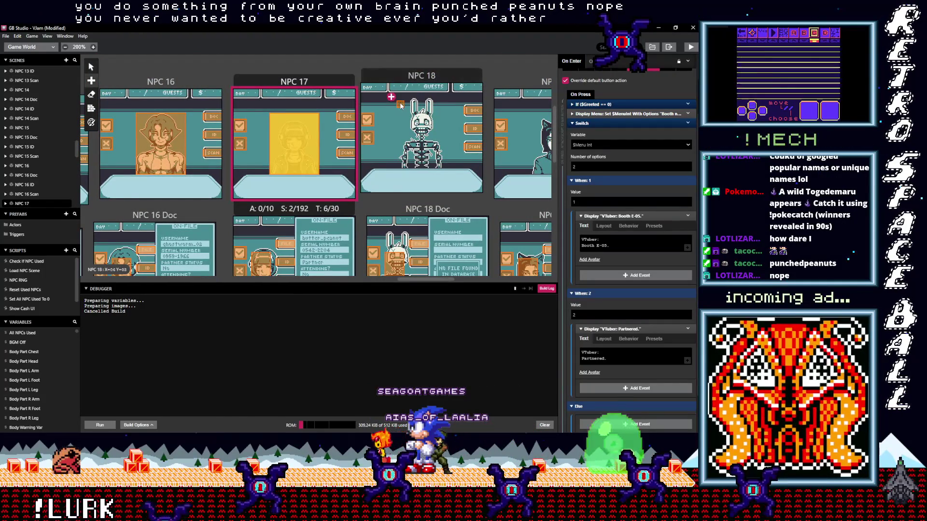
{"action": "left_click", "coordinate": [392, 98]}
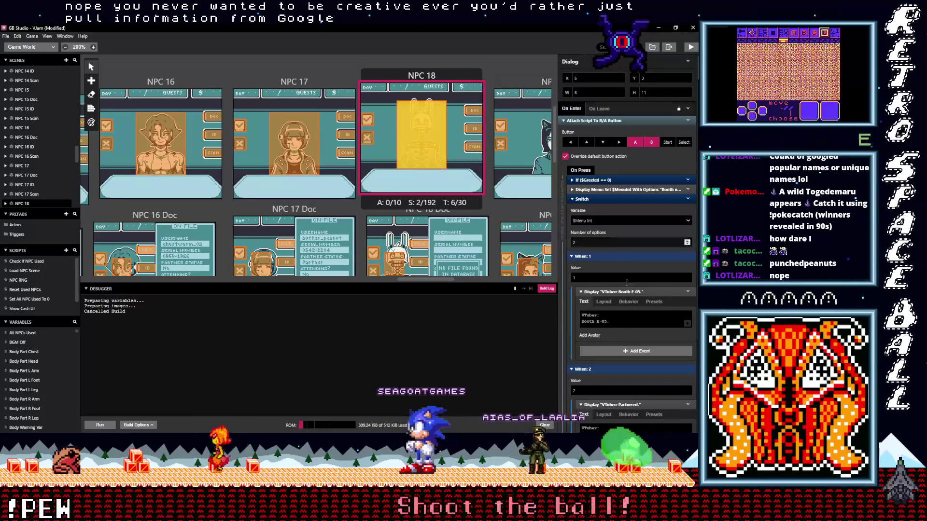
{"action": "scroll", "coordinate": [627, 296], "scroll_direction": "down", "scroll_amount": 1}
{"action": "scroll", "coordinate": [498, 259], "scroll_direction": "down", "scroll_amount": 5}
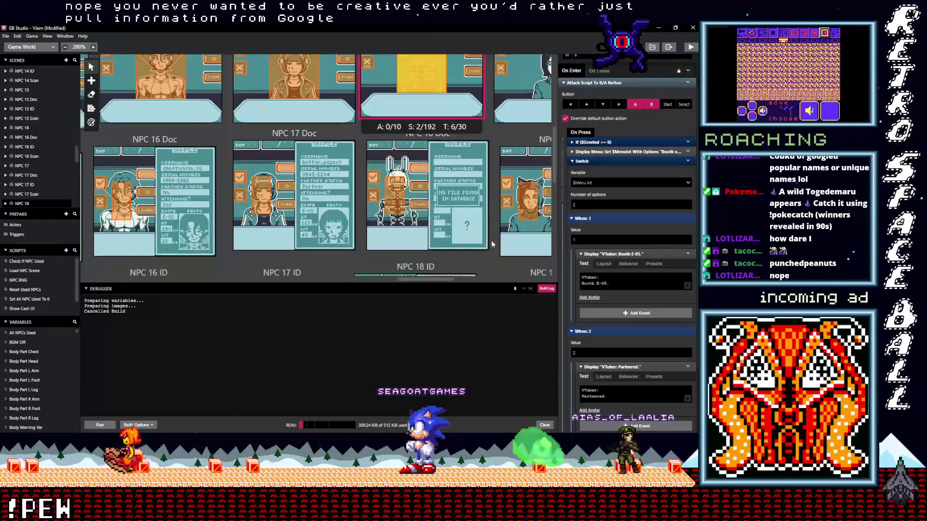
{"action": "scroll", "coordinate": [491, 244], "scroll_direction": "up", "scroll_amount": 3}
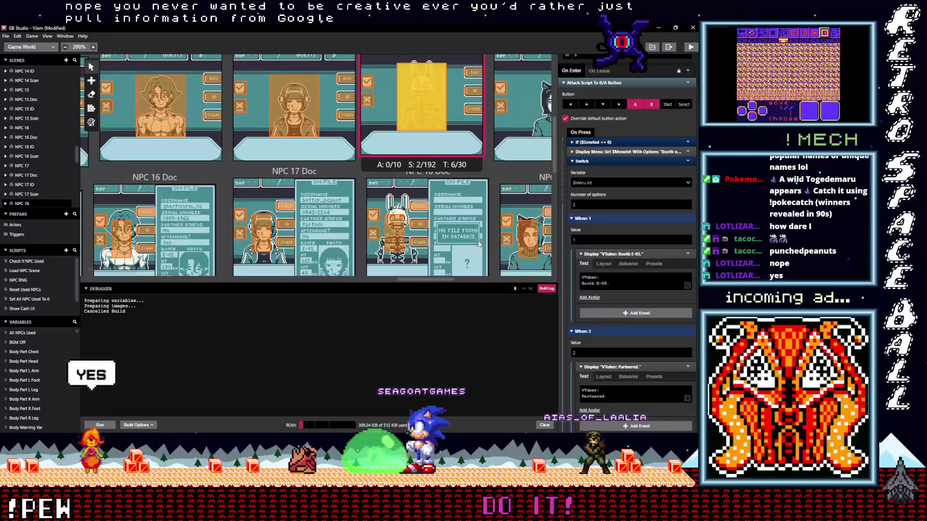
{"action": "scroll", "coordinate": [482, 217], "scroll_direction": "down", "scroll_amount": 2}
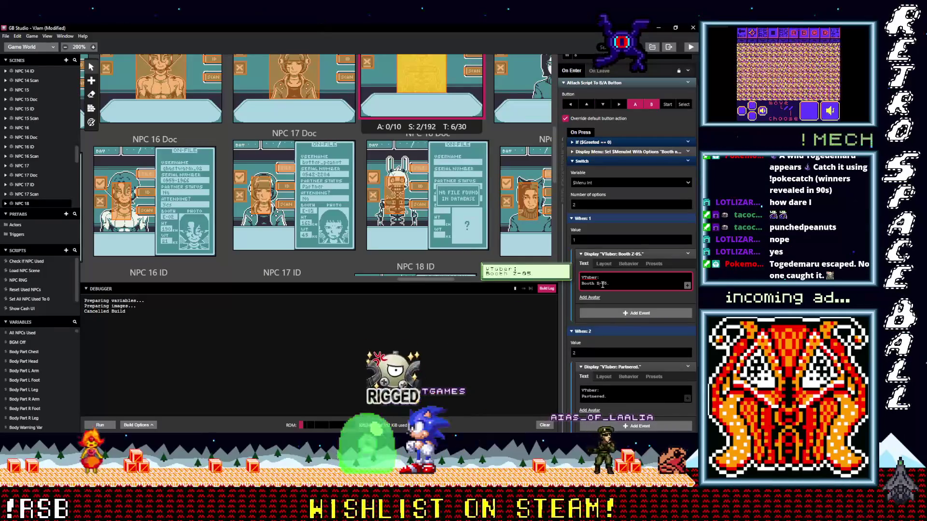
Replace booth number 05 with 80 so the line reads 'VTuber: Booth Z-80.'
{"action": "double_click", "coordinate": [603, 284]}
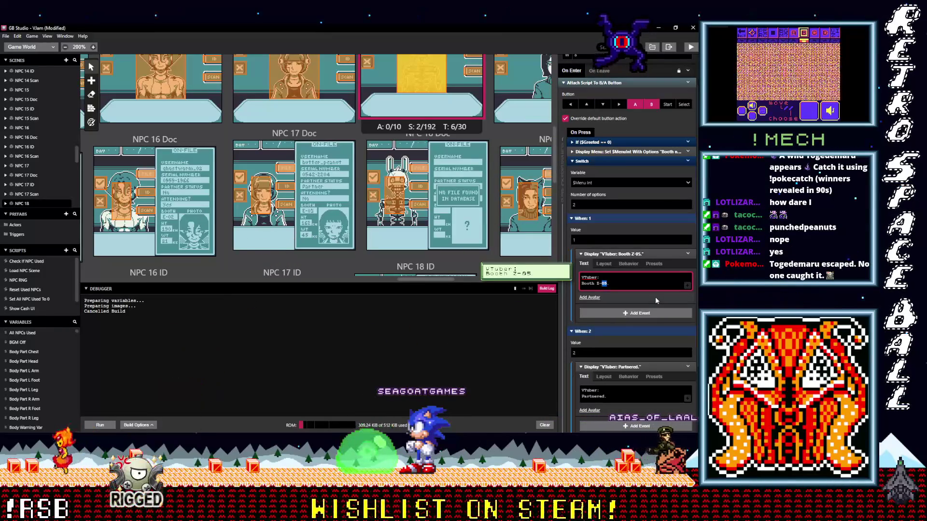
{"action": "type", "text": "80"}
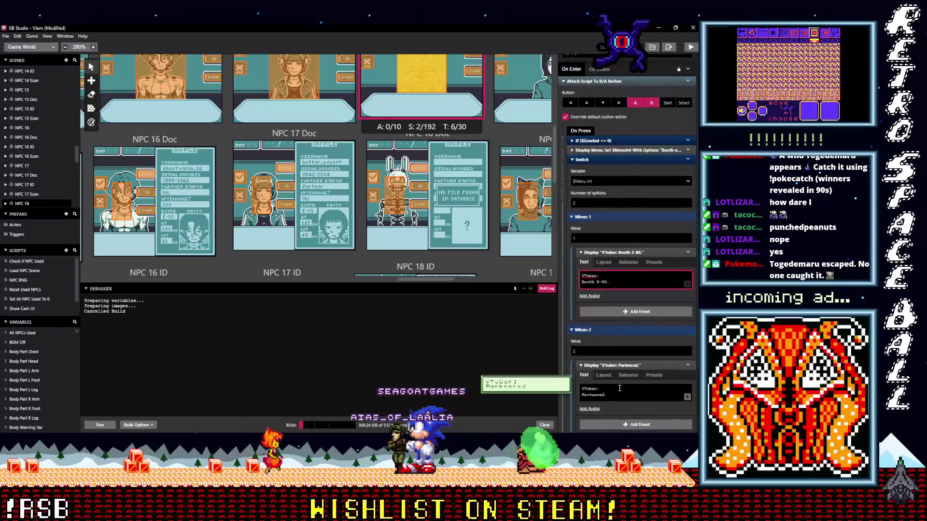
{"action": "scroll", "coordinate": [609, 370], "scroll_direction": "down", "scroll_amount": 1}
{"action": "scroll", "coordinate": [450, 226], "scroll_direction": "down", "scroll_amount": 1}
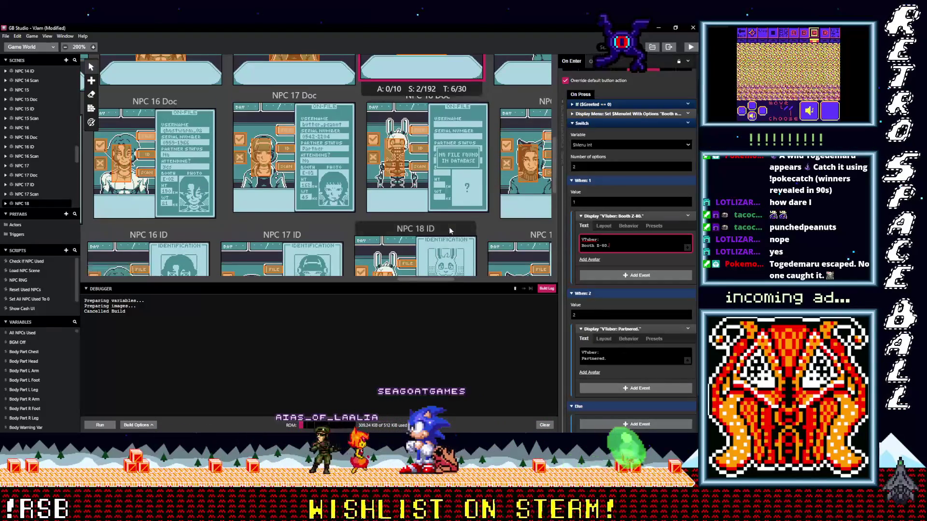
{"action": "scroll", "coordinate": [449, 227], "scroll_direction": "down", "scroll_amount": 2}
{"action": "scroll", "coordinate": [449, 227], "scroll_direction": "up", "scroll_amount": 2}
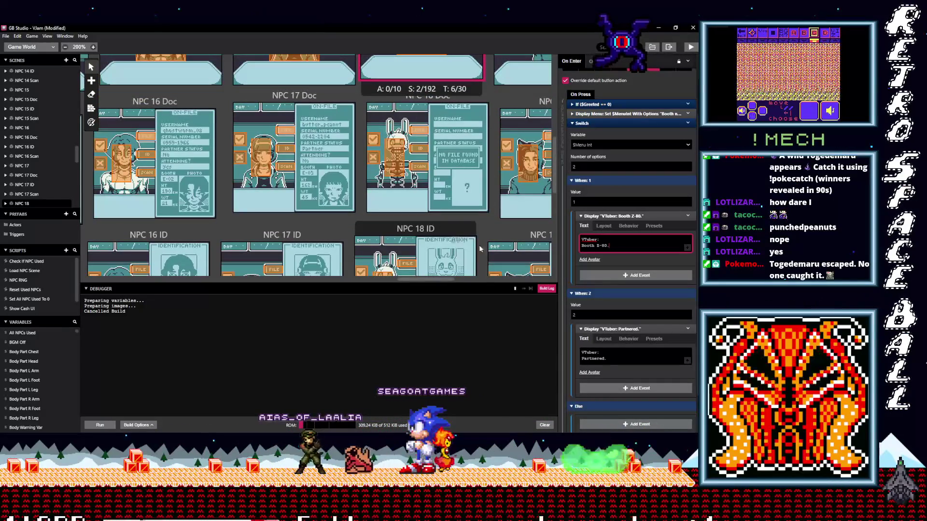
{"action": "mouse_move", "coordinate": [581, 362]}
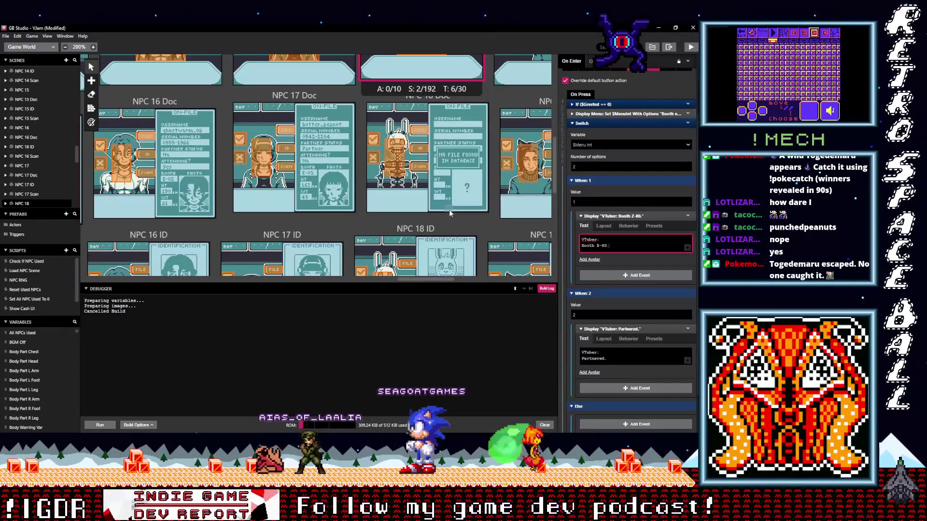
{"action": "scroll", "coordinate": [449, 212], "scroll_direction": "down", "scroll_amount": 1}
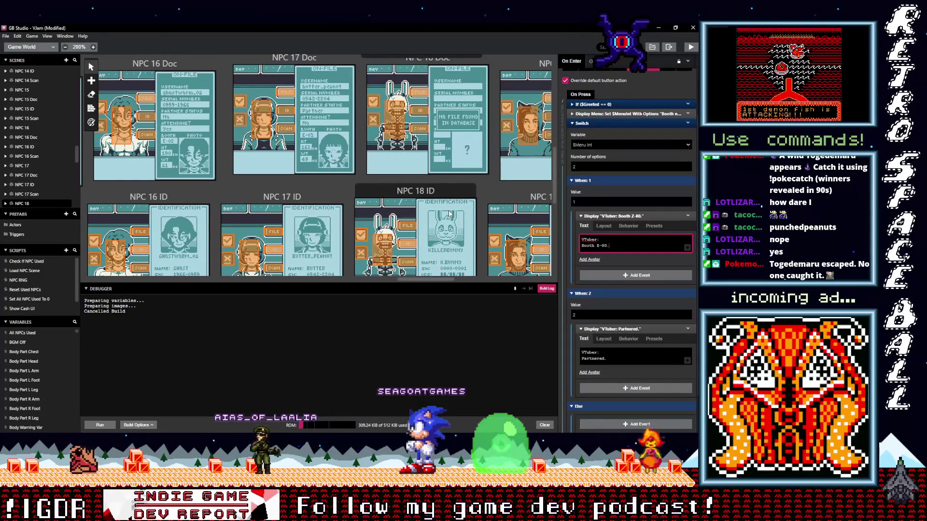
{"action": "scroll", "coordinate": [449, 212], "scroll_direction": "down", "scroll_amount": 4}
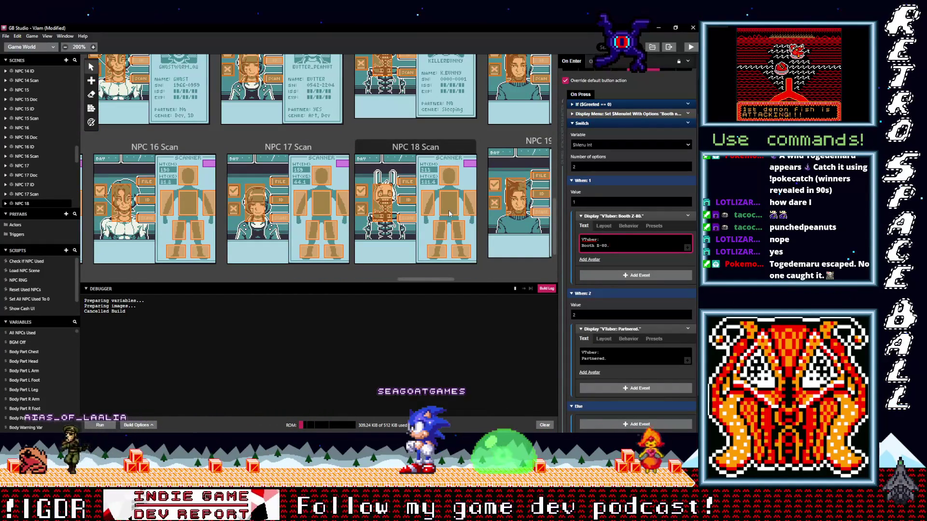
{"action": "left_click_drag", "start_coordinate": [424, 279], "coordinate": [444, 279]}
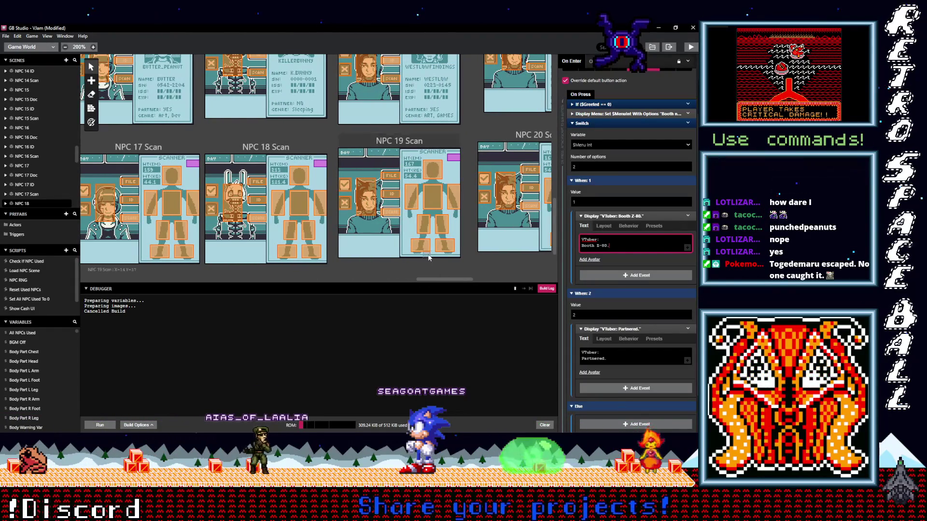
{"action": "scroll", "coordinate": [428, 258], "scroll_direction": "up", "scroll_amount": 4}
{"action": "scroll", "coordinate": [429, 258], "scroll_direction": "up", "scroll_amount": 4}
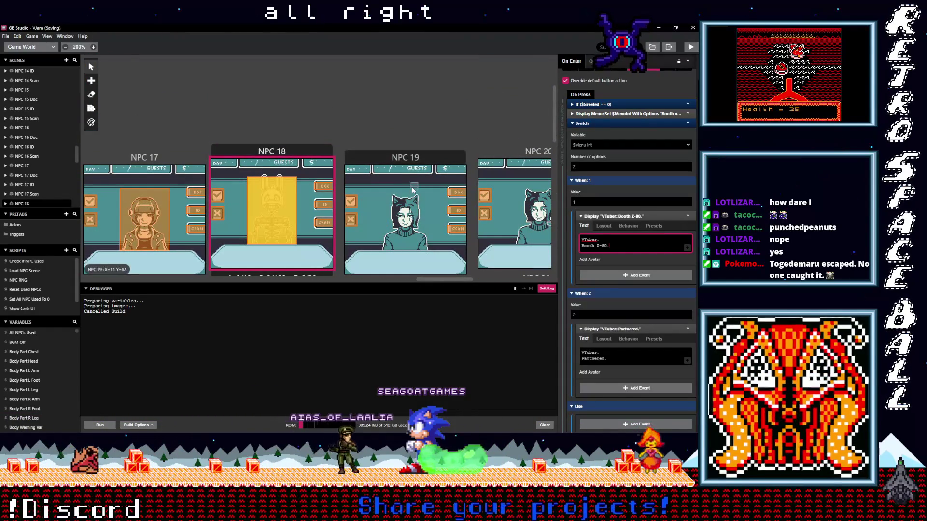
Save the project with Ctrl+S and bring Start menu, New Day and NPC 1 into view
{"action": "key", "text": "ctrl+s"}
{"action": "mouse_move", "coordinate": [443, 281]}
{"action": "left_mouse_down"}
{"action": "mouse_move", "coordinate": [259, 285]}
{"action": "mouse_move", "coordinate": [238, 207]}
{"action": "left_mouse_up"}
{"action": "scroll", "coordinate": [238, 207], "scroll_direction": "down", "scroll_amount": 4}
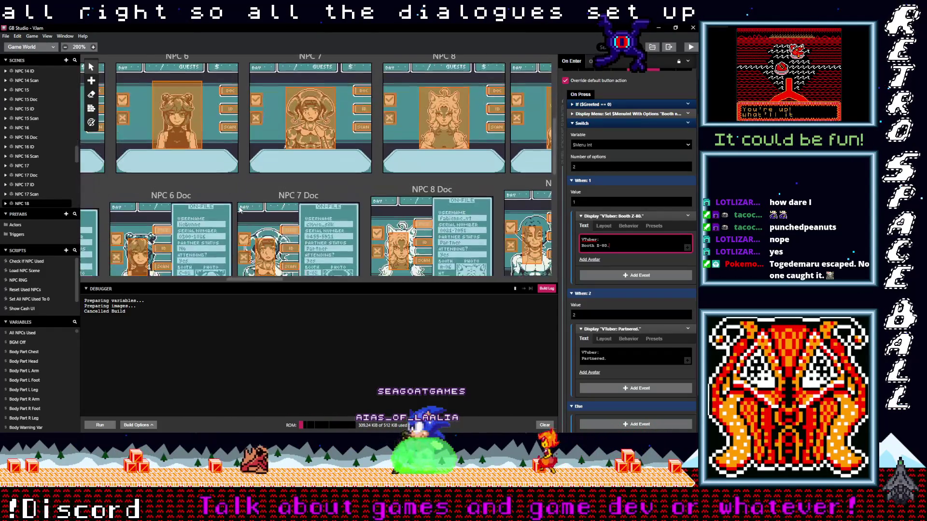
{"action": "key", "text": "ctrl+s"}
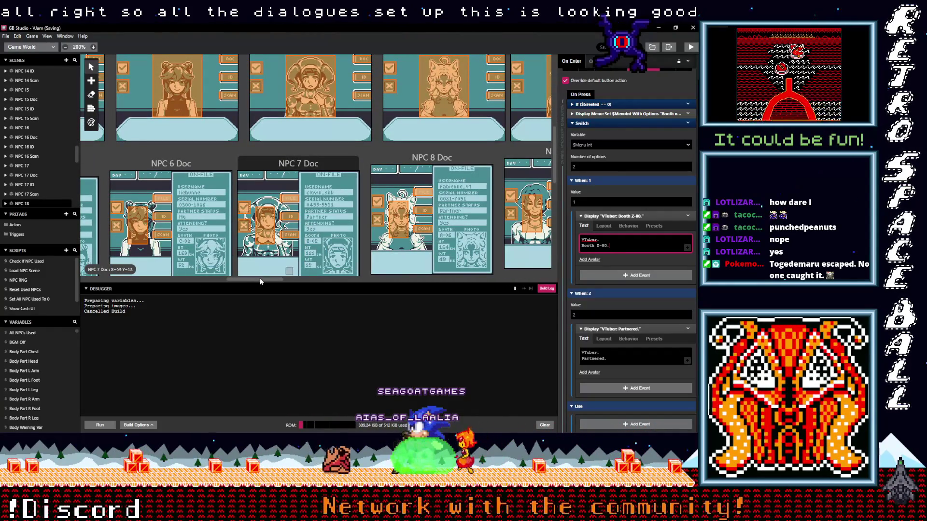
{"action": "mouse_move", "coordinate": [260, 282]}
{"action": "left_mouse_down"}
{"action": "mouse_move", "coordinate": [268, 352]}
{"action": "mouse_move", "coordinate": [126, 351]}
{"action": "left_mouse_up"}
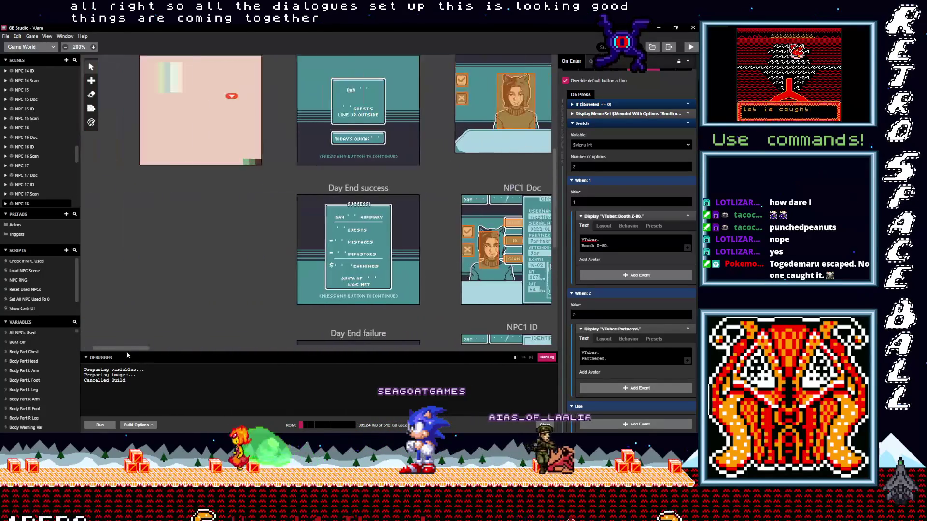
{"action": "scroll", "coordinate": [241, 294], "scroll_direction": "up", "scroll_amount": 3}
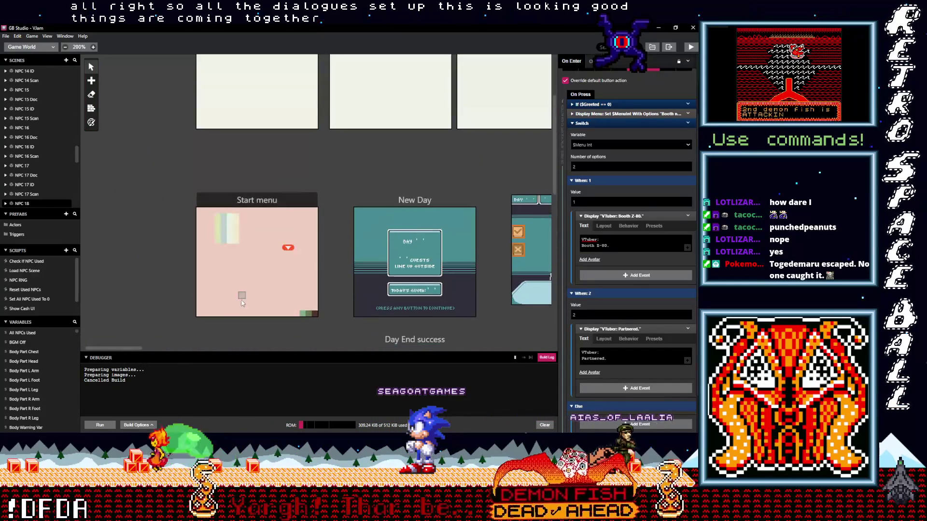
{"action": "scroll", "coordinate": [242, 302], "scroll_direction": "up", "scroll_amount": 2}
{"action": "scroll", "coordinate": [243, 305], "scroll_direction": "down", "scroll_amount": 3}
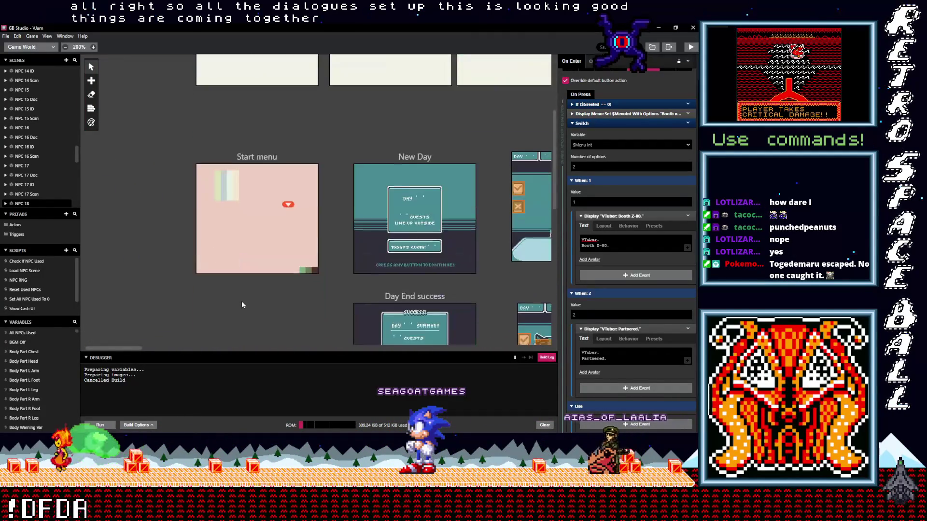
{"action": "scroll", "coordinate": [242, 304], "scroll_direction": "down", "scroll_amount": 3}
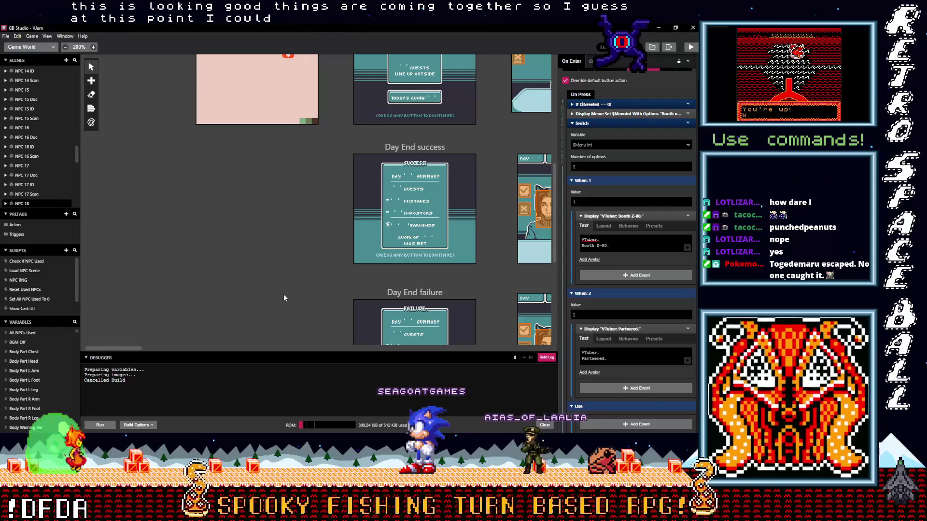
{"action": "mouse_move", "coordinate": [127, 348]}
{"action": "left_mouse_down"}
{"action": "mouse_move", "coordinate": [159, 347]}
{"action": "mouse_move", "coordinate": [138, 348]}
{"action": "left_mouse_up"}
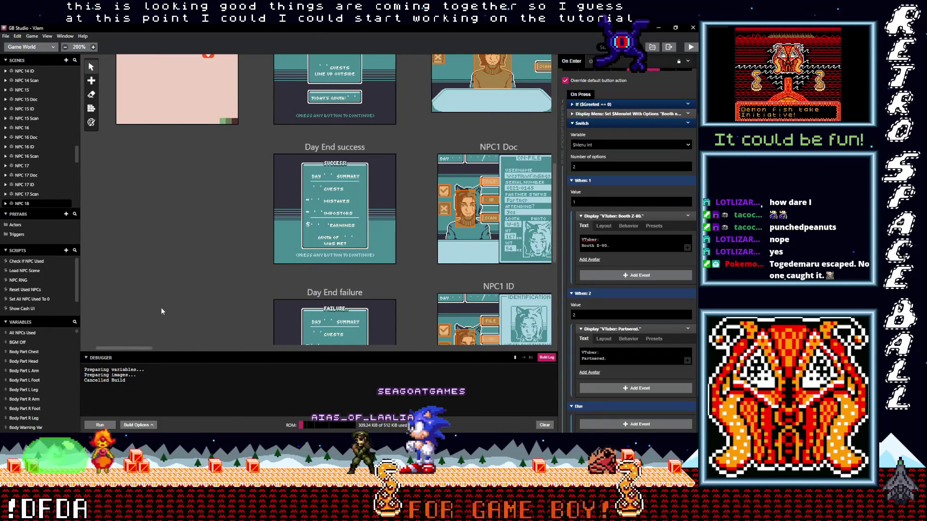
{"action": "scroll", "coordinate": [162, 311], "scroll_direction": "up", "scroll_amount": 3}
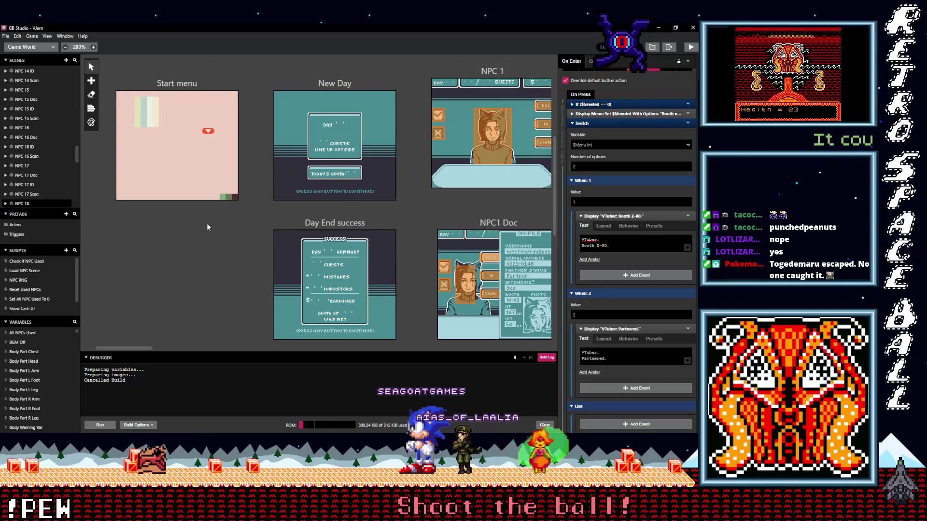
Copy the NPC 1 scene and paste the duplicate at the lower left
{"action": "left_click", "coordinate": [492, 72]}
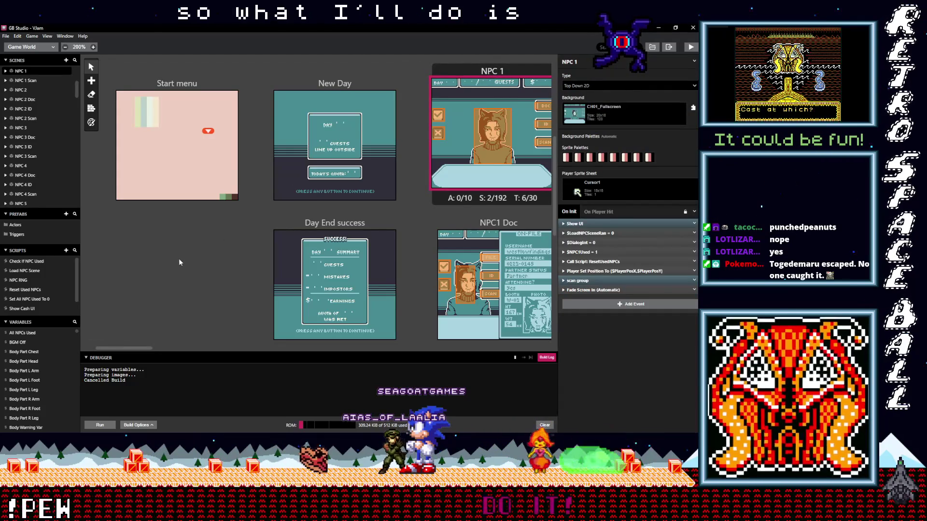
{"action": "key", "text": "ctrl+c"}
{"action": "key", "text": "ctrl+v"}
{"action": "key", "text": "Escape"}
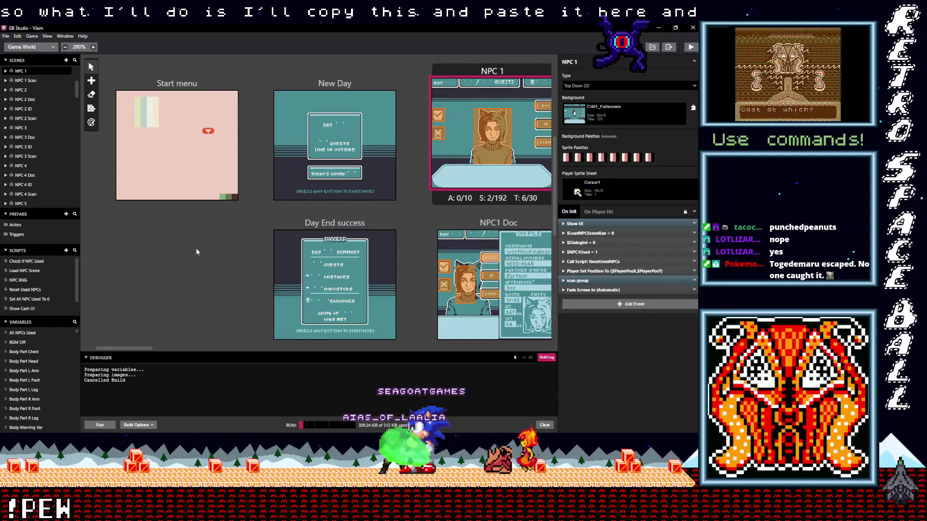
{"action": "key", "text": "ctrl+v"}
{"action": "left_click", "coordinate": [151, 223]}
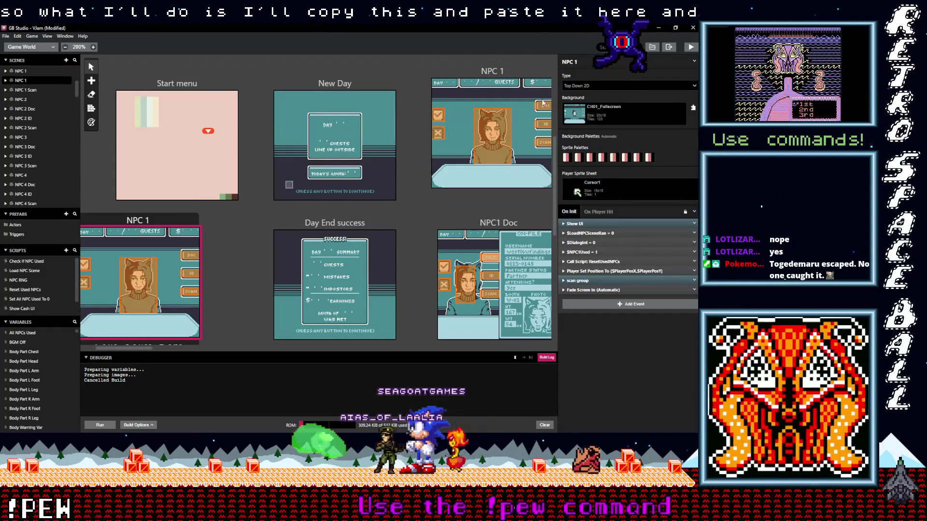
Rename the copied scene to 'Tutorial 2 Correct'
{"action": "triple_click", "coordinate": [589, 62]}
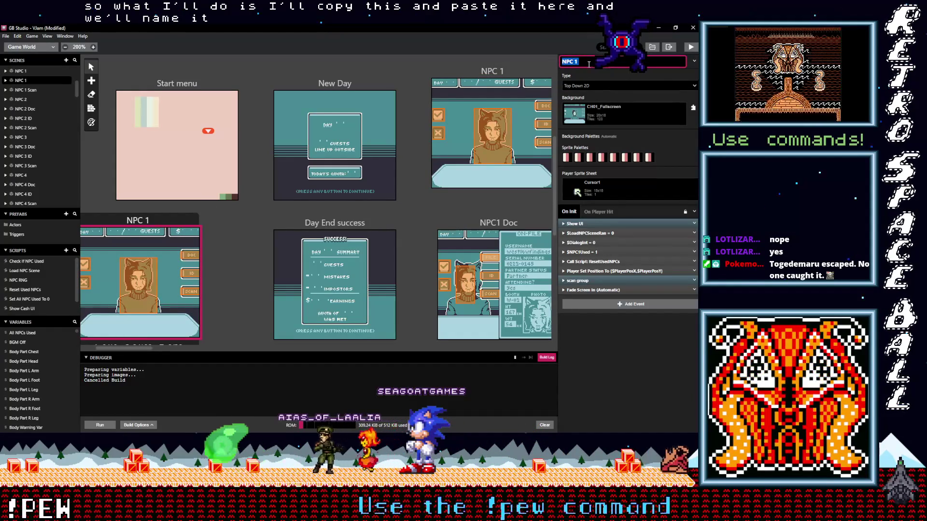
{"action": "type", "text": "Tutorial"}
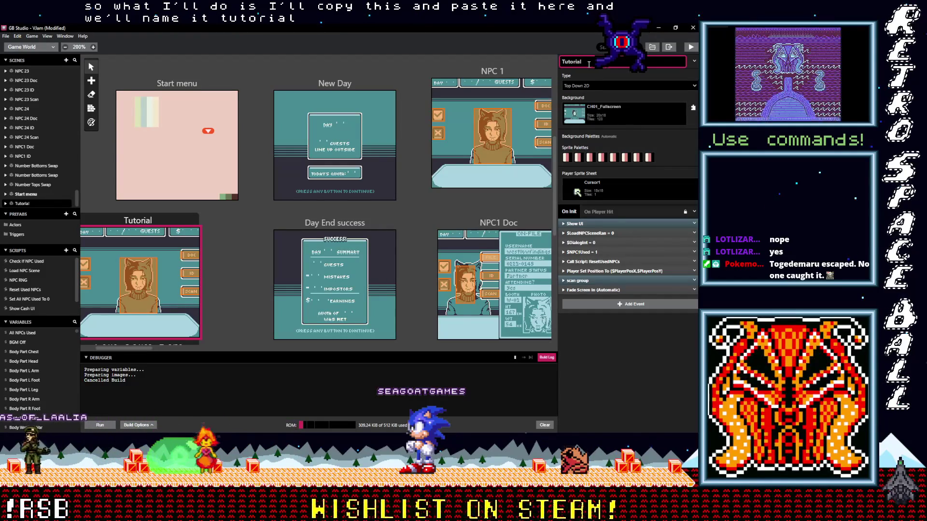
{"action": "key", "text": "BackSpace"}
{"action": "key", "text": "BackSpace"}
{"action": "key", "text": "BackSpace"}
{"action": "key", "text": "BackSpace"}
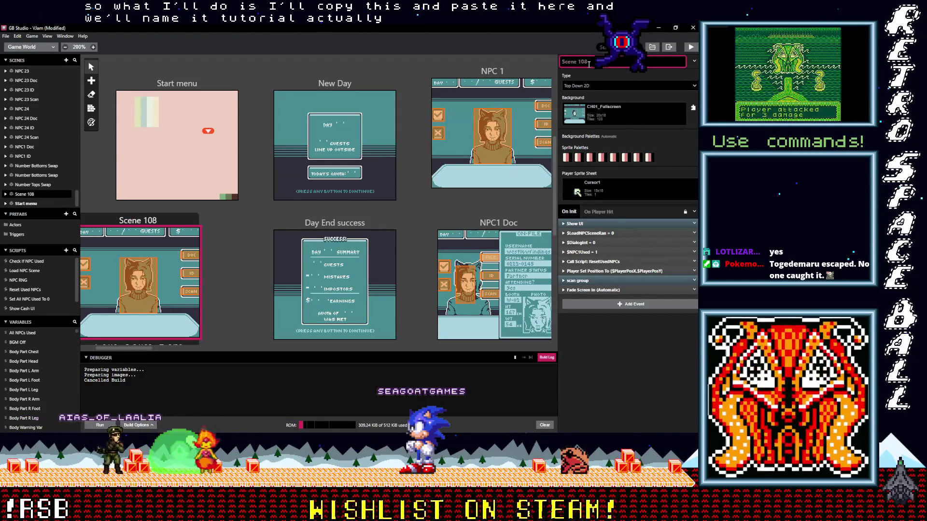
{"action": "left_click", "coordinate": [238, 227]}
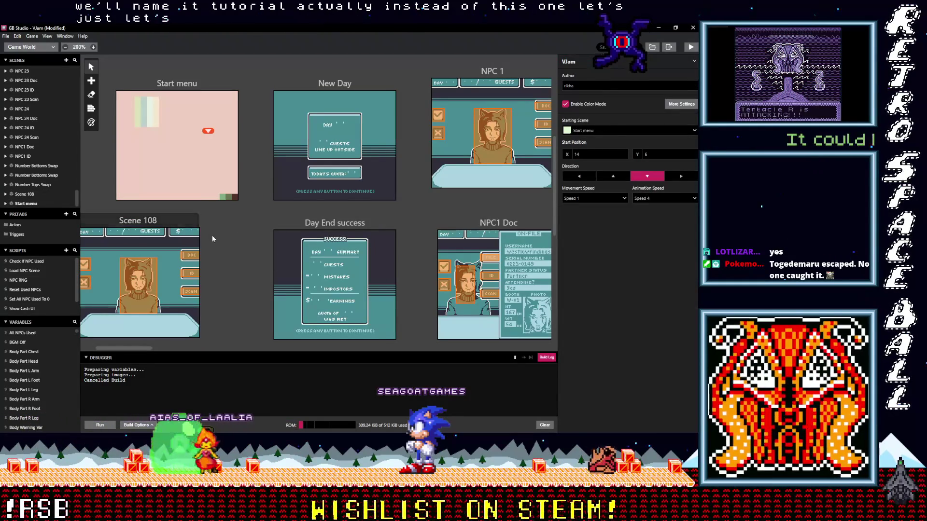
{"action": "left_click", "coordinate": [183, 221]}
{"action": "type", "text": "Tutorial 2 Corre"}
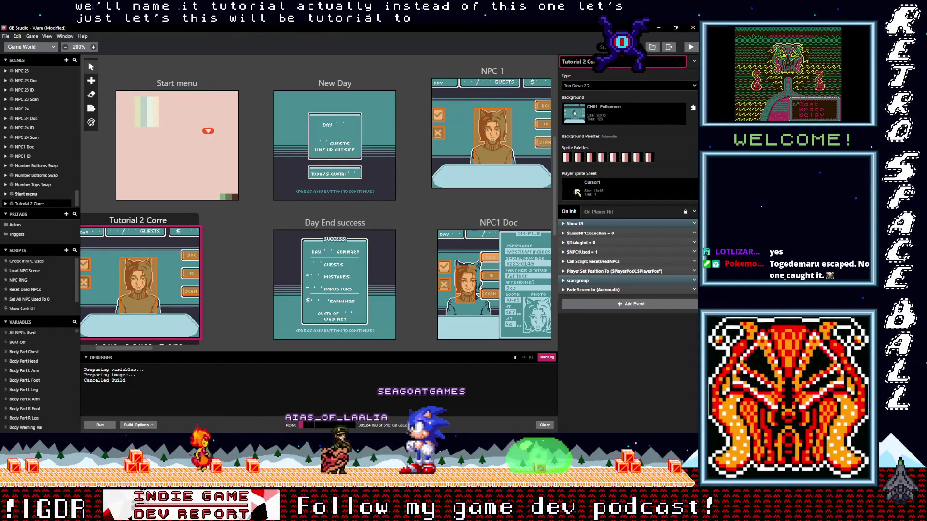
{"action": "type", "text": "ct"}
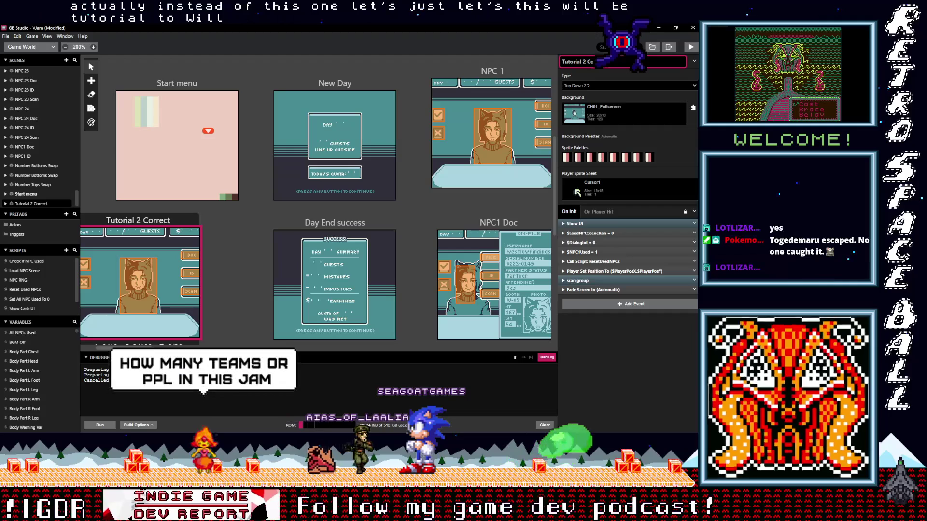
{"action": "left_click", "coordinate": [441, 206]}
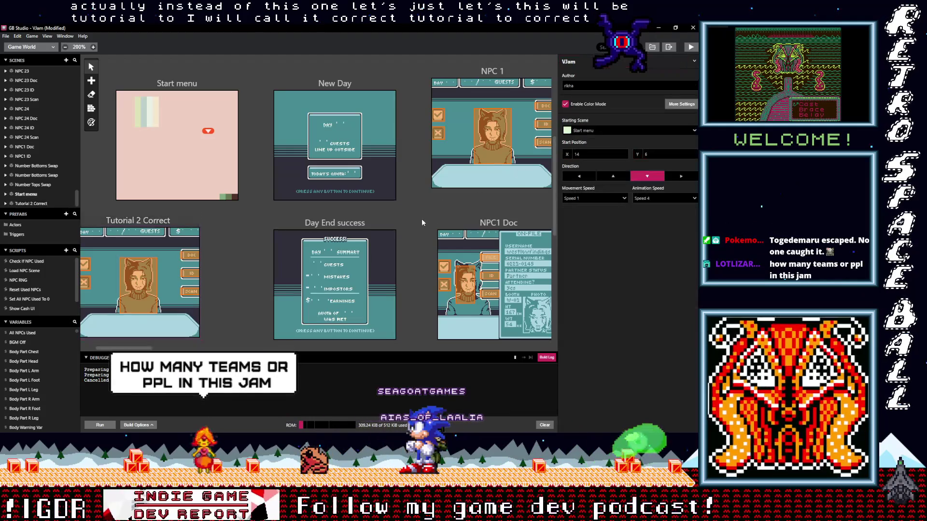
{"action": "scroll", "coordinate": [419, 219], "scroll_direction": "down", "scroll_amount": 5}
Paste a copy of the NPC1 Doc scene below Tutorial 2 Correct
{"action": "left_click", "coordinate": [473, 114]}
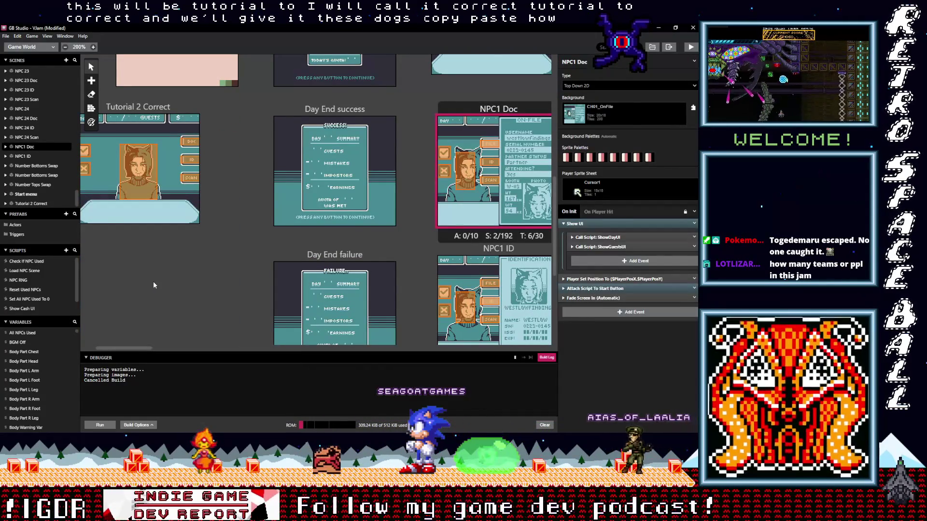
{"action": "key", "text": "ctrl+v"}
{"action": "left_click_drag", "start_coordinate": [123, 213], "coordinate": [157, 243]}
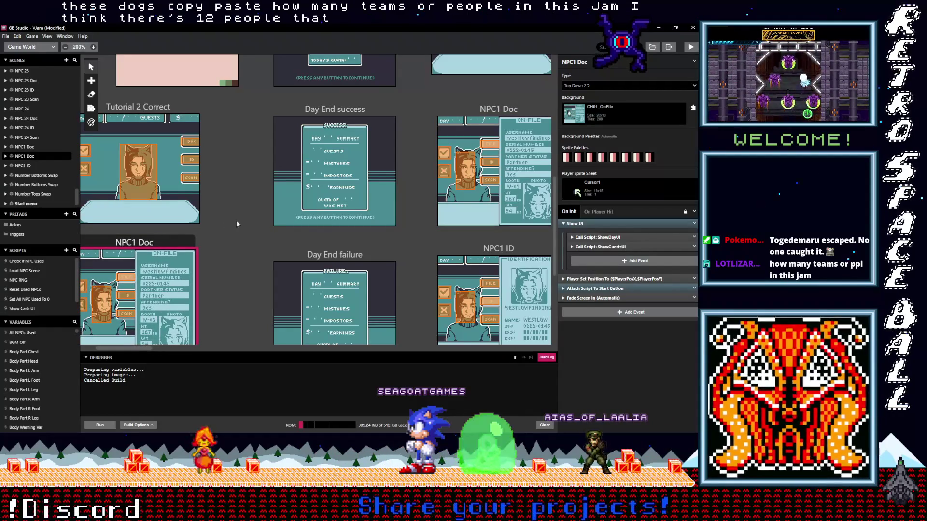
{"action": "scroll", "coordinate": [416, 251], "scroll_direction": "down", "scroll_amount": 3}
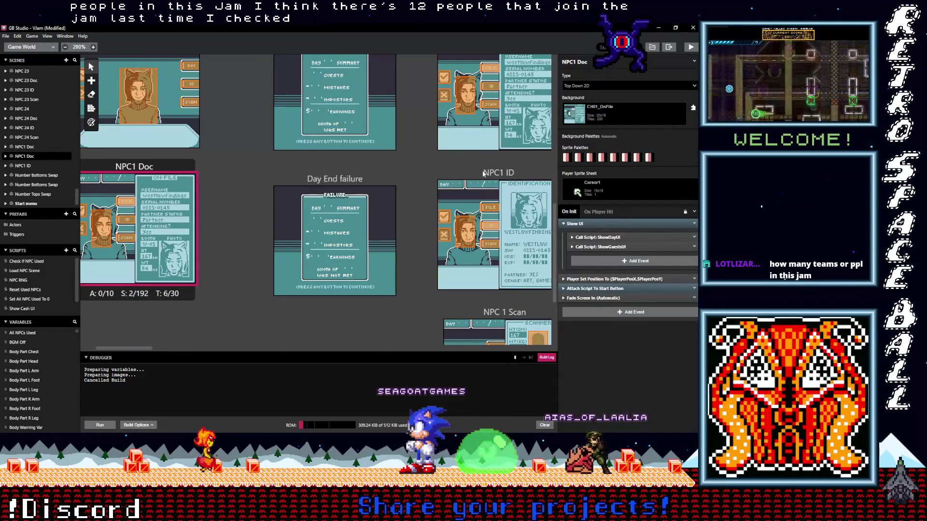
Paste a copy of the NPC1 ID scene below the NPC1 Doc copy
{"action": "left_click", "coordinate": [465, 184]}
{"action": "left_click", "coordinate": [91, 81]}
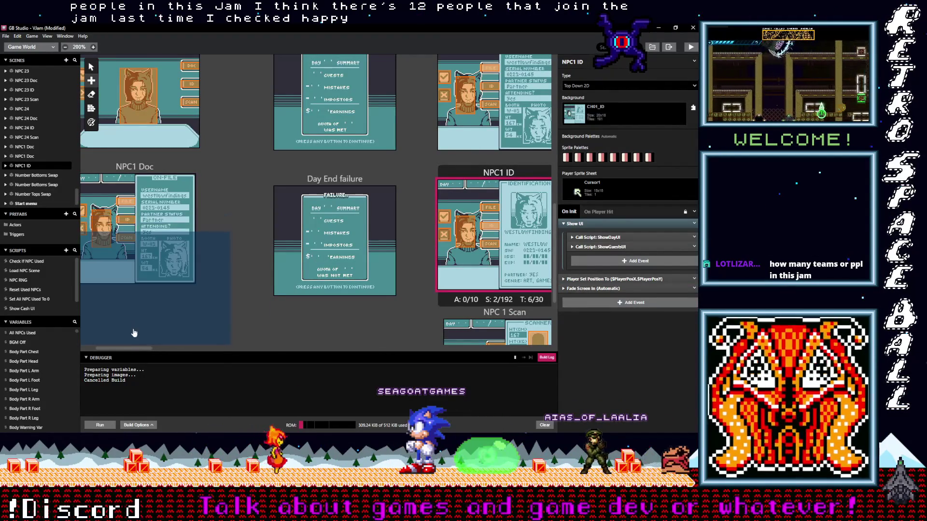
{"action": "key", "text": "Escape"}
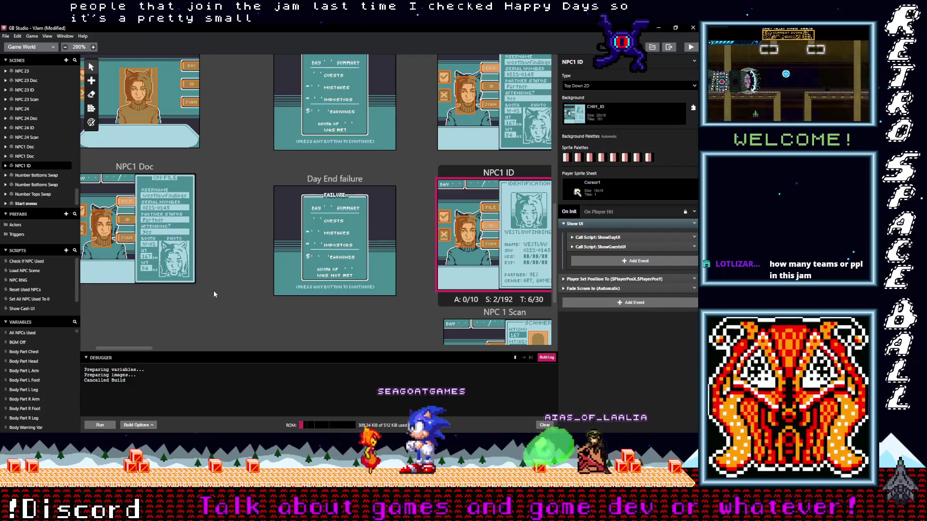
{"action": "scroll", "coordinate": [213, 290], "scroll_direction": "down", "scroll_amount": 4}
{"action": "key", "text": "ctrl+v"}
{"action": "left_click_drag", "start_coordinate": [95, 125], "coordinate": [142, 194]}
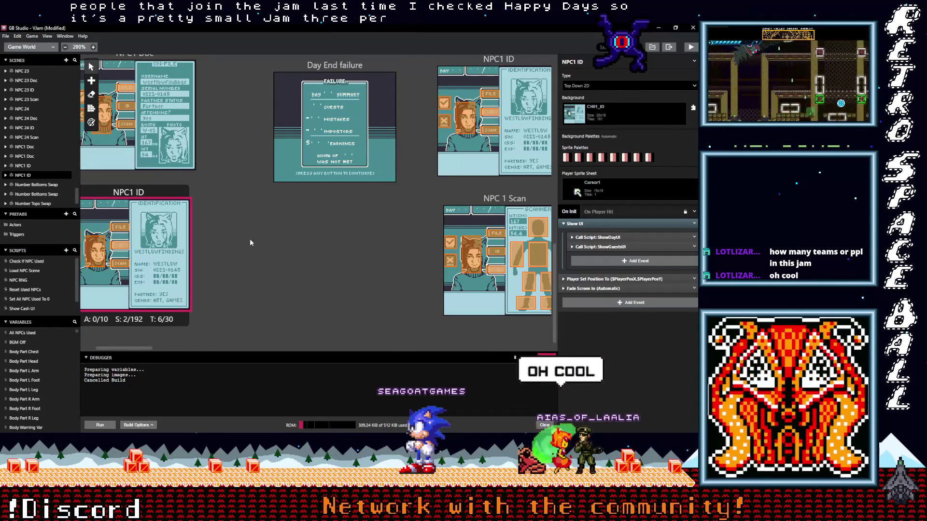
Paste a copy of the NPC 1 Scan scene at the lower left
{"action": "left_click", "coordinate": [474, 196]}
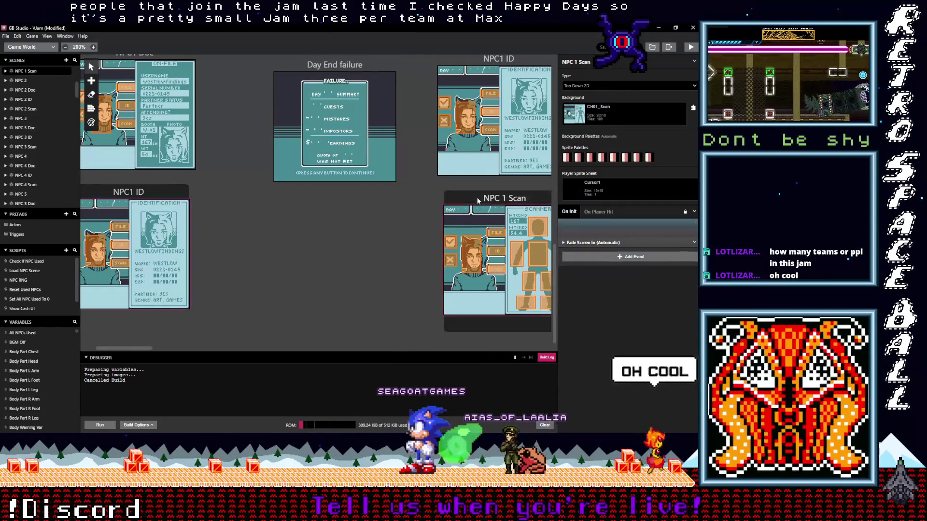
{"action": "left_click_drag", "start_coordinate": [329, 170], "coordinate": [234, 281]}
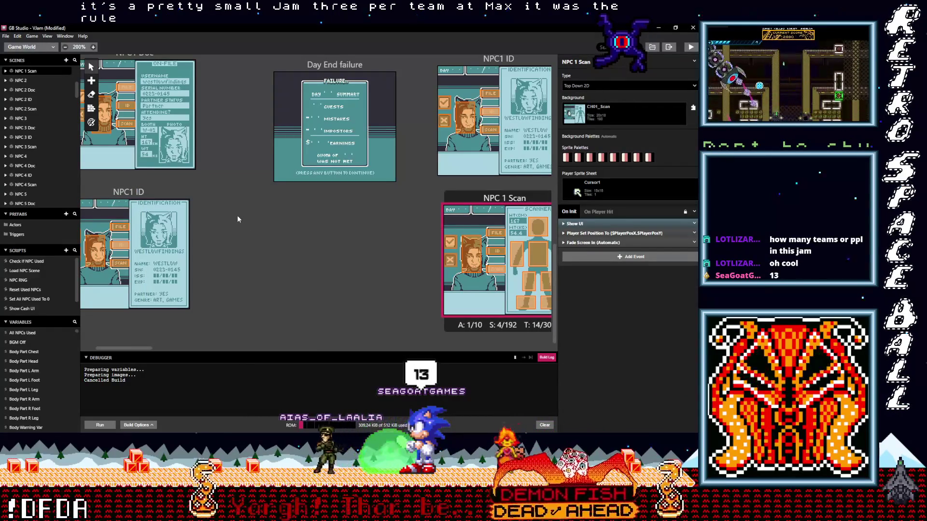
{"action": "key", "text": "ctrl+v"}
{"action": "mouse_move", "coordinate": [239, 211]}
{"action": "left_mouse_down"}
{"action": "mouse_move", "coordinate": [227, 239]}
{"action": "mouse_move", "coordinate": [155, 319]}
{"action": "mouse_move", "coordinate": [128, 323]}
{"action": "mouse_move", "coordinate": [149, 325]}
{"action": "left_mouse_up"}
{"action": "left_click", "coordinate": [223, 299]}
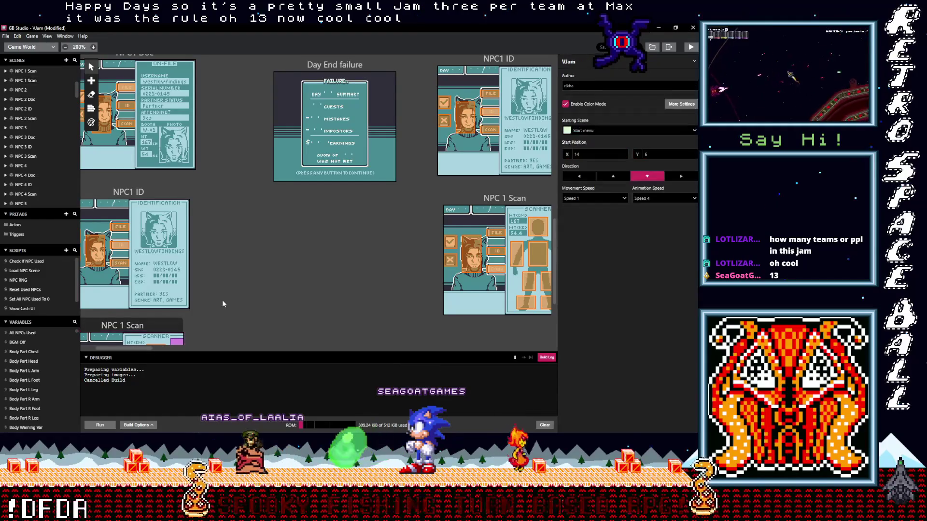
Rename the Doc and ID copies to 'Tut 2 Doc' and 'Tut 2 ID'
{"action": "scroll", "coordinate": [218, 299], "scroll_direction": "up", "scroll_amount": 5}
{"action": "left_click", "coordinate": [140, 246]}
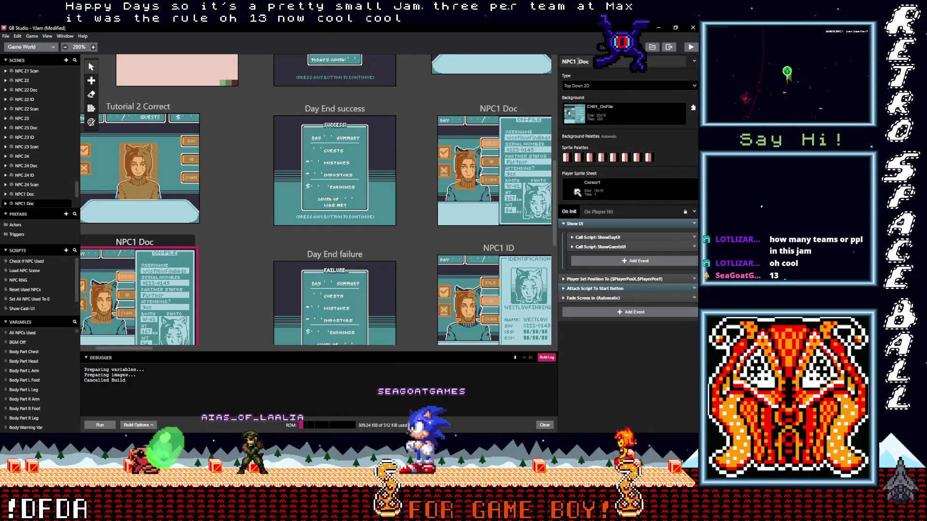
{"action": "type", "text": "Tut 2"}
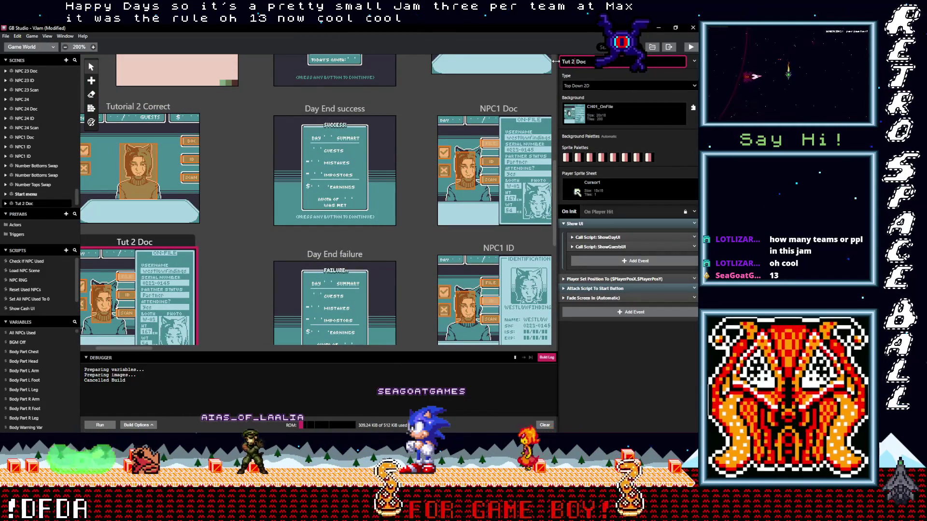
{"action": "scroll", "coordinate": [147, 232], "scroll_direction": "down", "scroll_amount": 4}
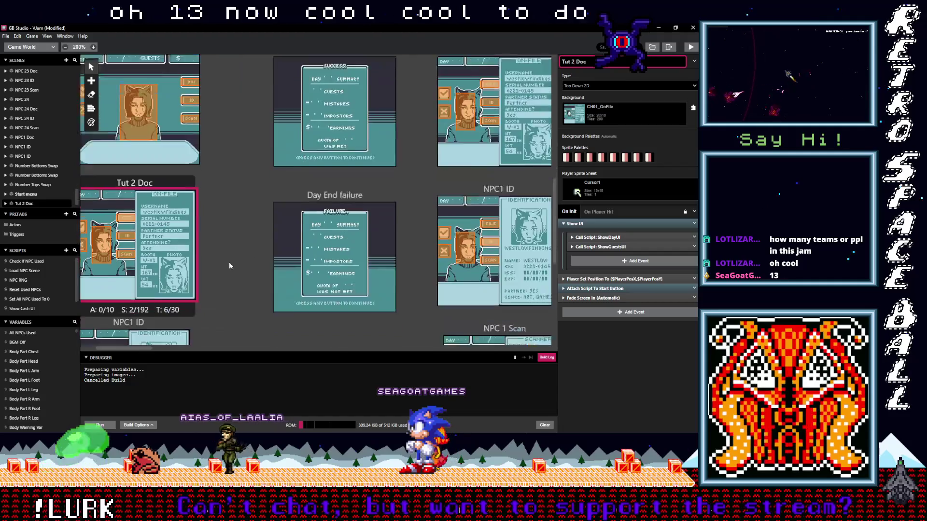
{"action": "left_click", "coordinate": [147, 232]}
{"action": "type", "text": "Tu"}
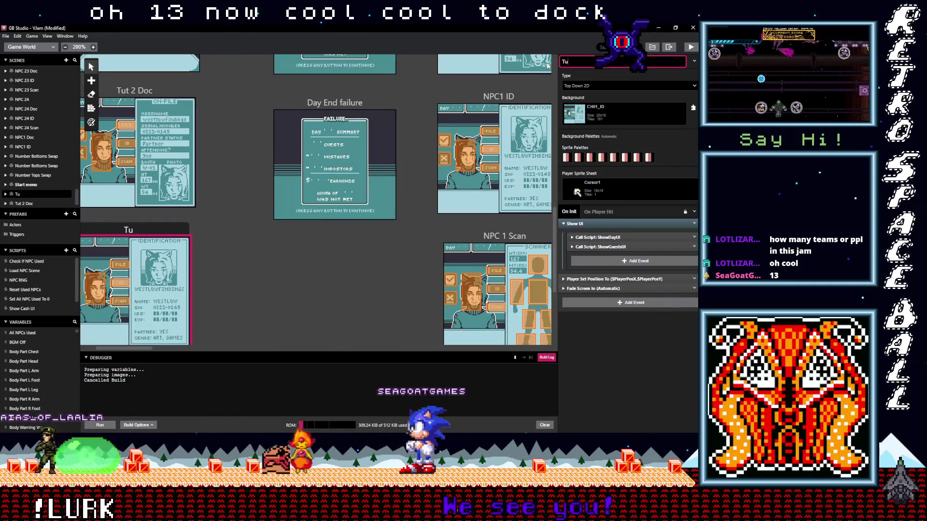
{"action": "type", "text": "t 2"}
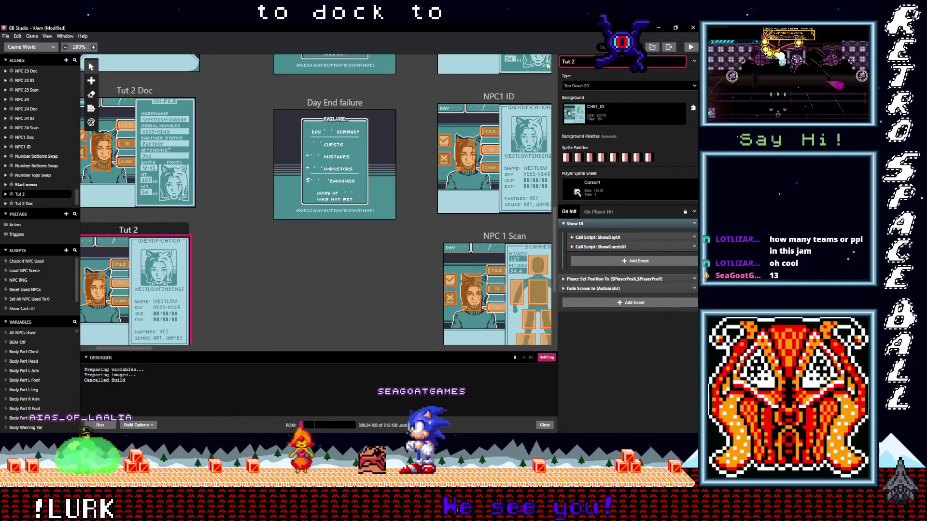
{"action": "type", "text": " ID"}
Rename the copied NPC 1 Scan scene to 'Tut 2 Scan' and deselect it
{"action": "scroll", "coordinate": [249, 265], "scroll_direction": "down", "scroll_amount": 1}
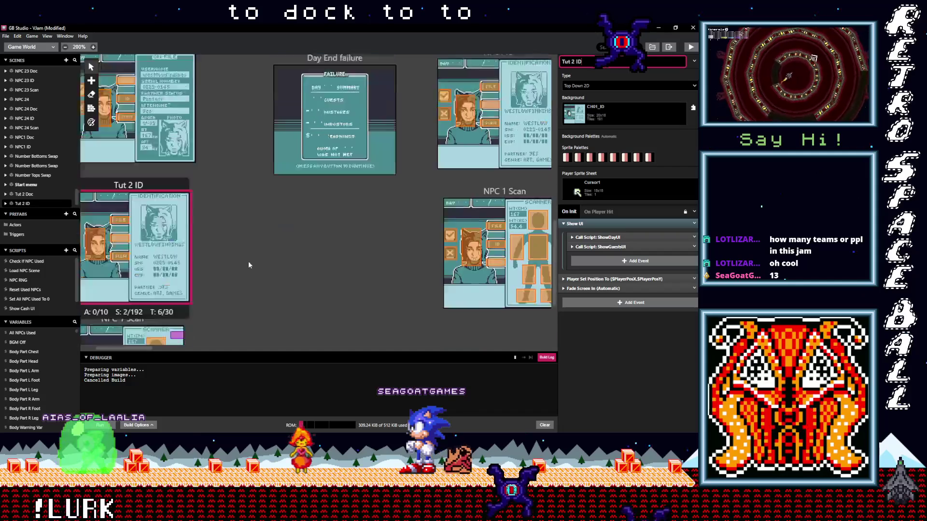
{"action": "scroll", "coordinate": [250, 265], "scroll_direction": "down", "scroll_amount": 2}
{"action": "left_click", "coordinate": [141, 220]}
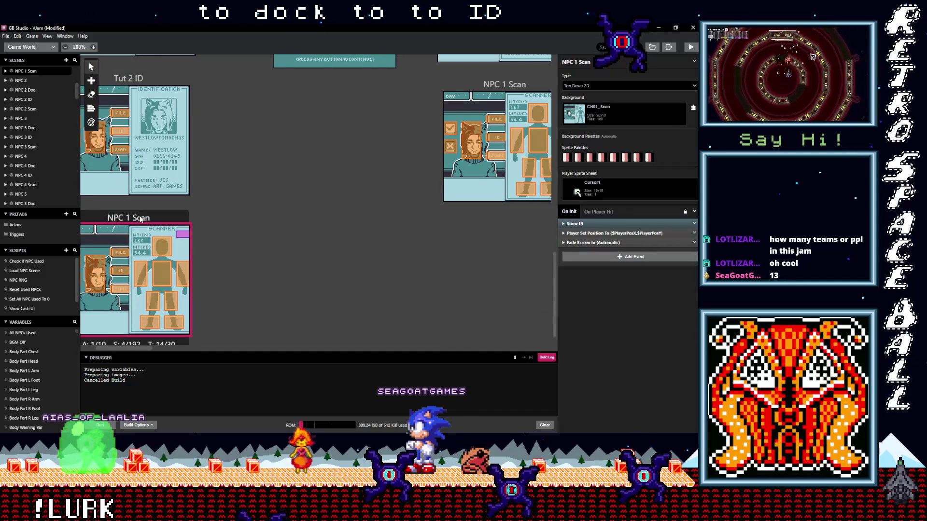
{"action": "left_click", "coordinate": [573, 62]}
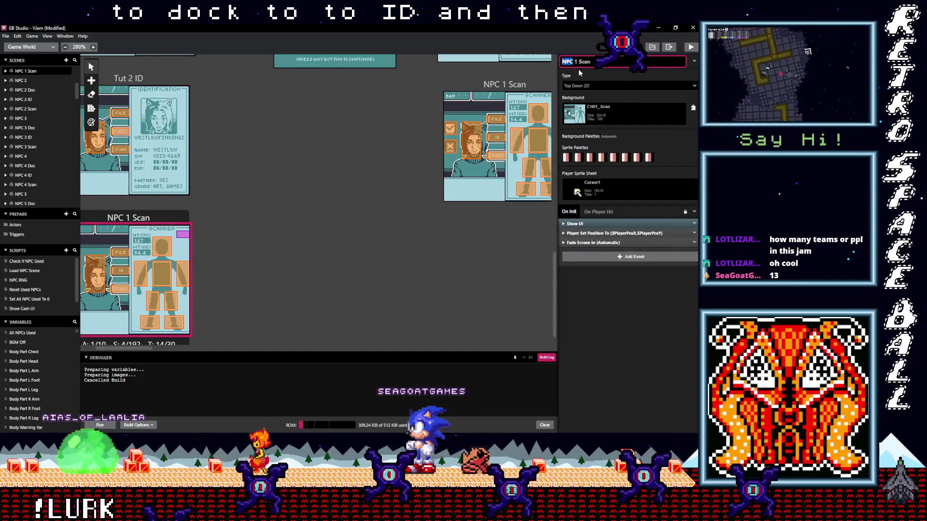
{"action": "key", "text": "BackSpace"}
{"action": "key", "text": "BackSpace"}
{"action": "key", "text": "BackSpace"}
{"action": "type", "text": "Tut"}
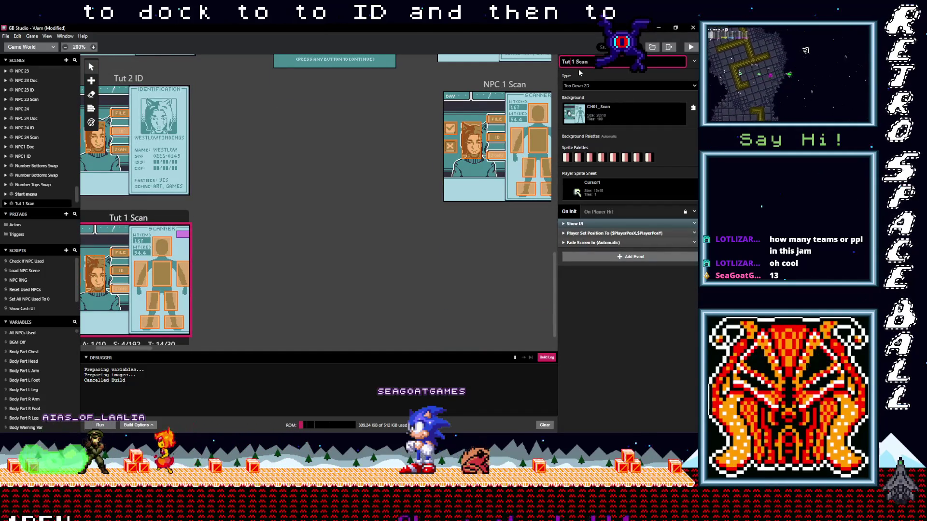
{"action": "type", "text": "2"}
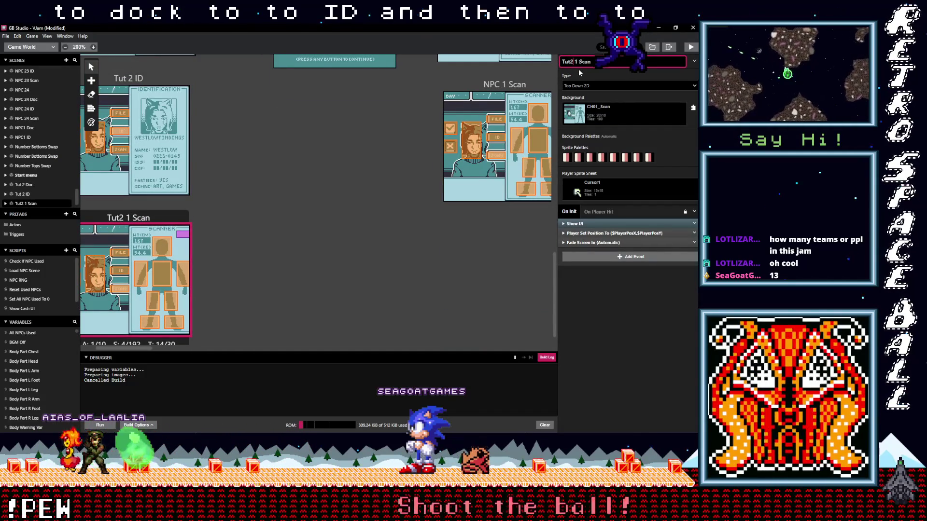
{"action": "key", "text": "BackSpace"}
{"action": "type", "text": "2"}
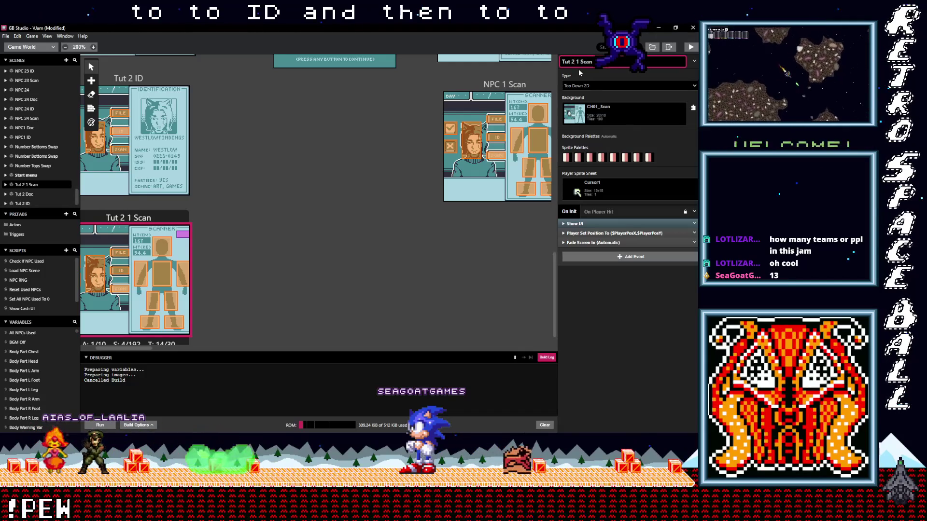
{"action": "key", "text": "Delete"}
{"action": "key", "text": "Delete"}
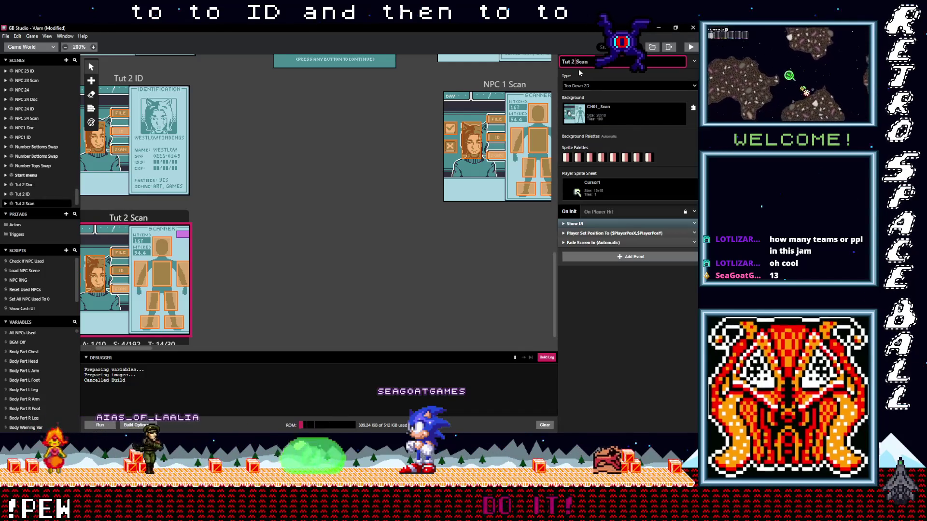
{"action": "left_click", "coordinate": [368, 244]}
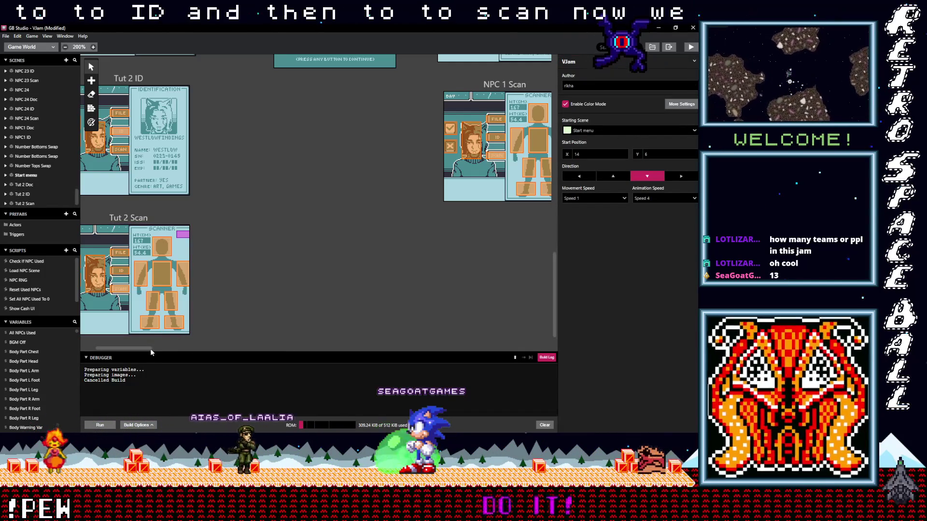
Browse the NPC 13–15 scene rows and select NPC 14 Scan, with its CH14_Scan background
{"action": "left_click_drag", "start_coordinate": [142, 348], "coordinate": [372, 347]}
{"action": "scroll", "coordinate": [381, 319], "scroll_direction": "up", "scroll_amount": 3}
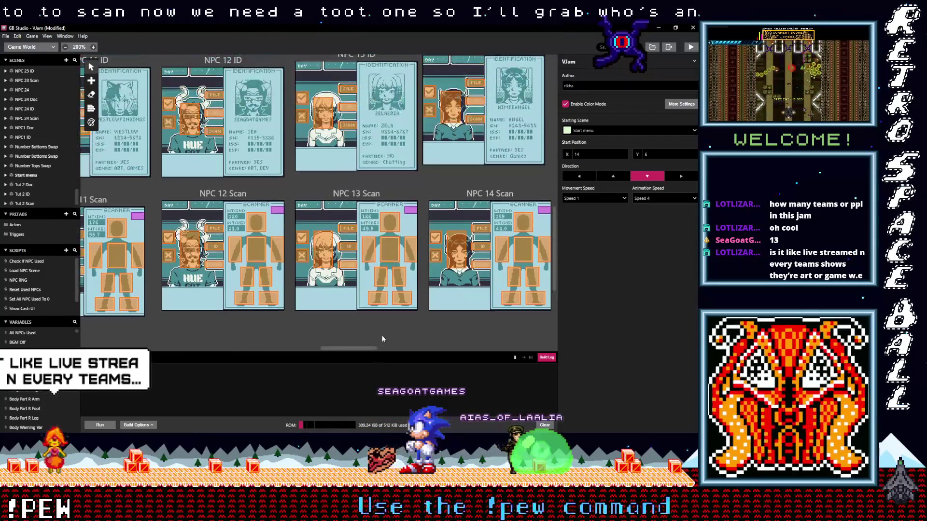
{"action": "mouse_move", "coordinate": [361, 346]}
{"action": "left_mouse_down"}
{"action": "mouse_move", "coordinate": [507, 349]}
{"action": "mouse_move", "coordinate": [404, 349]}
{"action": "mouse_move", "coordinate": [425, 348]}
{"action": "left_mouse_up"}
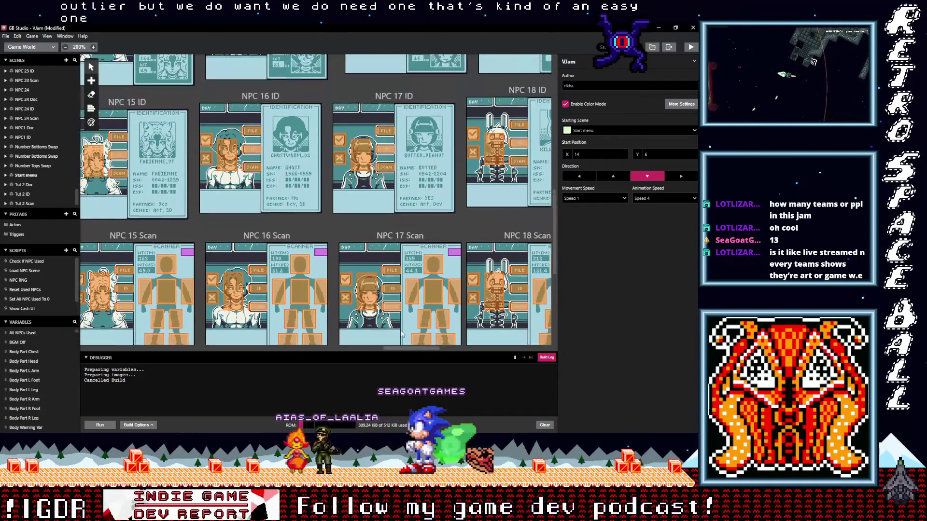
{"action": "scroll", "coordinate": [401, 334], "scroll_direction": "up", "scroll_amount": 3}
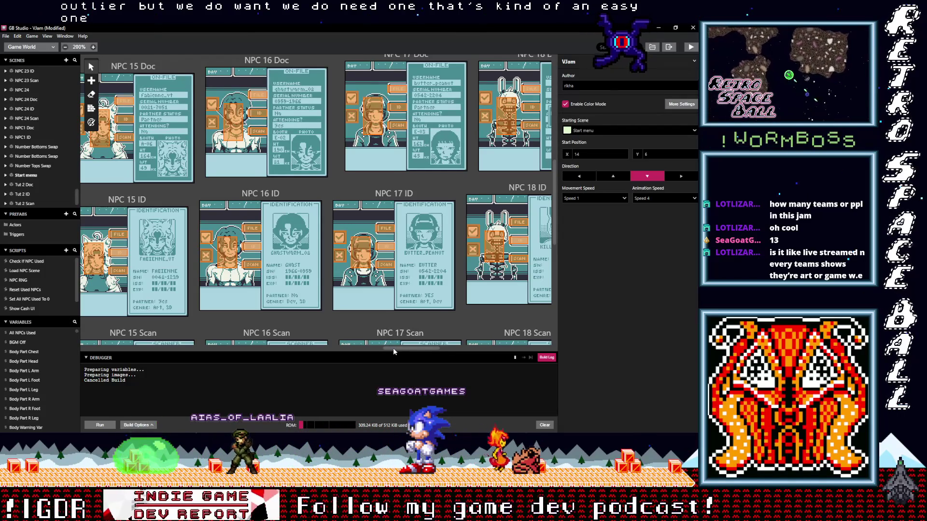
{"action": "left_click_drag", "start_coordinate": [393, 349], "coordinate": [352, 351]}
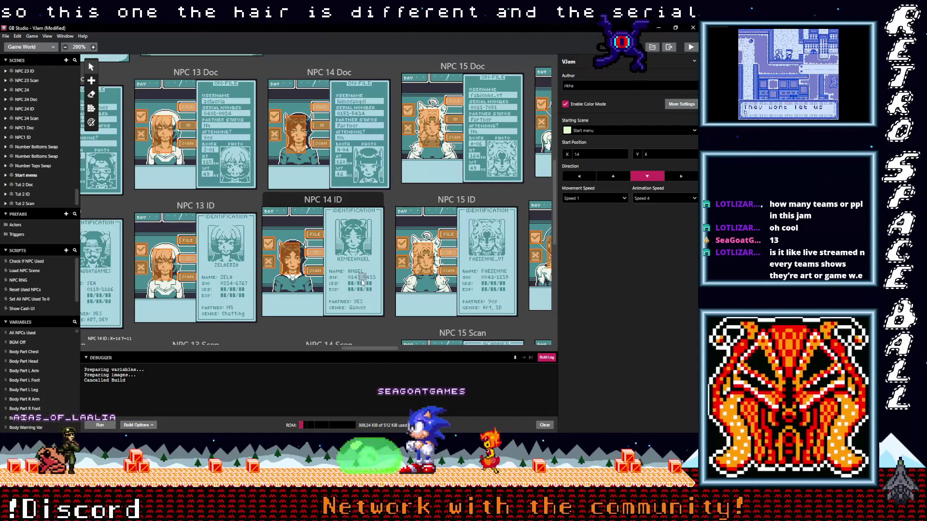
{"action": "scroll", "coordinate": [362, 285], "scroll_direction": "down", "scroll_amount": 3}
{"action": "scroll", "coordinate": [362, 289], "scroll_direction": "down", "scroll_amount": 1}
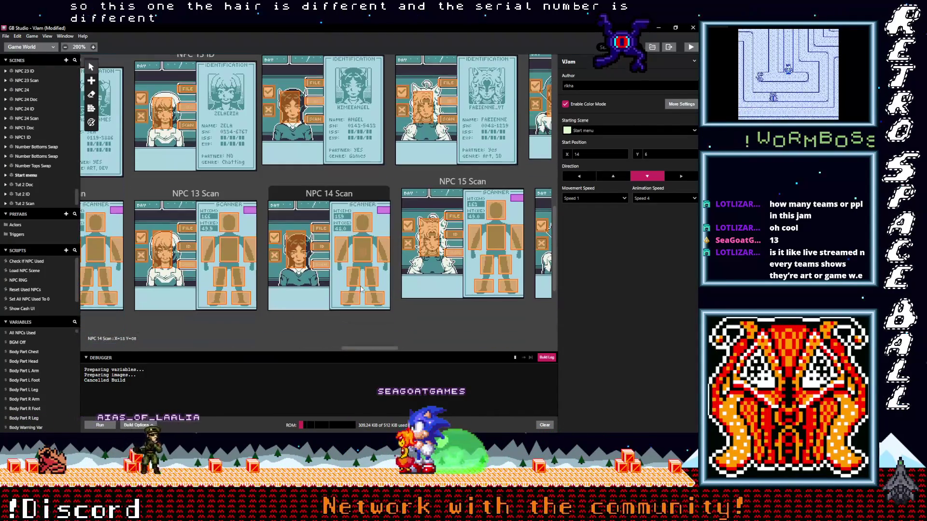
{"action": "scroll", "coordinate": [360, 287], "scroll_direction": "up", "scroll_amount": 3}
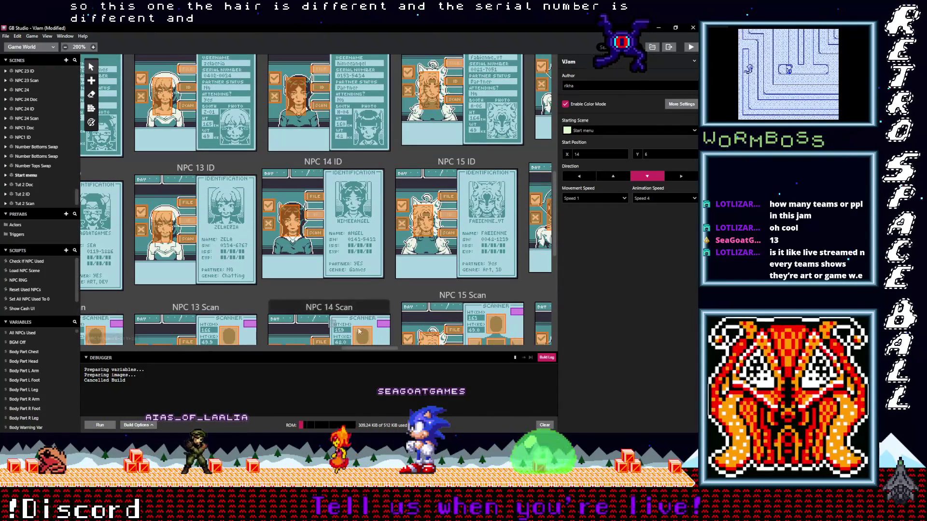
{"action": "scroll", "coordinate": [345, 329], "scroll_direction": "up", "scroll_amount": 2}
{"action": "scroll", "coordinate": [327, 307], "scroll_direction": "down", "scroll_amount": 2}
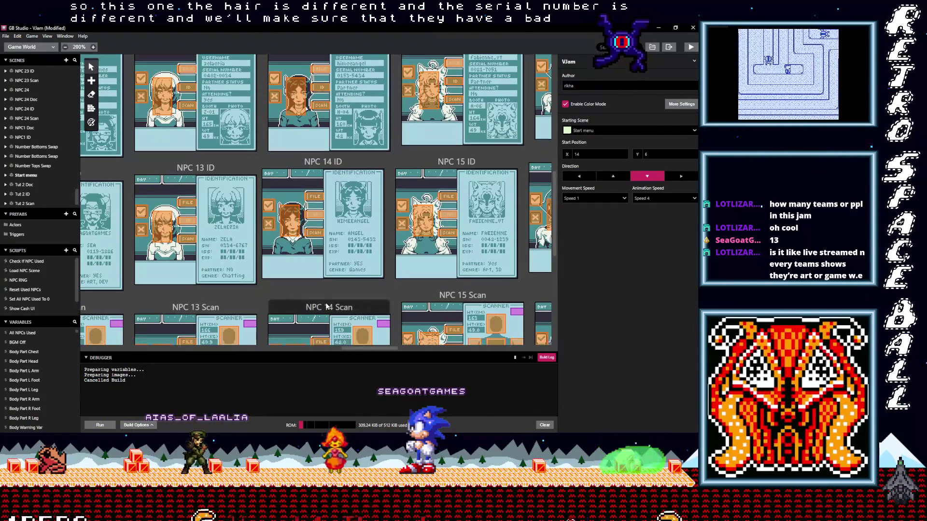
{"action": "left_click", "coordinate": [326, 307]}
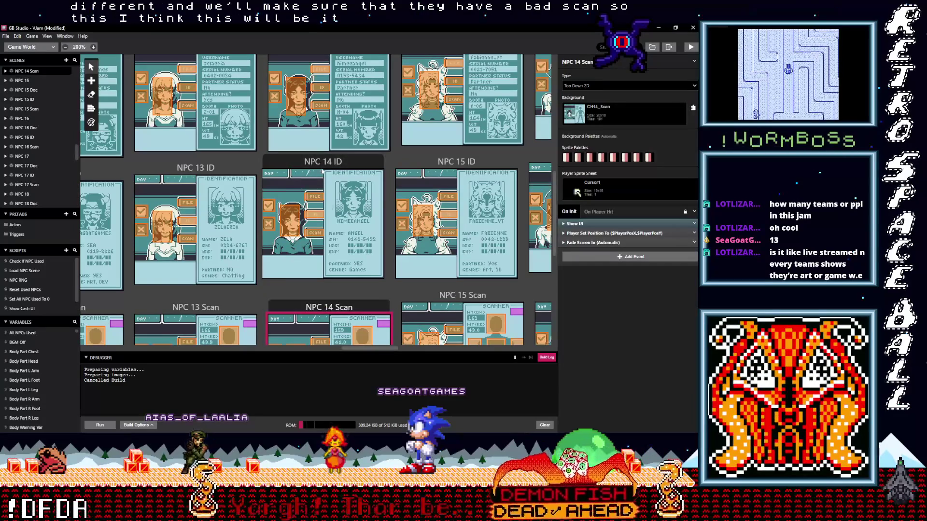
{"action": "scroll", "coordinate": [326, 276], "scroll_direction": "up", "scroll_amount": 2}
Move to the Tut 1 scenes and bring up tut 1 Scan's Player Sprite Sheet choices
{"action": "scroll", "coordinate": [330, 169], "scroll_direction": "up", "scroll_amount": 2}
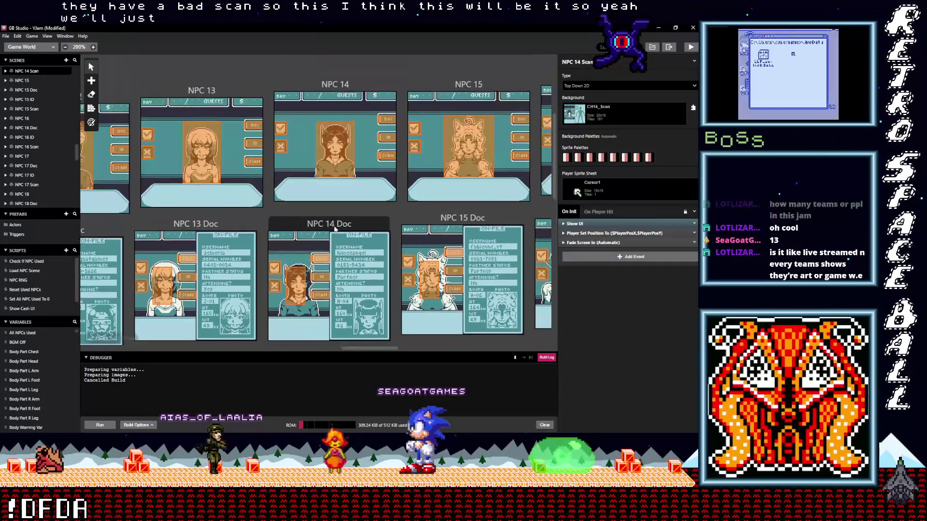
{"action": "scroll", "coordinate": [331, 96], "scroll_direction": "up", "scroll_amount": 3}
{"action": "left_click", "coordinate": [334, 163]}
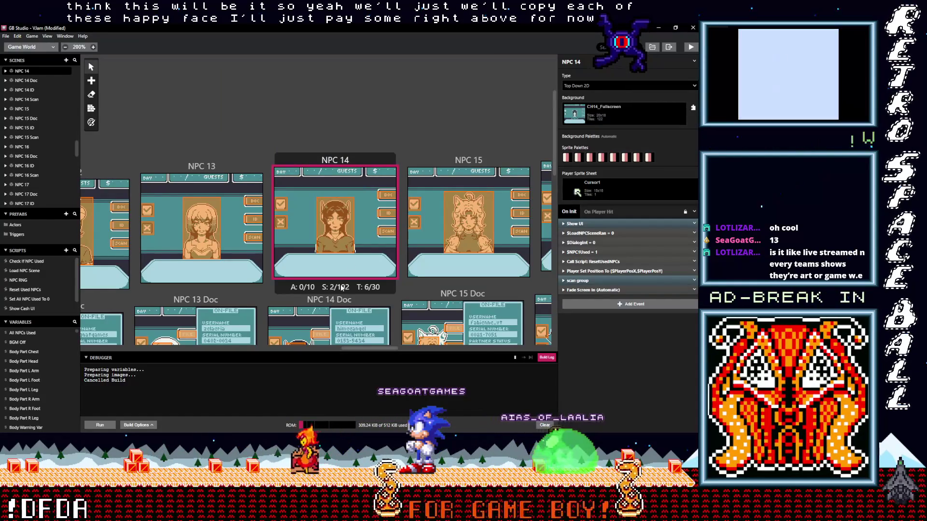
{"action": "scroll", "coordinate": [341, 285], "scroll_direction": "down", "scroll_amount": 5}
{"action": "scroll", "coordinate": [338, 254], "scroll_direction": "up", "scroll_amount": 3}
{"action": "left_click", "coordinate": [303, 119]}
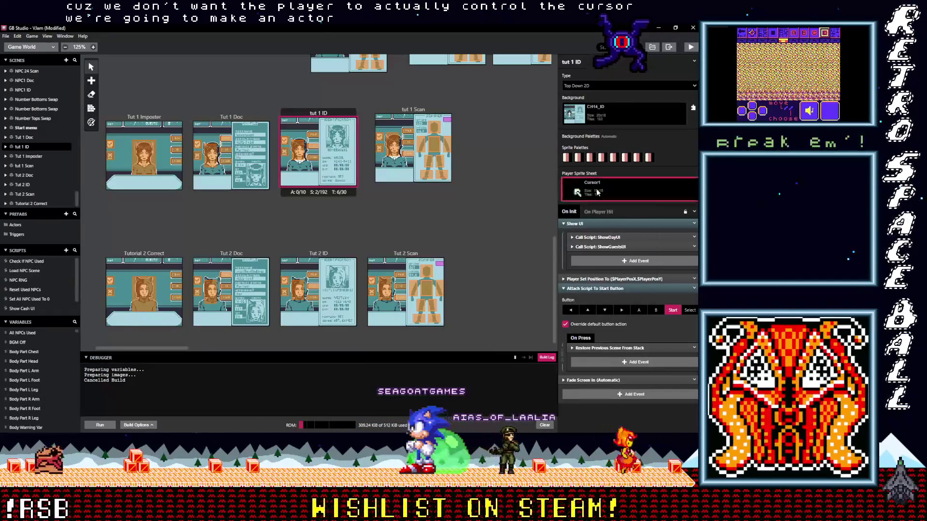
{"action": "left_click", "coordinate": [628, 188]}
{"action": "left_click", "coordinate": [412, 145]}
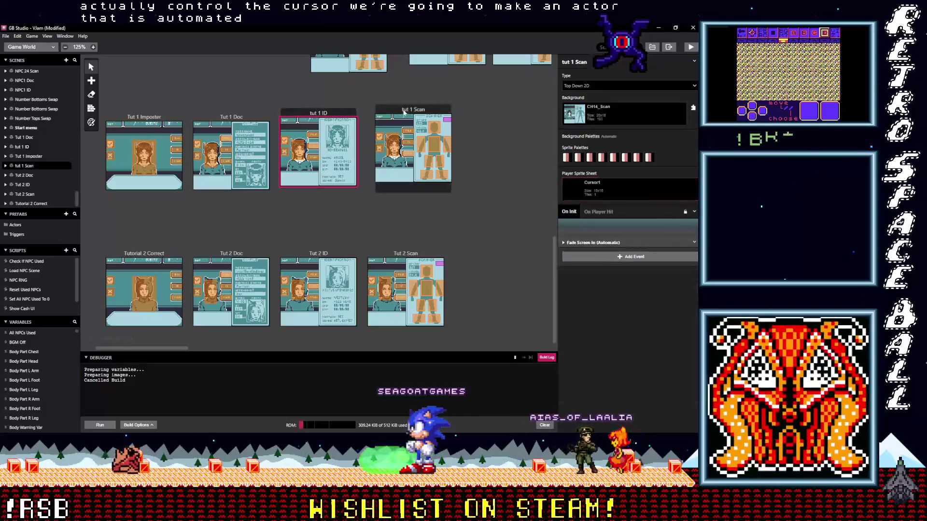
{"action": "left_click", "coordinate": [606, 189]}
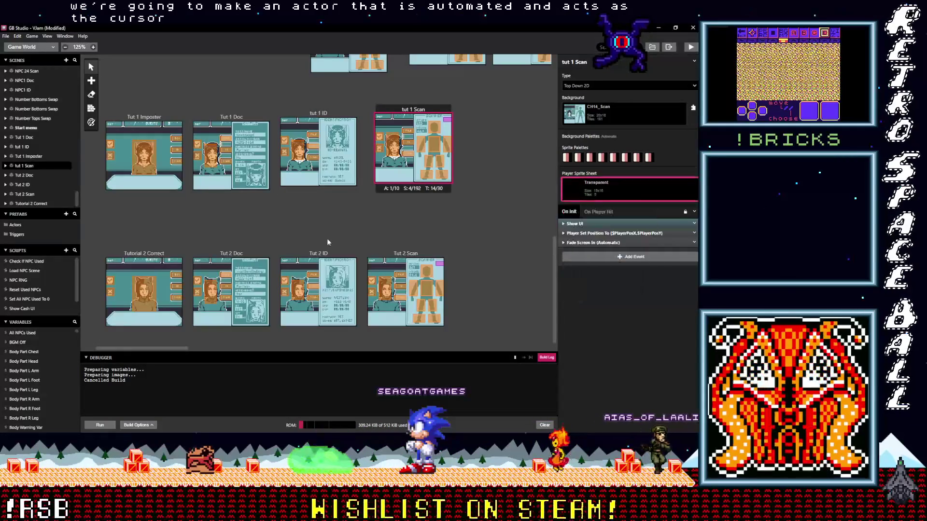
Set the Player Sprite Sheet to Transparent for tut 1 Scan and Tut 2 Scan
{"action": "left_click", "coordinate": [604, 282]}
{"action": "left_click", "coordinate": [171, 253]}
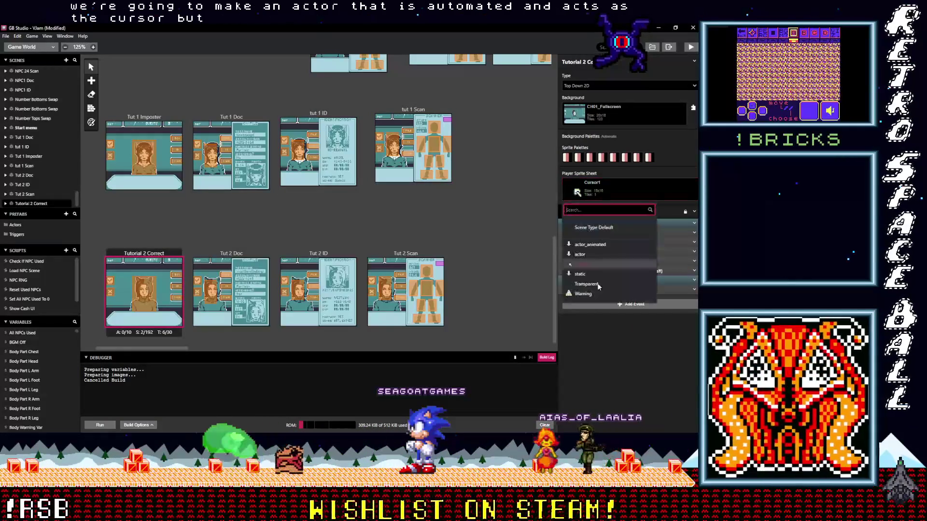
{"action": "left_click", "coordinate": [223, 256]}
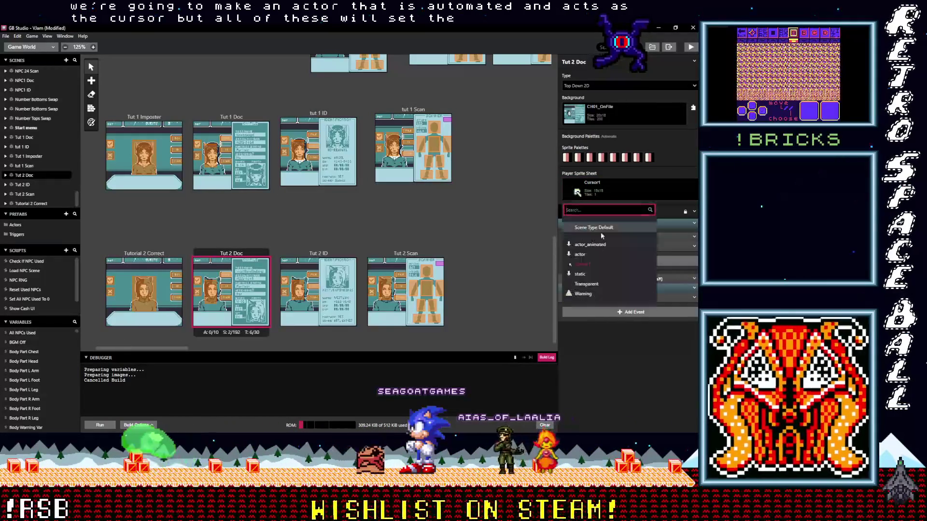
{"action": "left_click", "coordinate": [331, 255]}
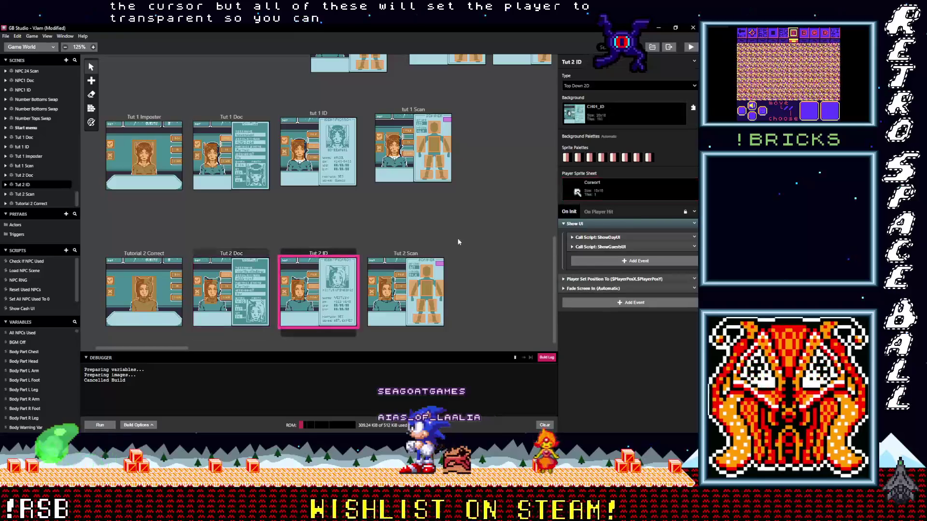
{"action": "left_click", "coordinate": [405, 253]}
{"action": "left_click", "coordinate": [622, 188]}
{"action": "left_click", "coordinate": [599, 284]}
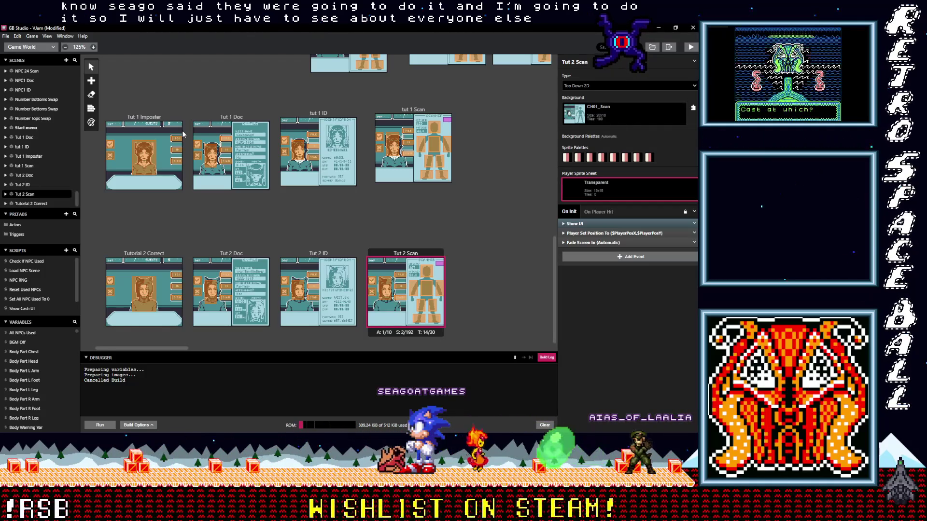
Duplicate the Start menu's Attach Script To Button event
{"action": "scroll", "coordinate": [279, 260], "scroll_direction": "up", "scroll_amount": 1}
{"action": "scroll", "coordinate": [279, 261], "scroll_direction": "left", "scroll_amount": 1}
{"action": "scroll", "coordinate": [279, 262], "scroll_direction": "up", "scroll_amount": 10}
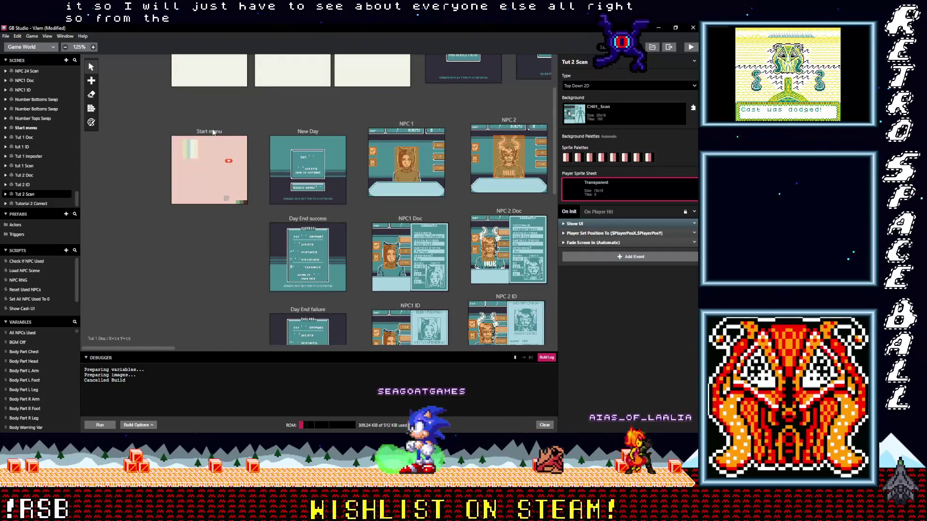
{"action": "left_click", "coordinate": [216, 160]}
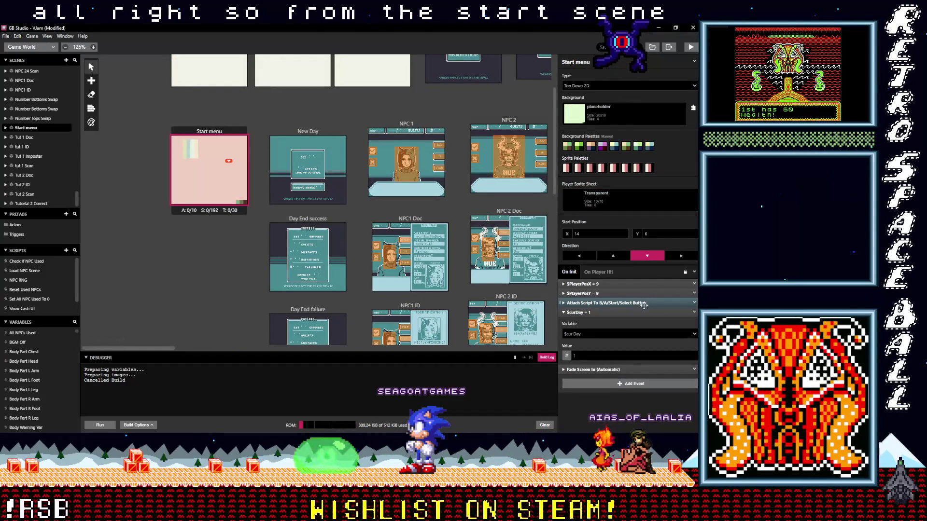
{"action": "left_click", "coordinate": [609, 302]}
{"action": "left_click", "coordinate": [627, 303]}
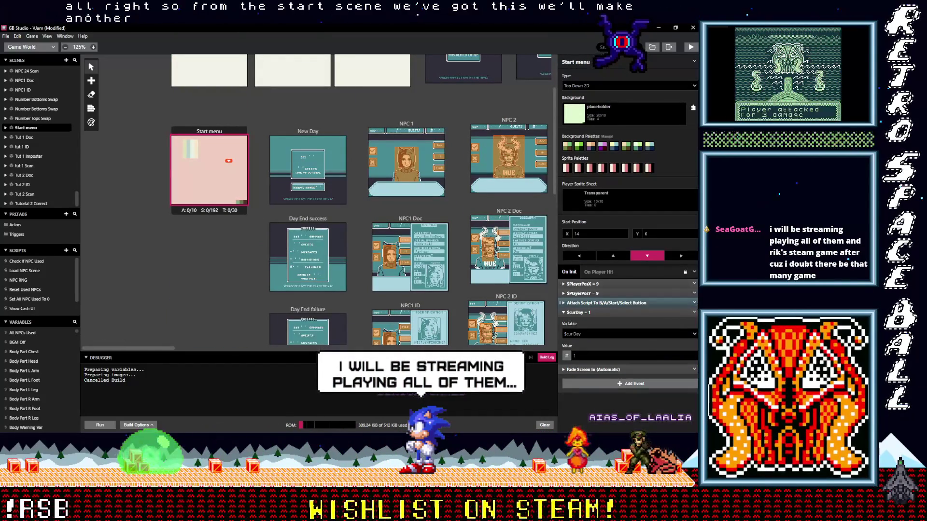
{"action": "left_click", "coordinate": [694, 312]}
{"action": "left_click", "coordinate": [636, 384]}
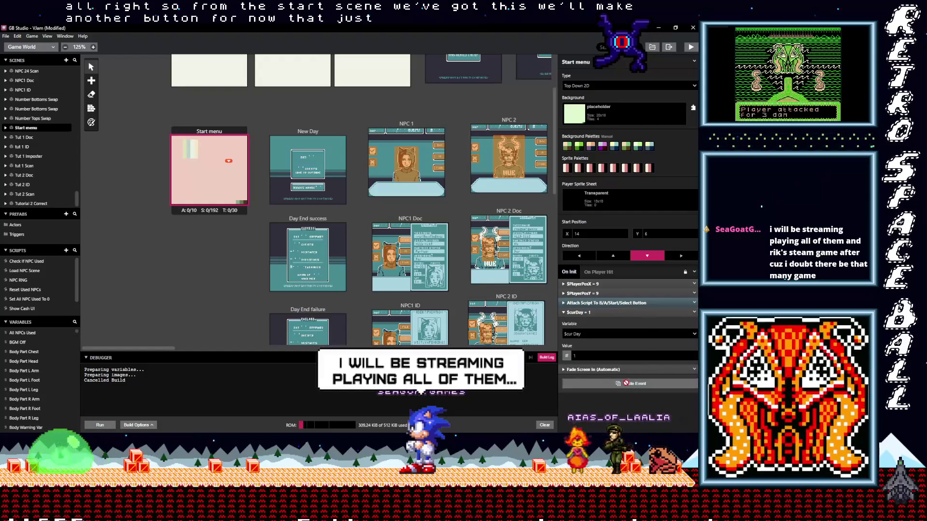
{"action": "left_click", "coordinate": [635, 384], "text": "alt"}
Untick Select in the original event, and Start, B and A in the copy
{"action": "left_click", "coordinate": [609, 371]}
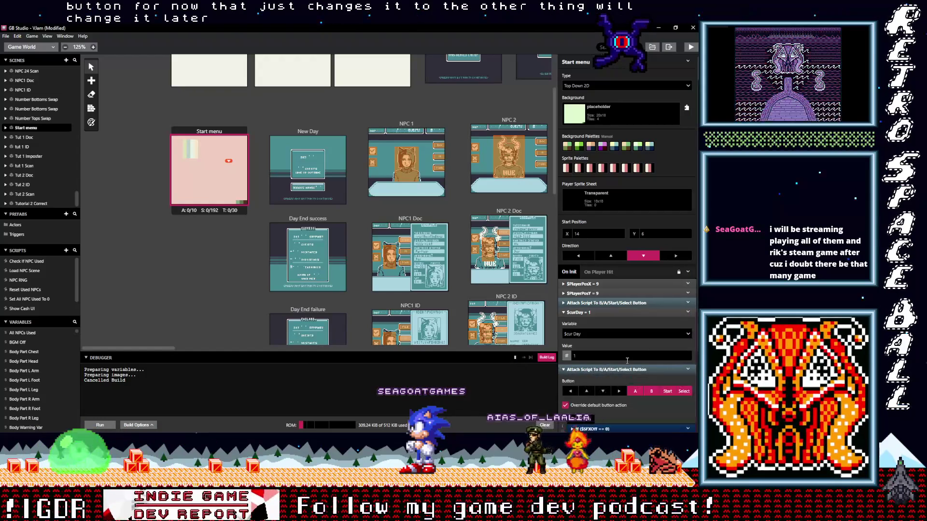
{"action": "scroll", "coordinate": [646, 345], "scroll_direction": "down", "scroll_amount": 2}
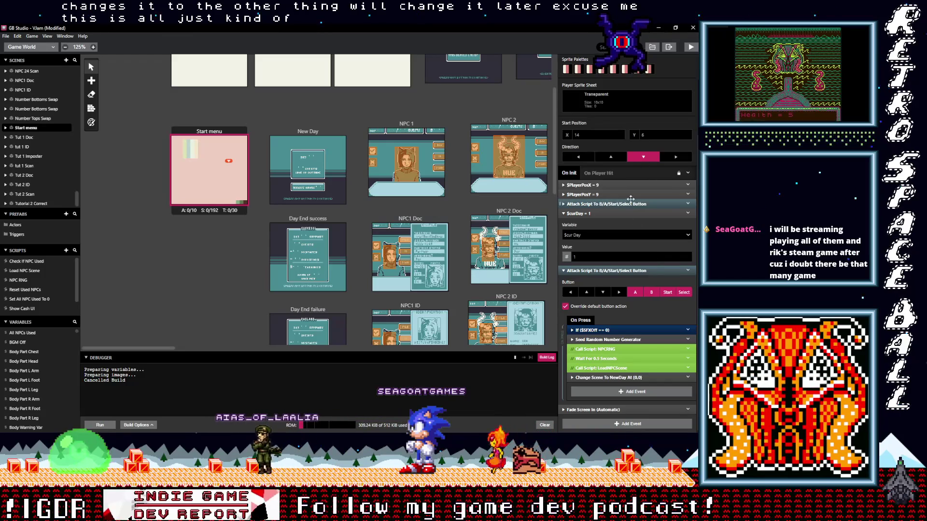
{"action": "left_click", "coordinate": [647, 204]}
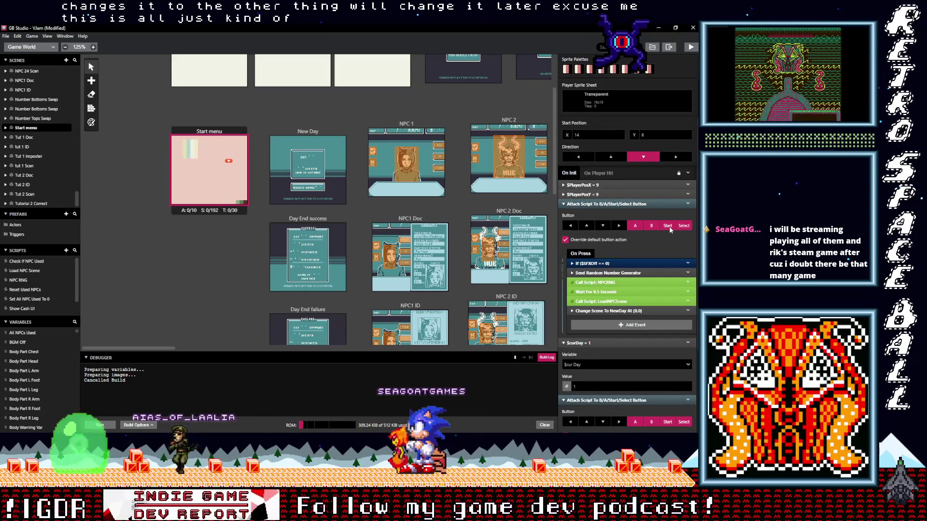
{"action": "left_click", "coordinate": [684, 226]}
{"action": "scroll", "coordinate": [685, 249], "scroll_direction": "down", "scroll_amount": 2}
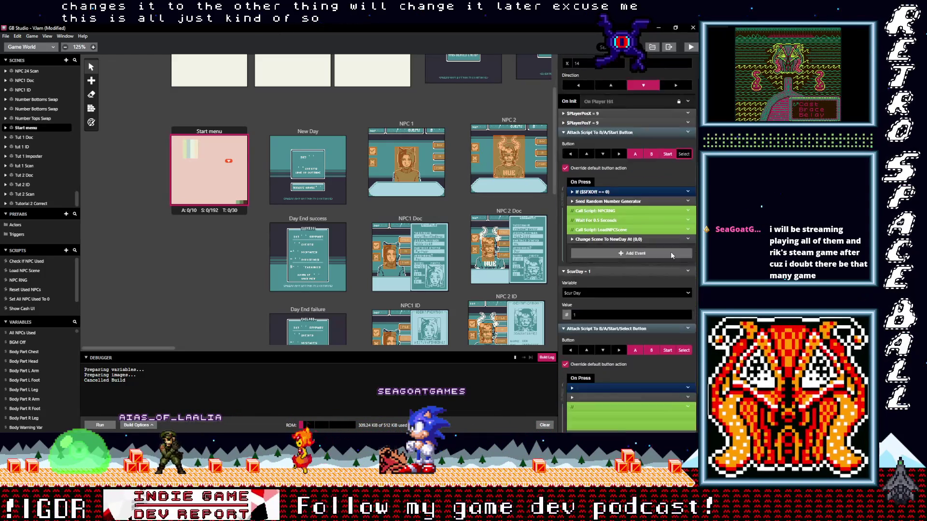
{"action": "left_click", "coordinate": [667, 308]}
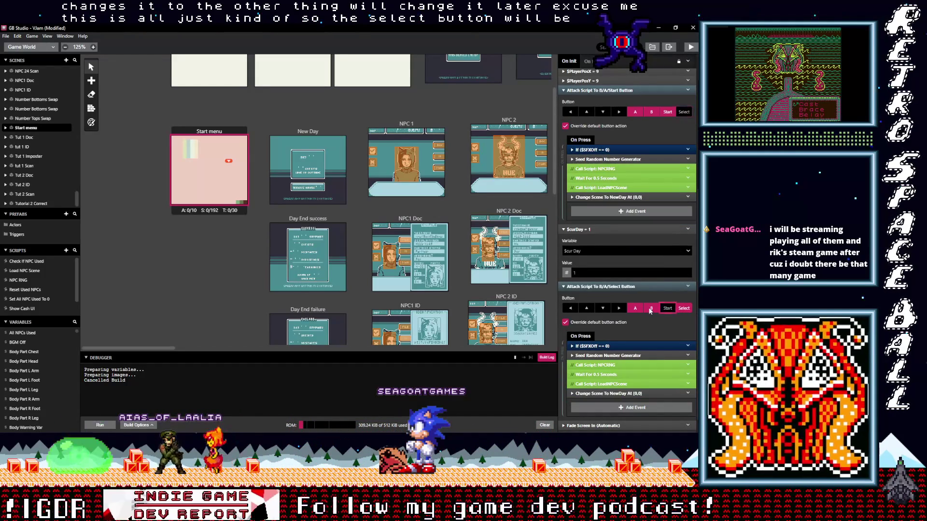
{"action": "left_click", "coordinate": [651, 308]}
{"action": "left_click", "coordinate": [635, 308]}
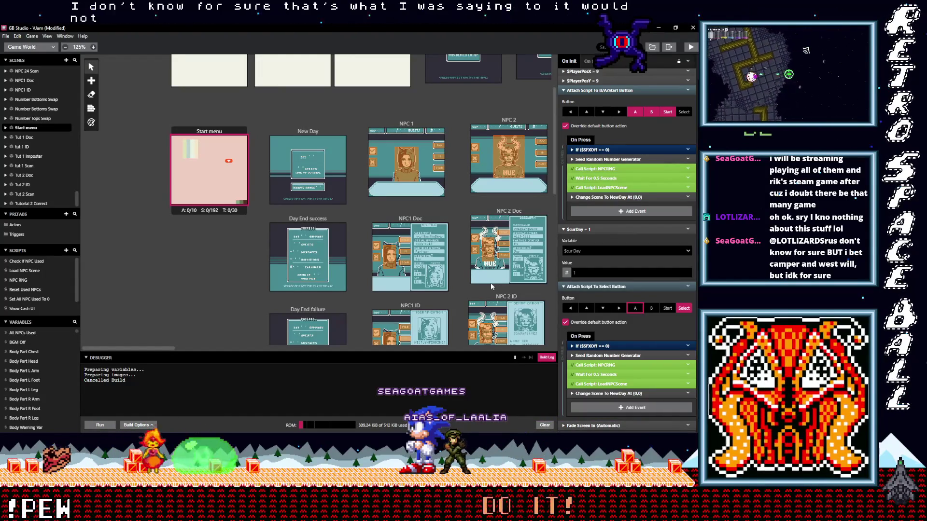
Point the Select copy's Change Scene to Tut 1 Imposter, then select that scene
{"action": "scroll", "coordinate": [649, 335], "scroll_direction": "down", "scroll_amount": 1}
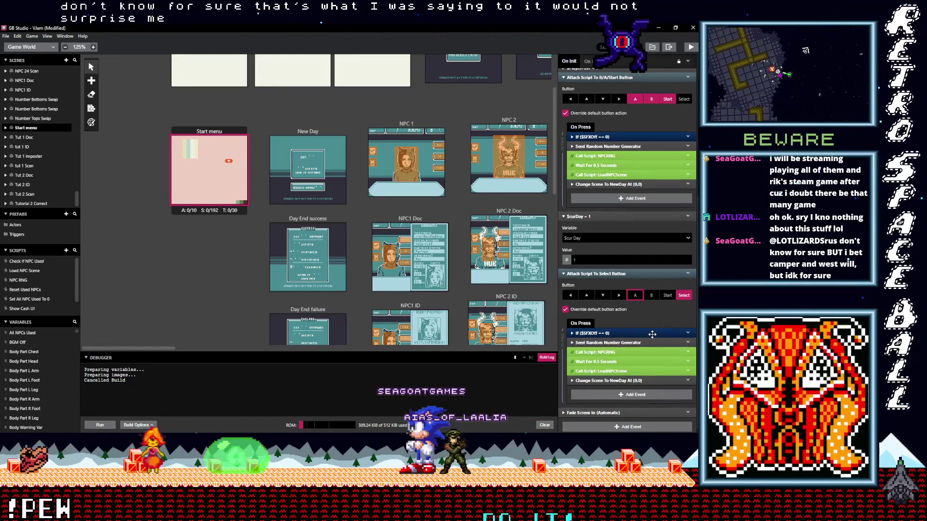
{"action": "left_click", "coordinate": [652, 378]}
{"action": "scroll", "coordinate": [638, 357], "scroll_direction": "down", "scroll_amount": 4}
{"action": "left_click", "coordinate": [618, 330]}
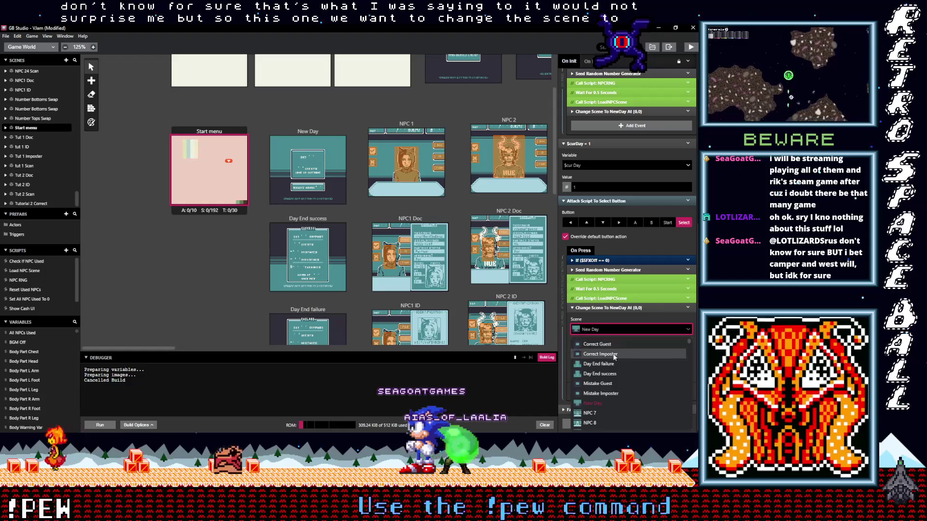
{"action": "scroll", "coordinate": [622, 359], "scroll_direction": "down", "scroll_amount": 8}
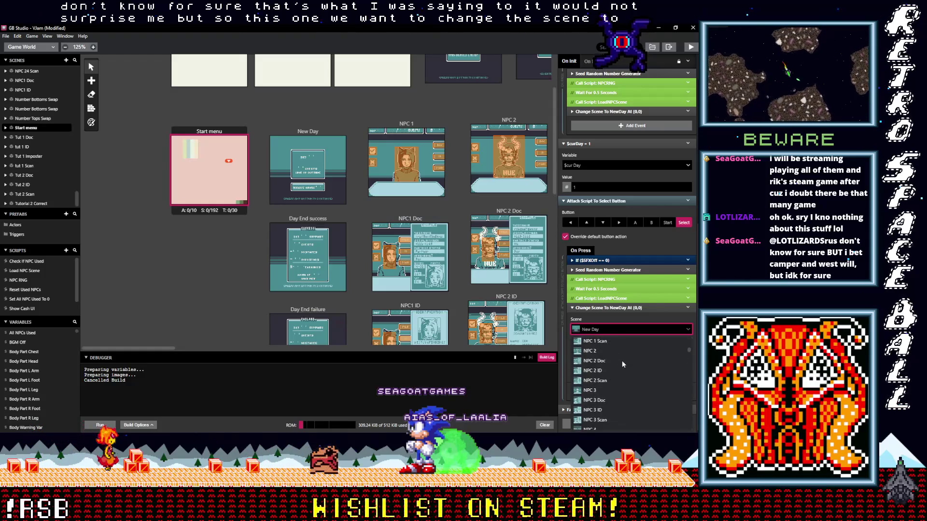
{"action": "type", "text": "tut"}
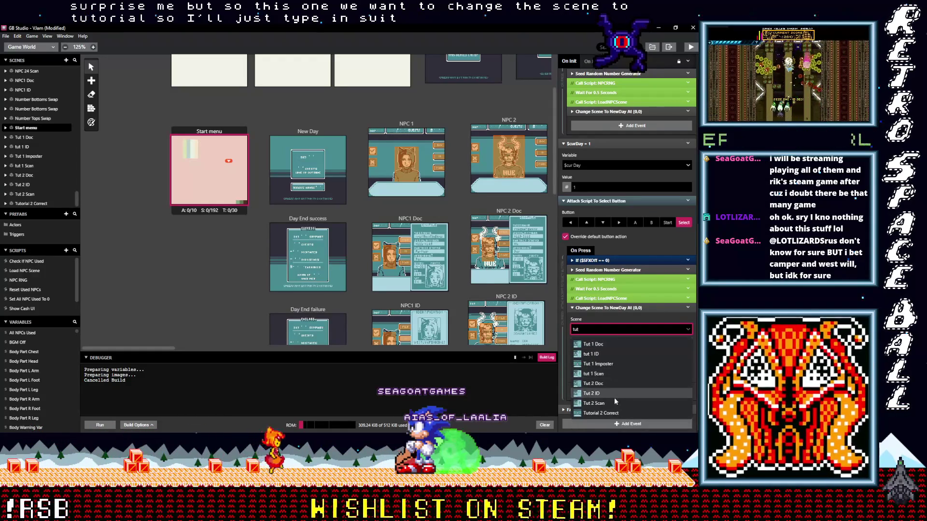
{"action": "left_click", "coordinate": [606, 364]}
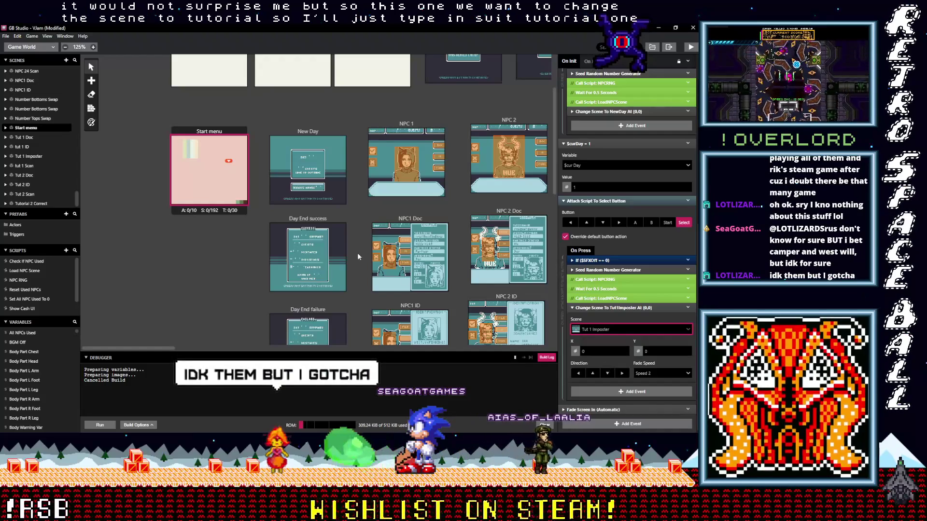
{"action": "scroll", "coordinate": [237, 279], "scroll_direction": "down", "scroll_amount": 5}
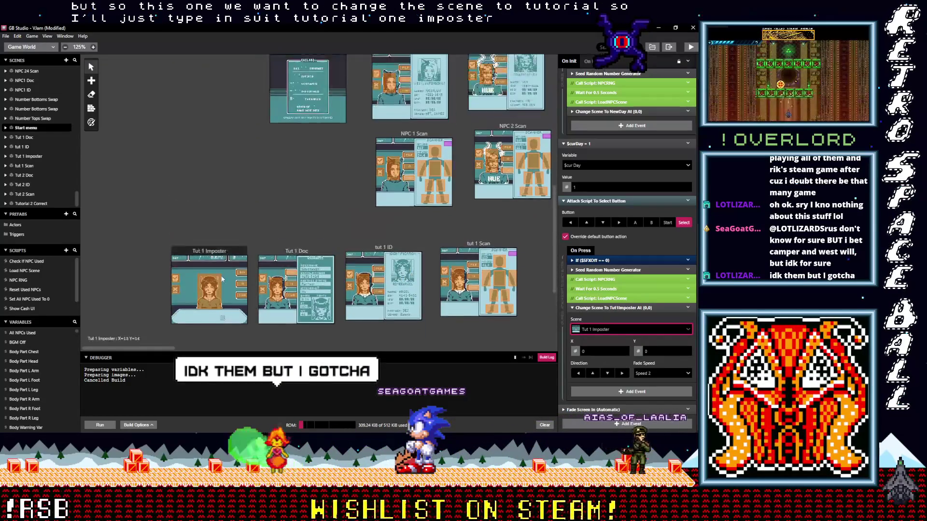
{"action": "scroll", "coordinate": [221, 279], "scroll_direction": "down", "scroll_amount": 1}
{"action": "left_click", "coordinate": [222, 279]}
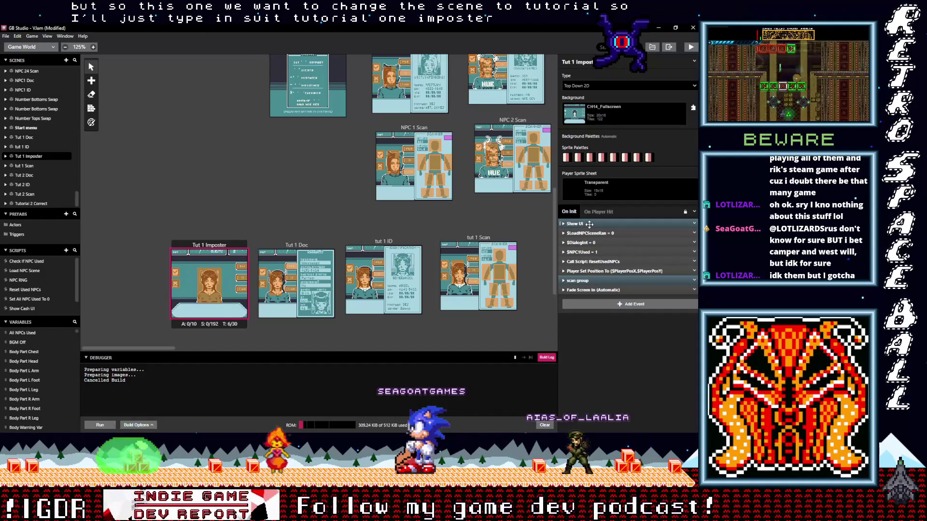
Add a Variable Set To Value event inside Show UI and search 'gues' for its variable
{"action": "left_click", "coordinate": [590, 224]}
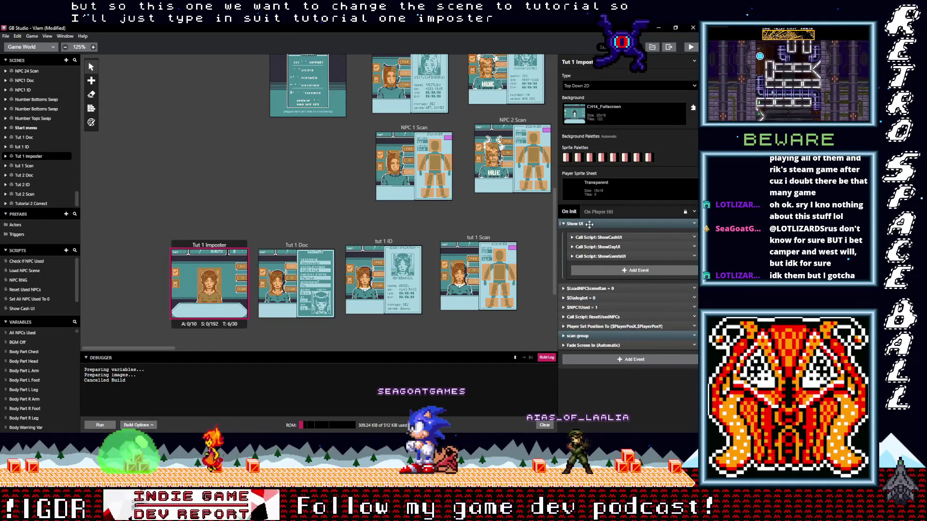
{"action": "left_click", "coordinate": [590, 224]}
{"action": "left_click", "coordinate": [590, 224]}
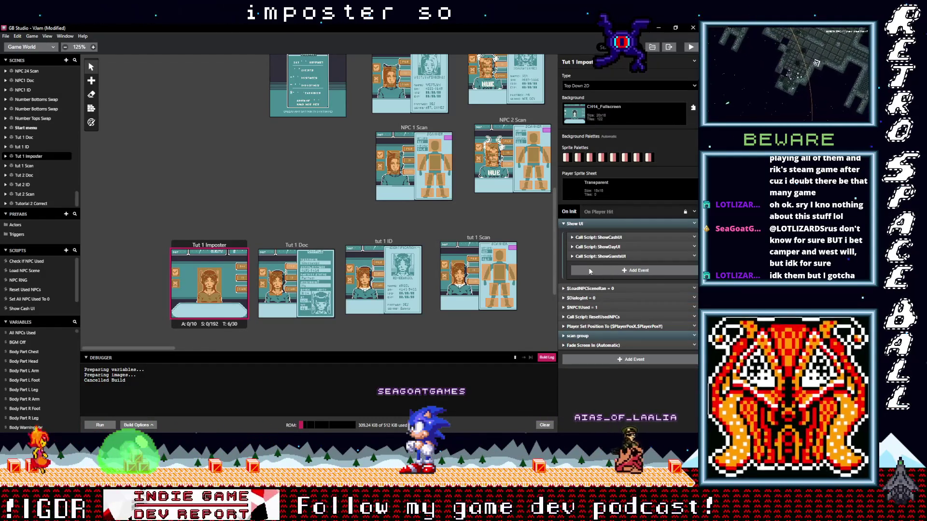
{"action": "scroll", "coordinate": [364, 209], "scroll_direction": "up", "scroll_amount": 3}
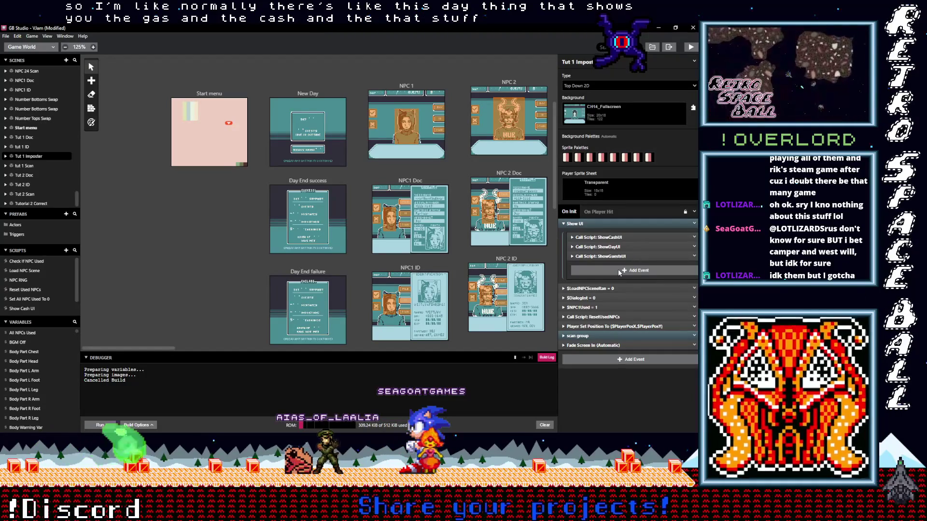
{"action": "left_click", "coordinate": [618, 272]}
{"action": "type", "text": "var val"}
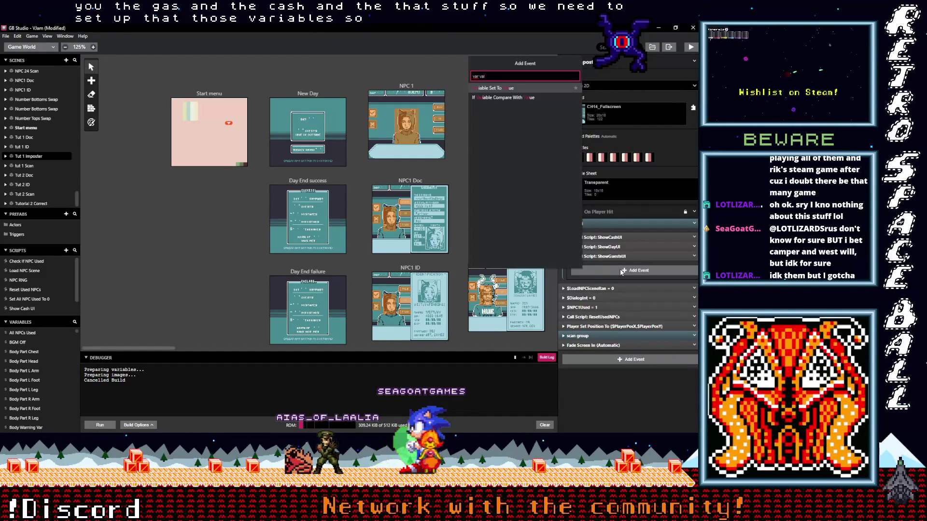
{"action": "left_click", "coordinate": [510, 87]}
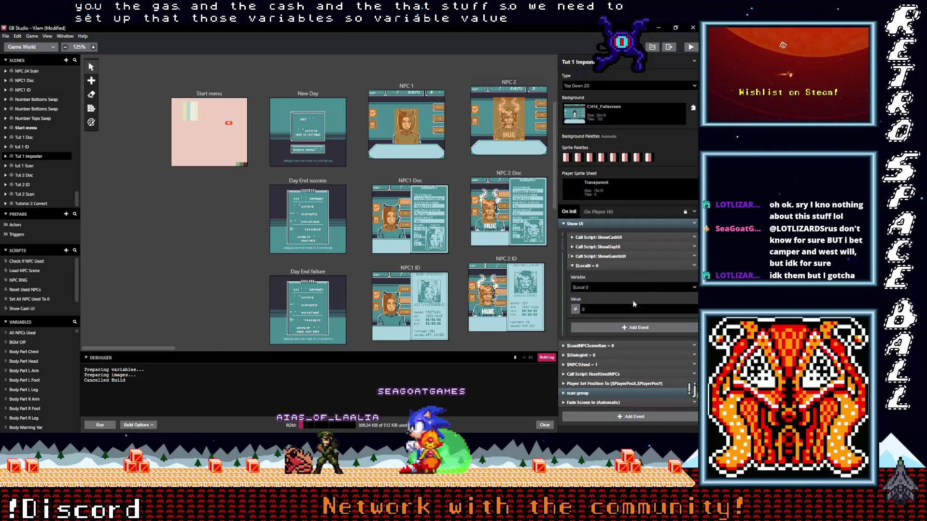
{"action": "left_click", "coordinate": [610, 288]}
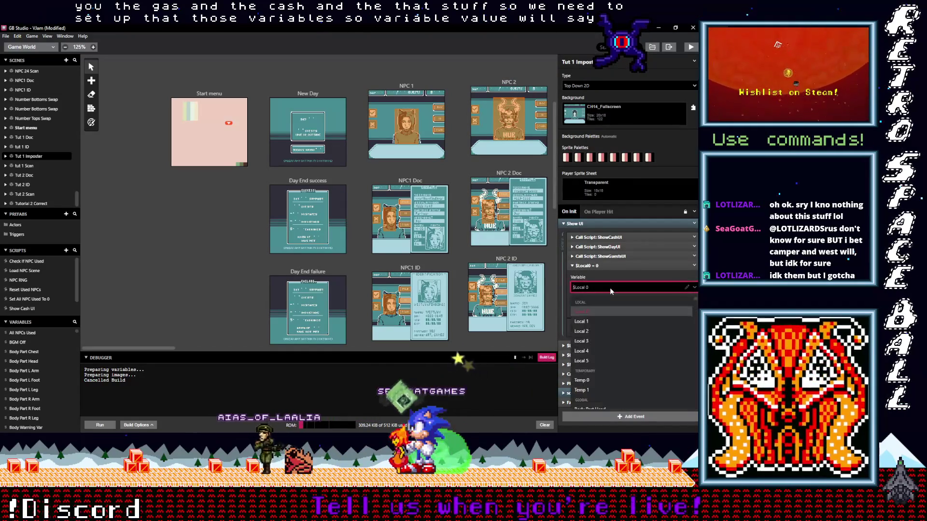
{"action": "type", "text": "gus"}
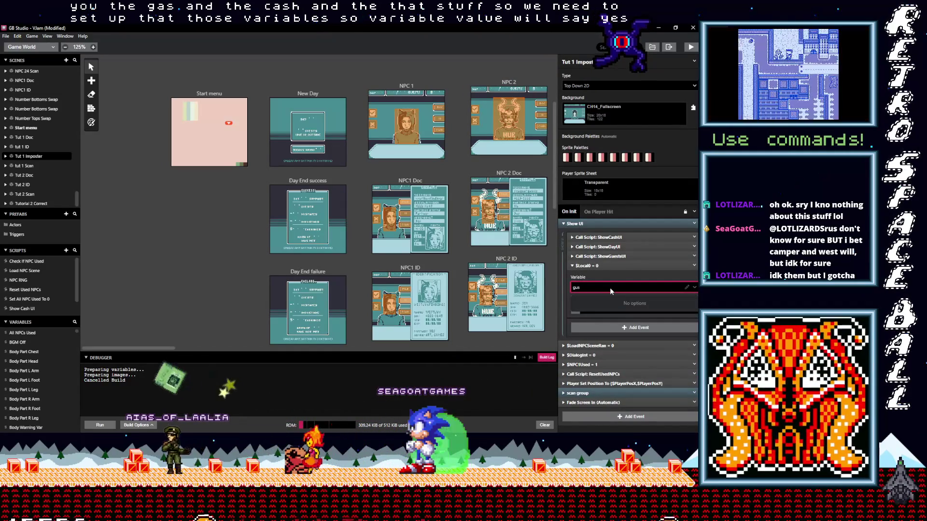
{"action": "key", "text": "BackSpace"}
{"action": "type", "text": "es"}
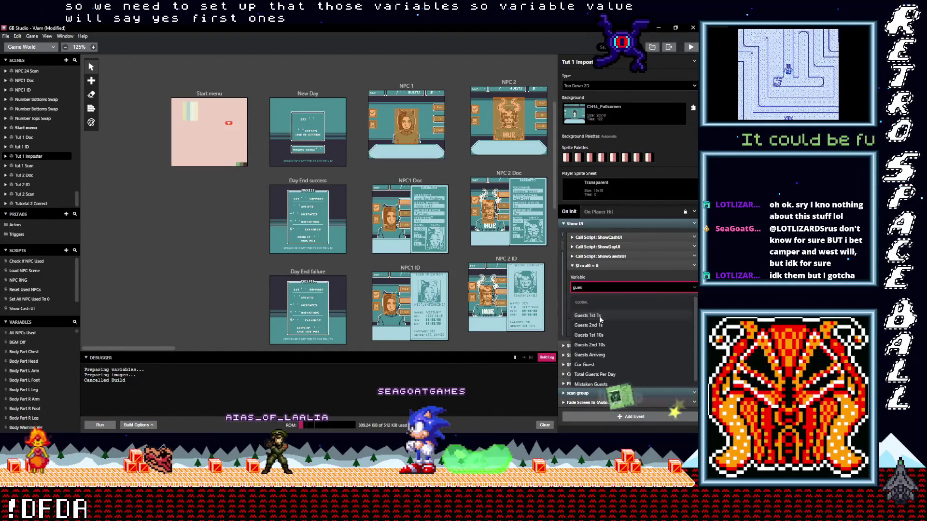
Set the event to $Guests1st1s = 1
{"action": "left_click", "coordinate": [599, 316]}
{"action": "left_click", "coordinate": [582, 310]}
{"action": "type", "text": "1"}
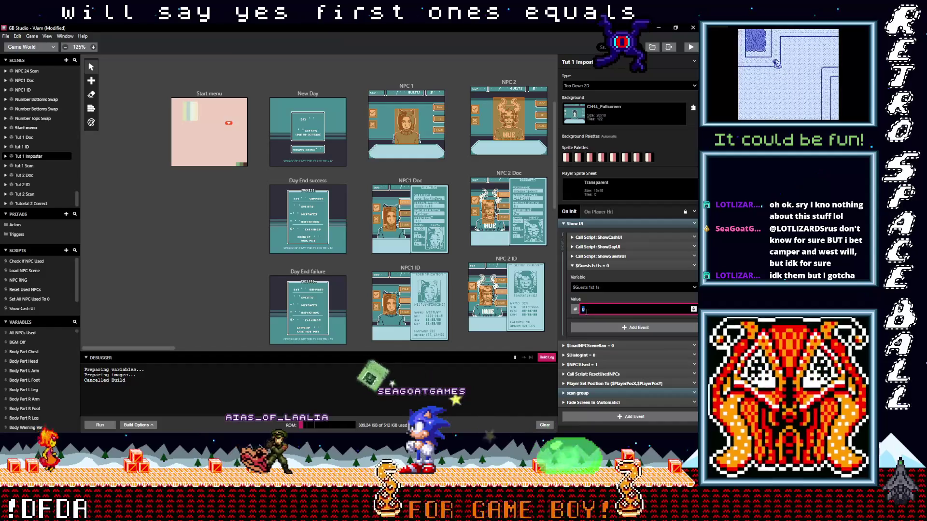
{"action": "left_click", "coordinate": [688, 267]}
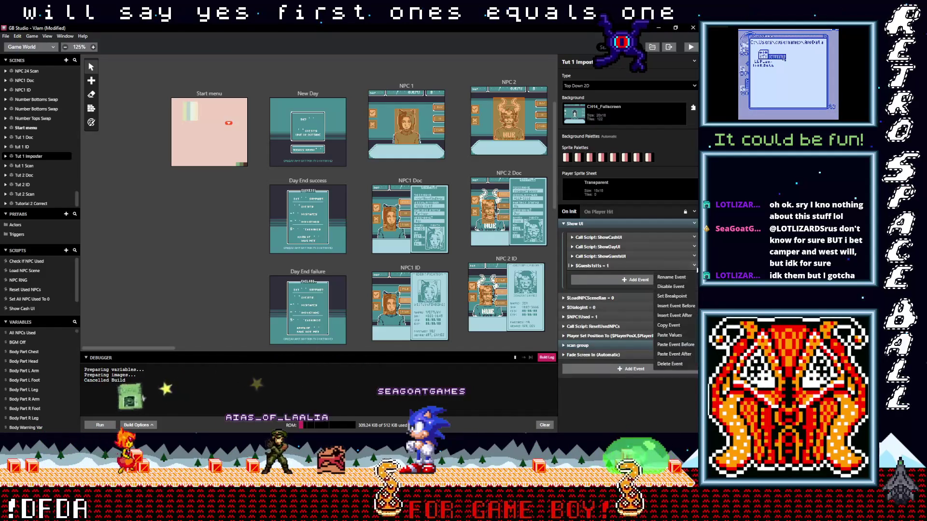
Paste a copy of the guest event and set it to $Guests1st10s = 0
{"action": "key", "text": "alt"}
{"action": "left_click", "coordinate": [604, 281]}
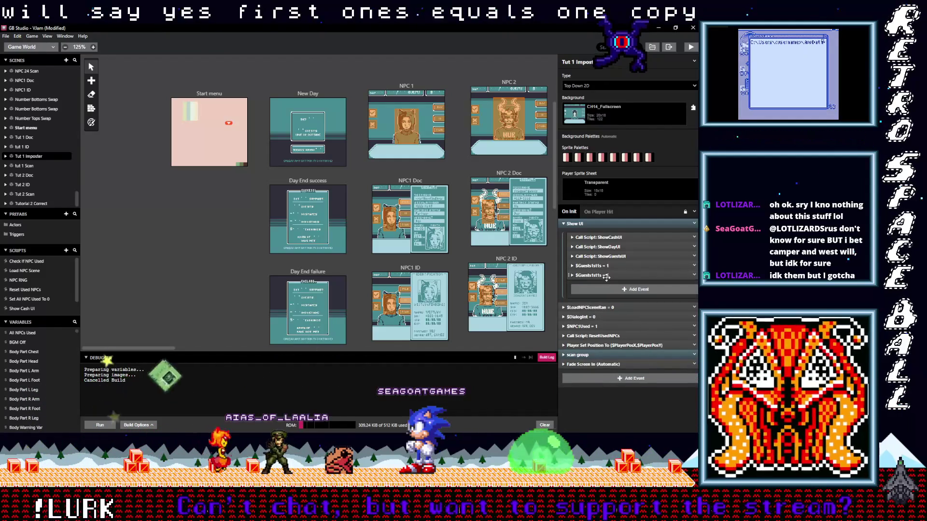
{"action": "left_click", "coordinate": [606, 296]}
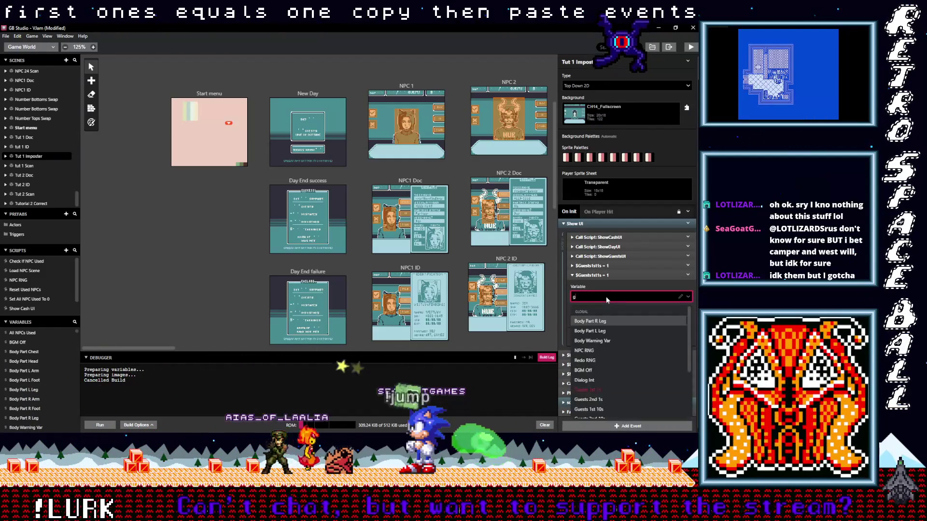
{"action": "type", "text": "gues"}
{"action": "left_click", "coordinate": [593, 339]}
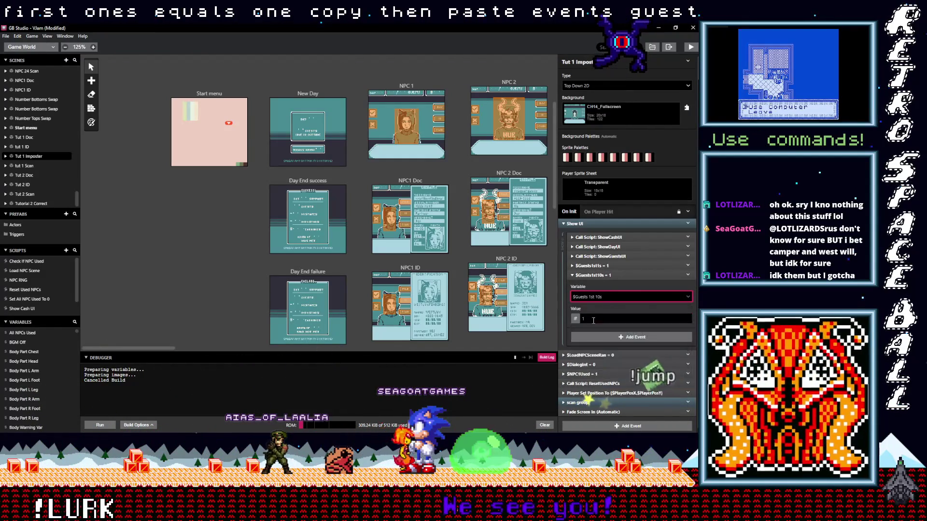
{"action": "left_click", "coordinate": [580, 319]}
{"action": "type", "text": "0"}
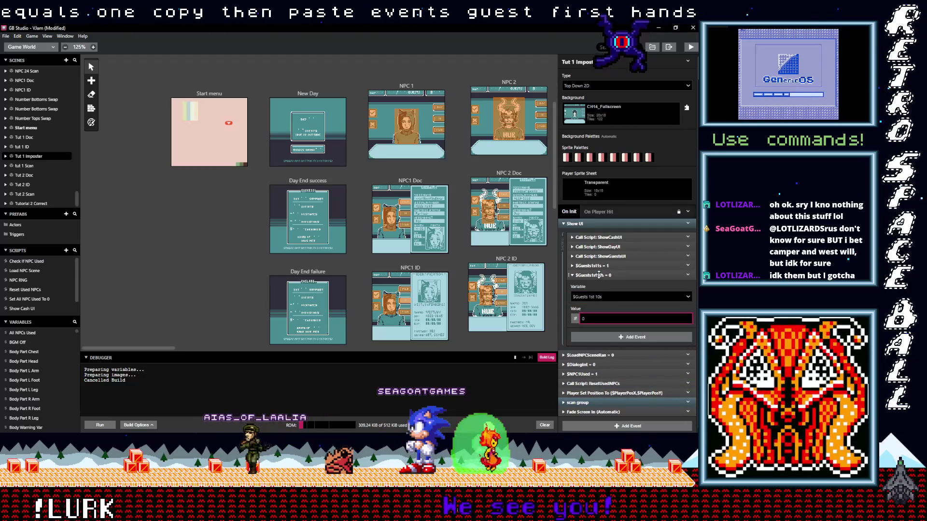
{"action": "left_click", "coordinate": [598, 275]}
Paste another guest event and set its variable to $Guests2nd10s = 0
{"action": "left_click", "coordinate": [619, 288]}
{"action": "type", "text": "gust"}
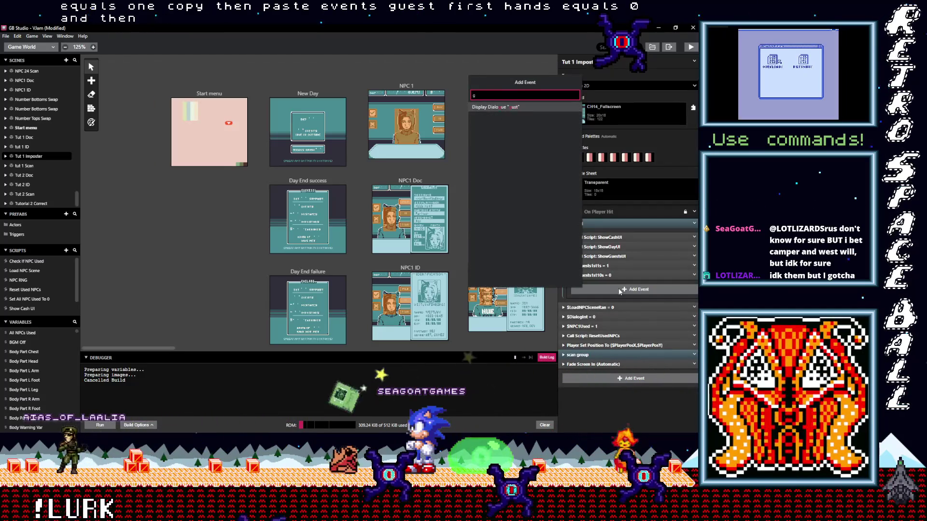
{"action": "key", "text": "BackSpace"}
{"action": "key", "text": "BackSpace"}
{"action": "key", "text": "BackSpace"}
{"action": "key", "text": "Escape"}
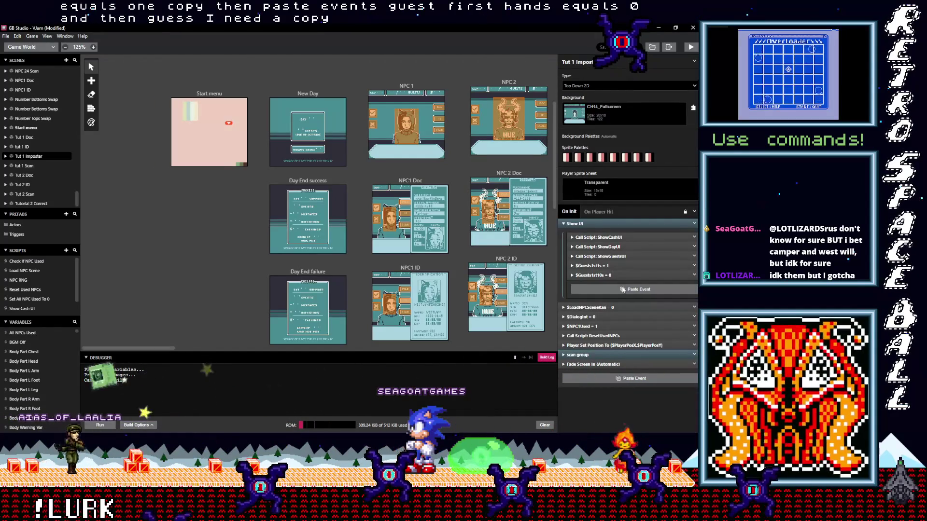
{"action": "left_click", "coordinate": [623, 288], "text": "alt"}
{"action": "left_click", "coordinate": [604, 310]}
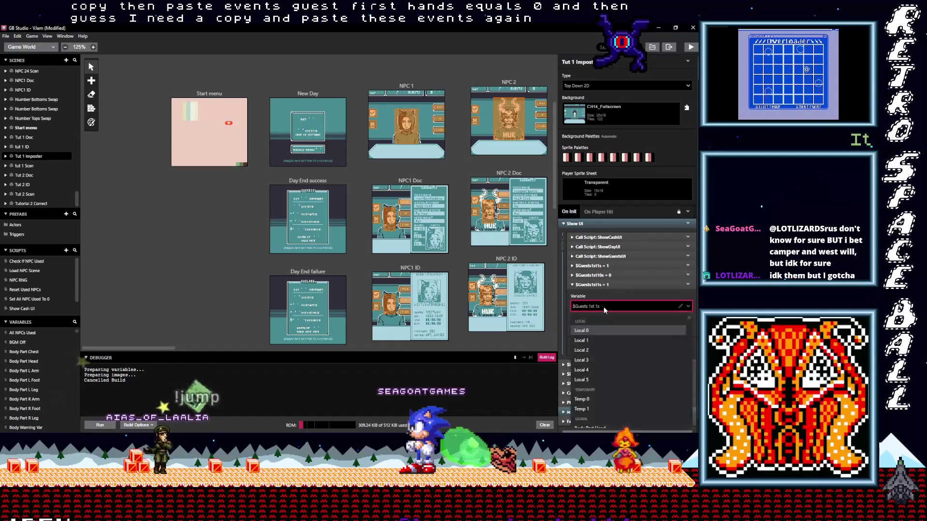
{"action": "type", "text": "gus"}
{"action": "key", "text": "BackSpace"}
{"action": "type", "text": "e"}
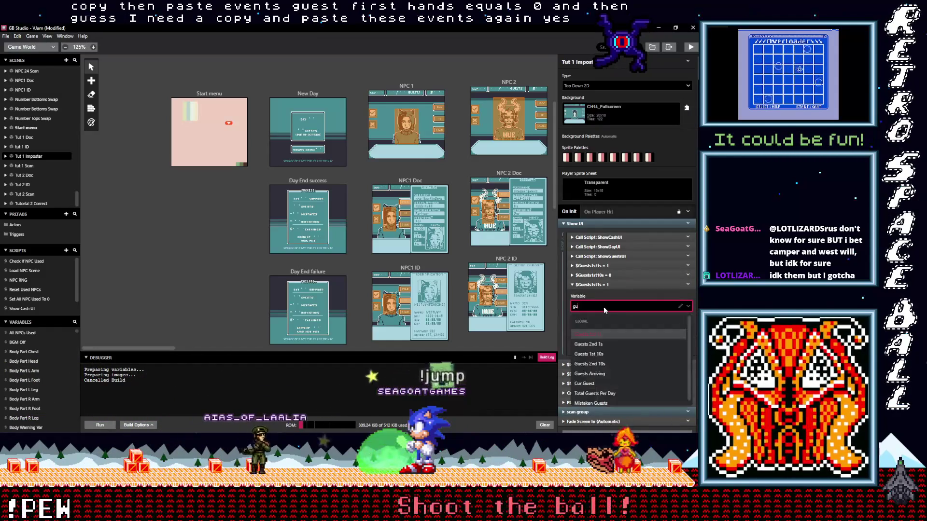
{"action": "left_click", "coordinate": [600, 363]}
{"action": "left_click", "coordinate": [575, 328]}
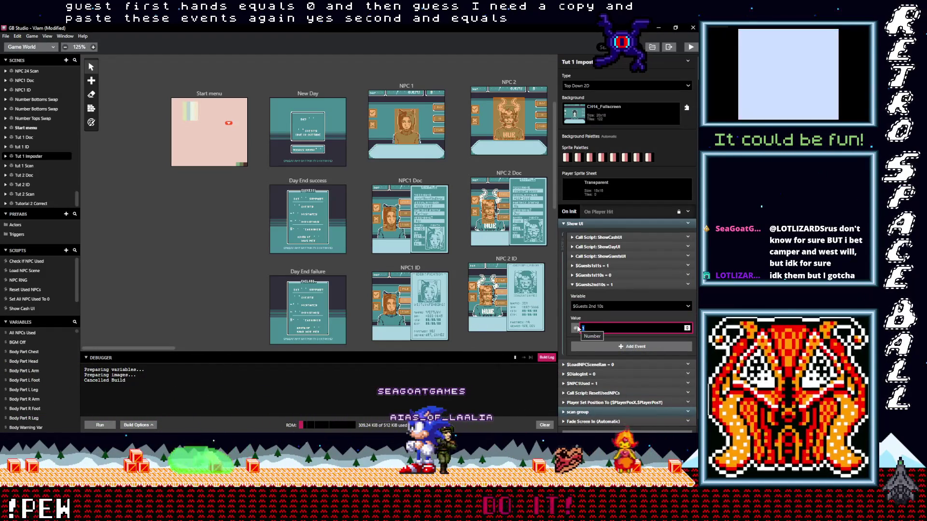
{"action": "left_click", "coordinate": [601, 285]}
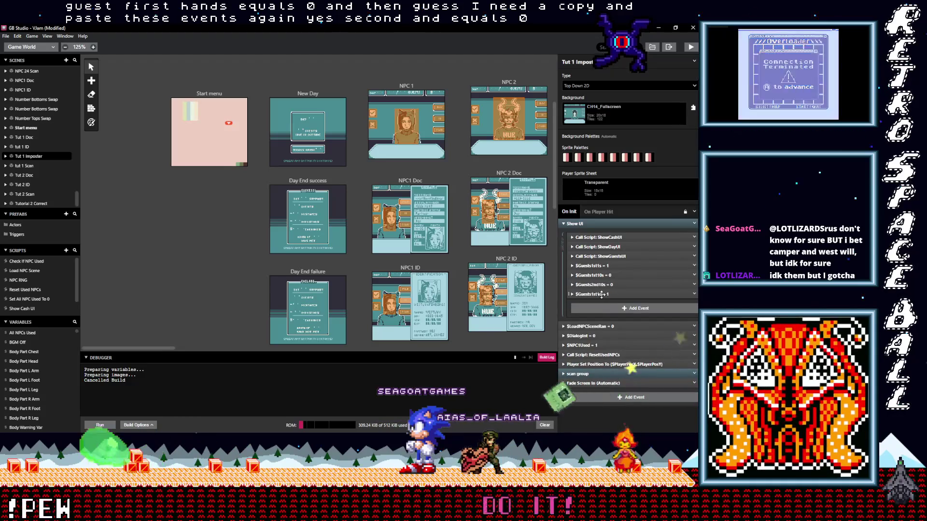
Paste a fourth guest event set to $Guests2nd1s = 2
{"action": "key", "text": "ctrl+v"}
{"action": "left_click", "coordinate": [603, 314]}
{"action": "type", "text": "gu"}
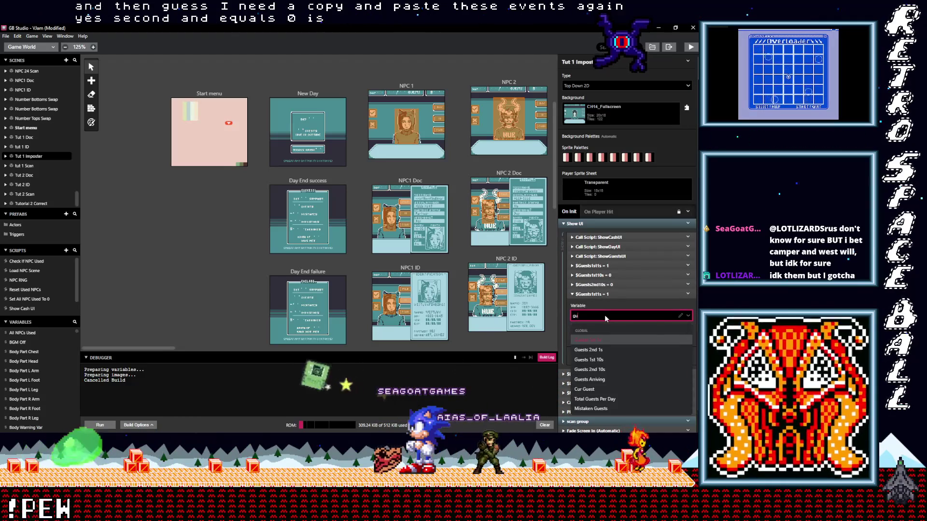
{"action": "left_click", "coordinate": [589, 349]}
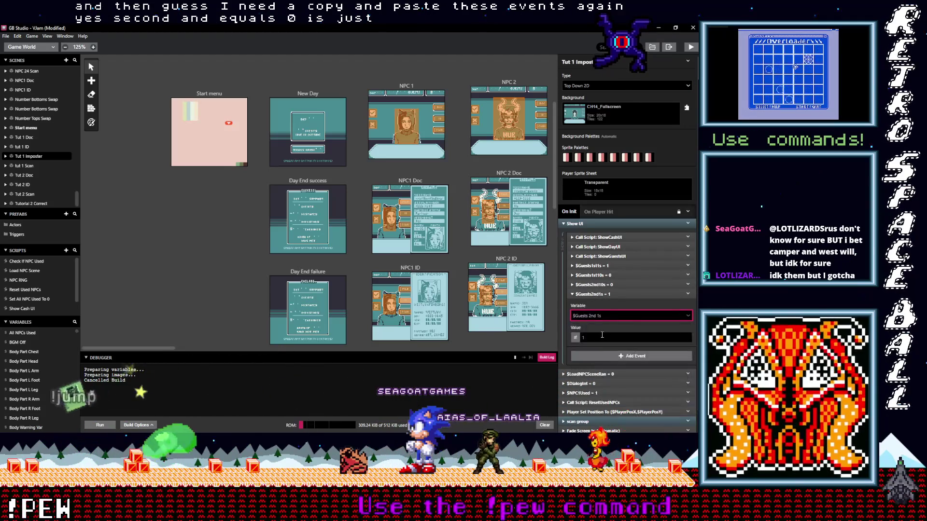
{"action": "left_click", "coordinate": [582, 337]}
{"action": "double_click", "coordinate": [610, 336]}
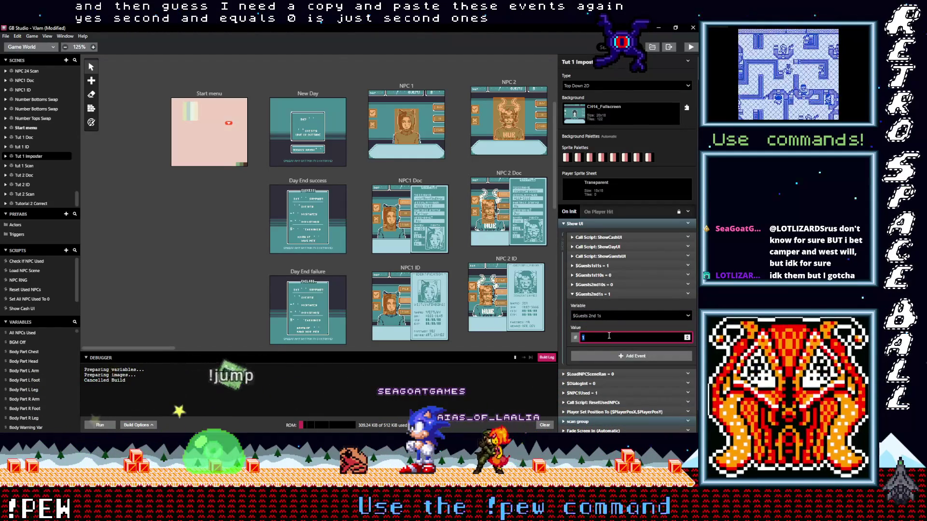
{"action": "type", "text": "2"}
{"action": "left_click", "coordinate": [619, 293]}
{"action": "left_click", "coordinate": [625, 308]}
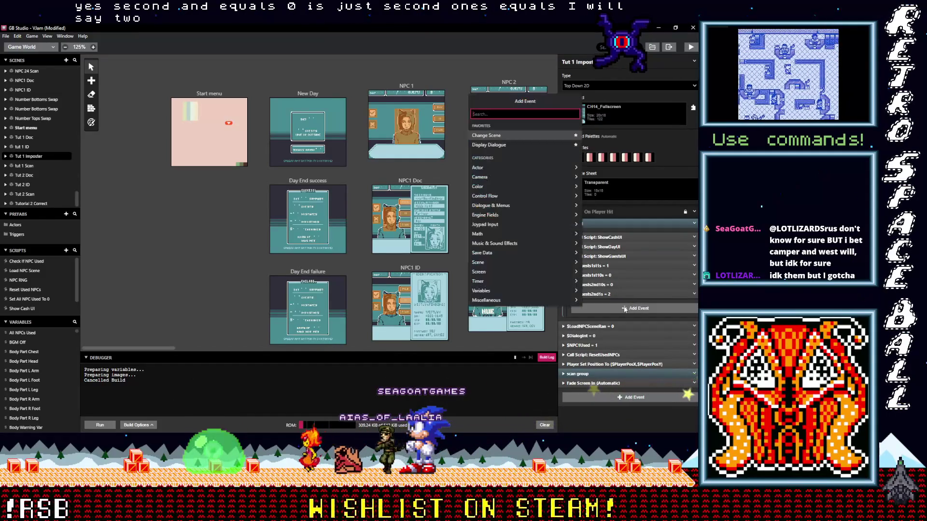
Add an Event Group to Show UI and name it 'set up ui vars'
{"action": "type", "text": "event"}
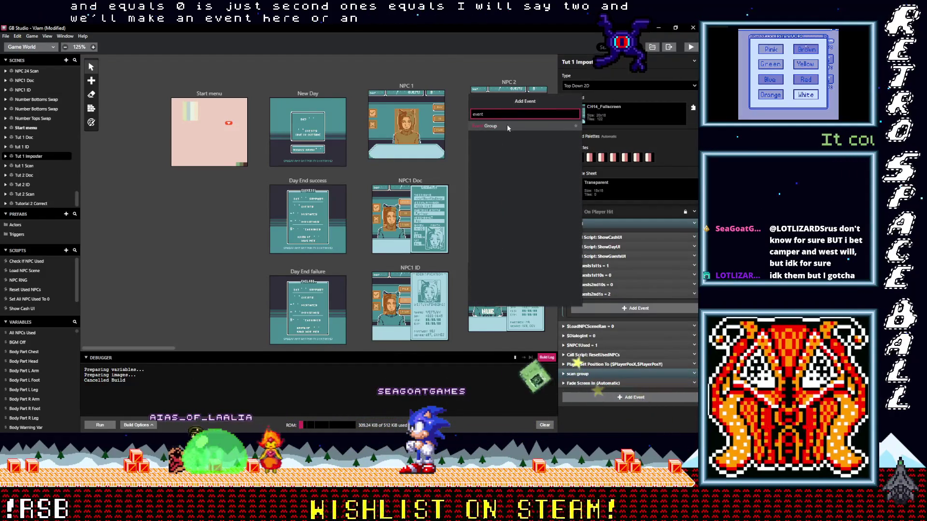
{"action": "left_click", "coordinate": [506, 124]}
{"action": "left_click", "coordinate": [687, 304]}
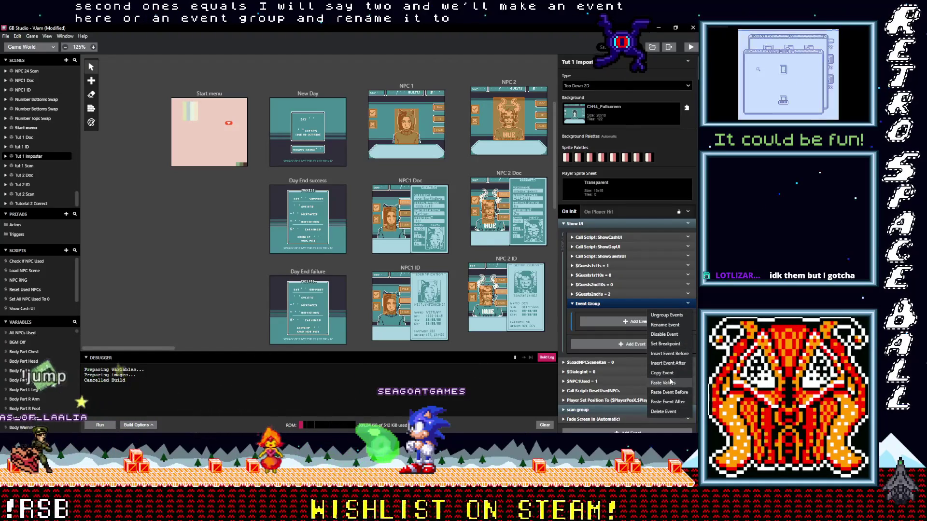
{"action": "left_click", "coordinate": [660, 325]}
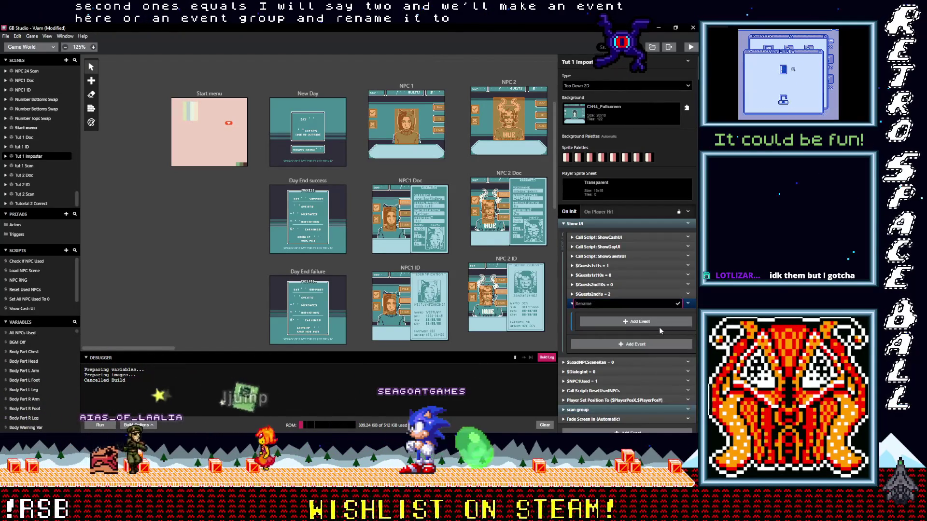
{"action": "type", "text": "set up ui"}
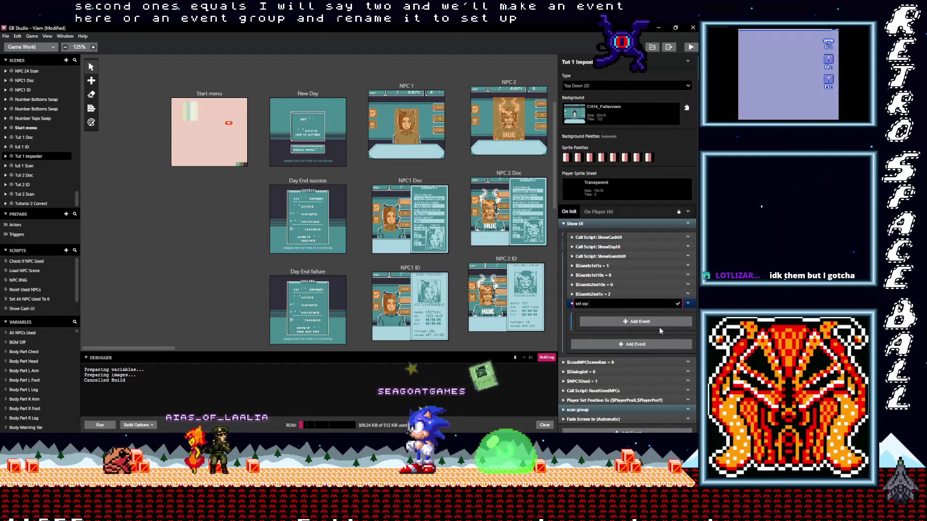
{"action": "type", "text": " vars"}
{"action": "key", "text": "Return"}
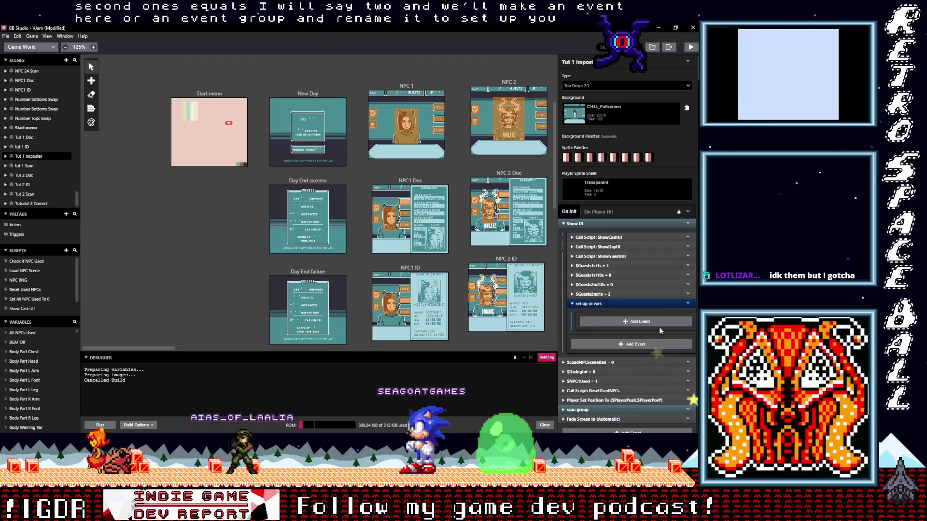
Move the four $Guests events into 'set up ui vars' and drag the group to the top
{"action": "left_click", "coordinate": [614, 294]}
{"action": "left_click", "coordinate": [610, 266], "text": "shift"}
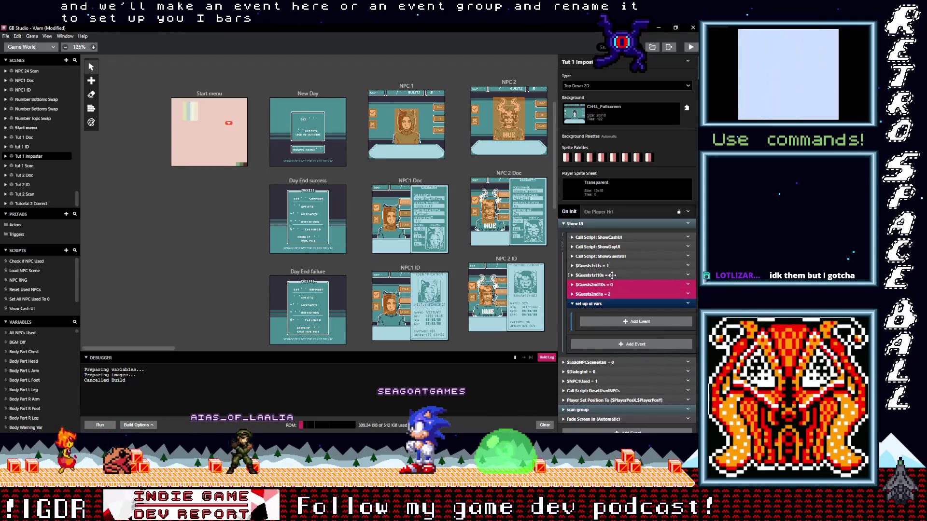
{"action": "left_click_drag", "start_coordinate": [610, 266], "coordinate": [618, 304]}
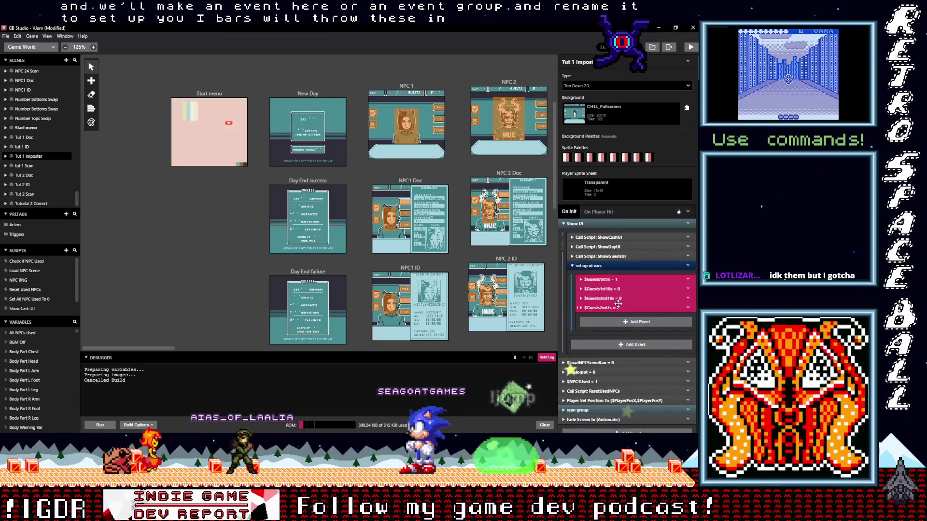
{"action": "left_click", "coordinate": [610, 266]}
{"action": "left_click", "coordinate": [610, 266]}
{"action": "left_click_drag", "start_coordinate": [610, 266], "coordinate": [612, 235]}
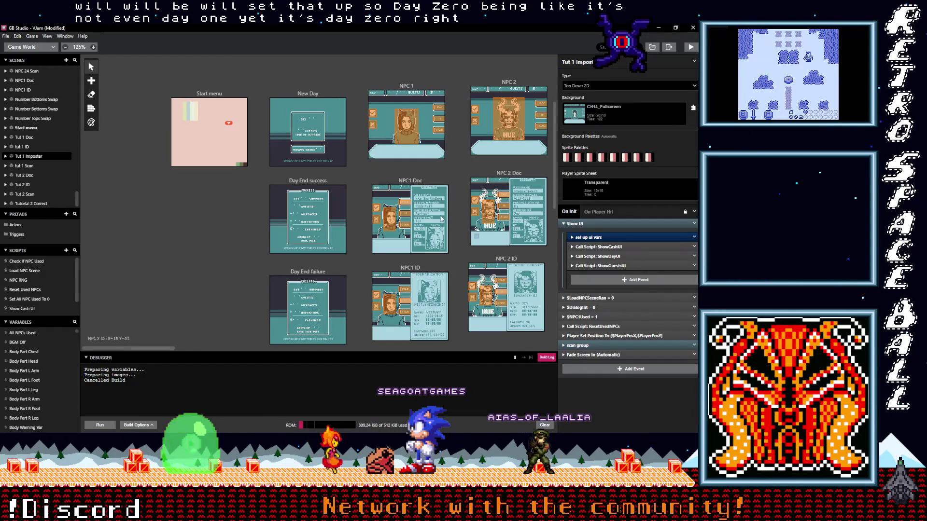
Collapse Show UI, then switch off the $NPC1Used = 1 and $DialogInt = 0 events with Disable Event
{"action": "scroll", "coordinate": [239, 258], "scroll_direction": "down", "scroll_amount": 6}
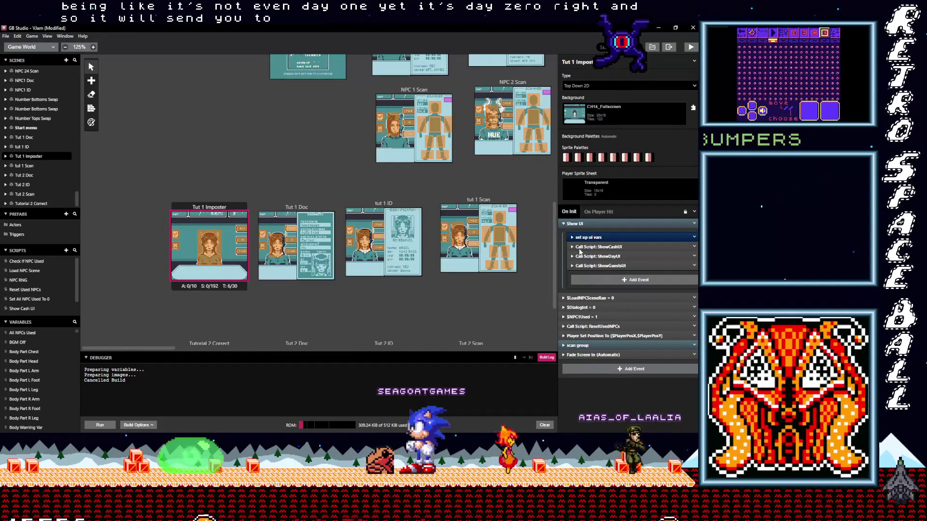
{"action": "left_click", "coordinate": [589, 224]}
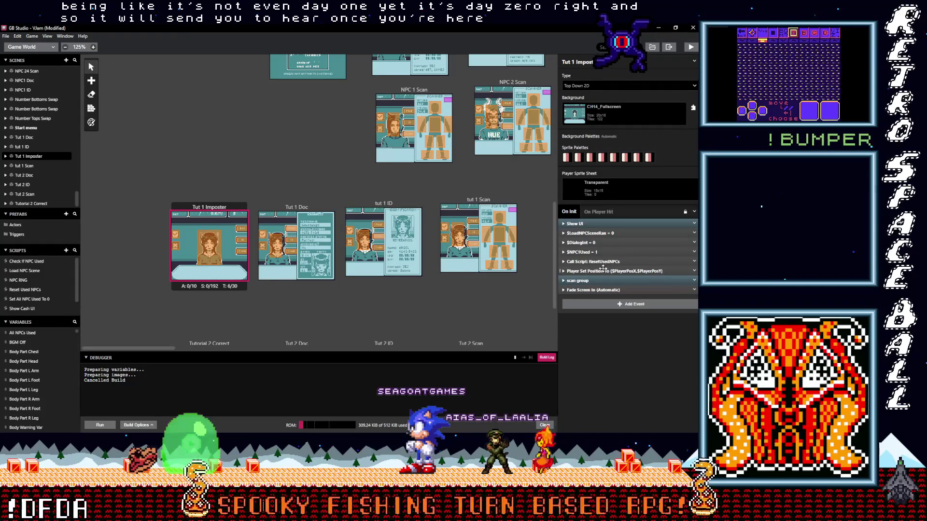
{"action": "left_click", "coordinate": [609, 251]}
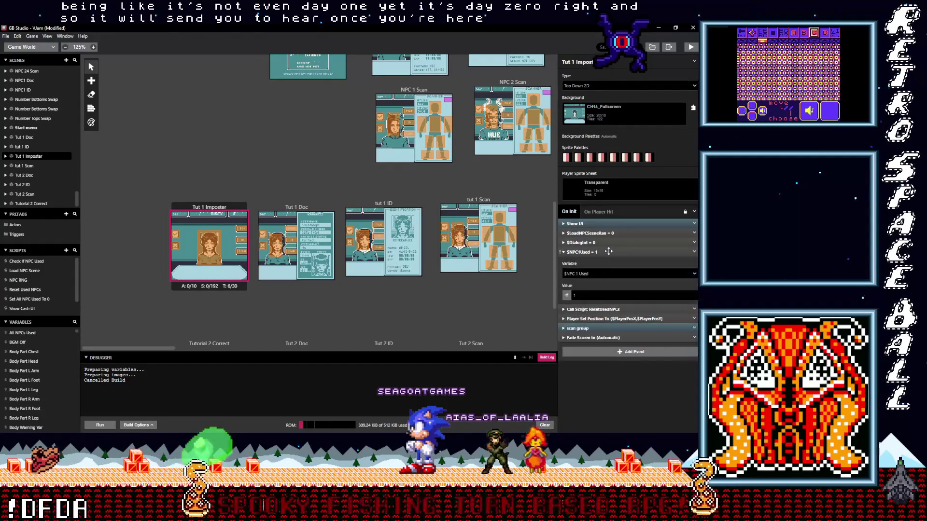
{"action": "left_click", "coordinate": [608, 252]}
{"action": "left_click", "coordinate": [695, 252]}
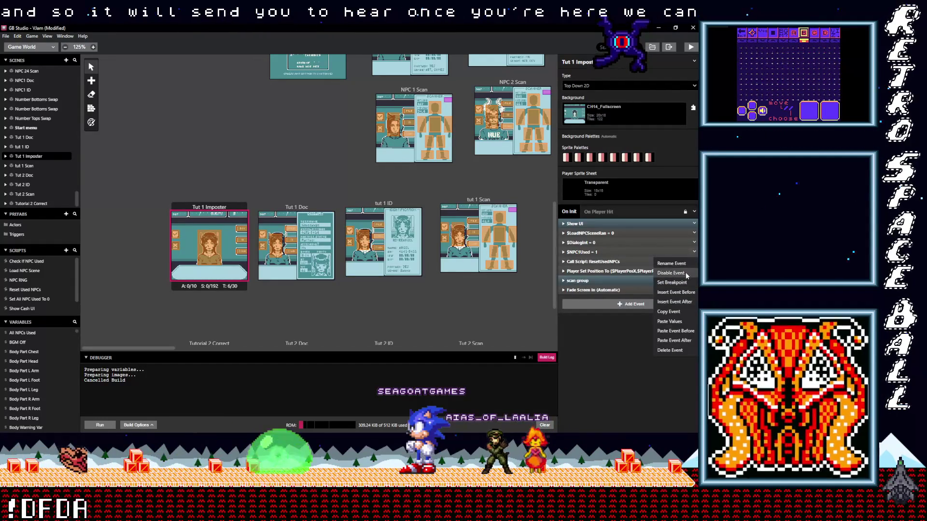
{"action": "left_click", "coordinate": [684, 273]}
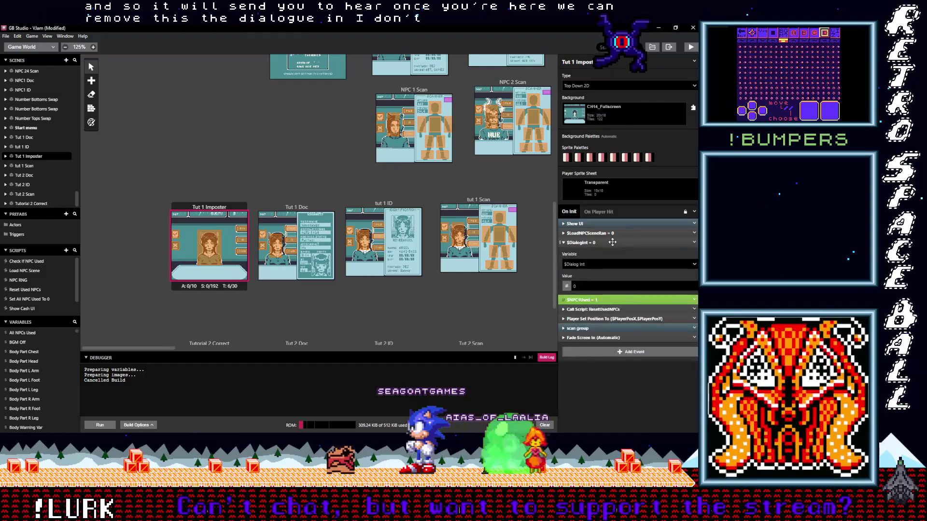
{"action": "left_click", "coordinate": [695, 251]}
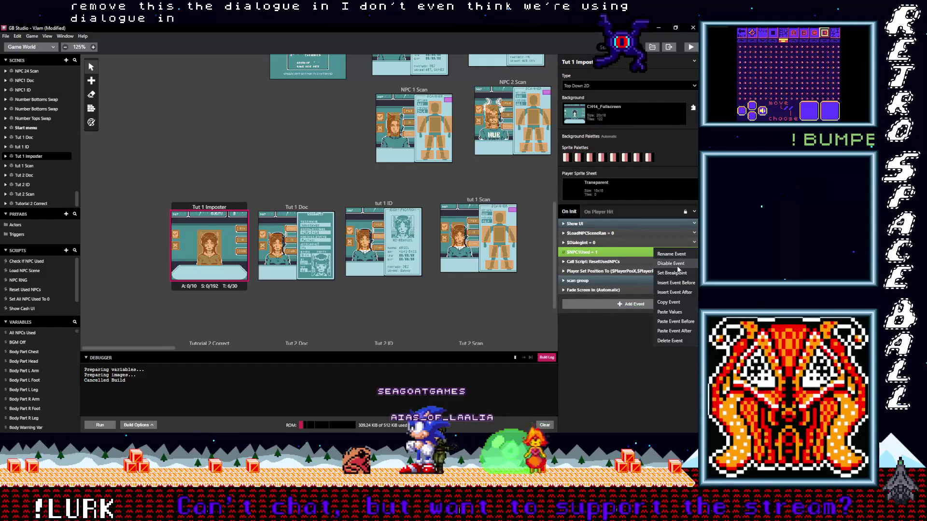
{"action": "left_click", "coordinate": [675, 263]}
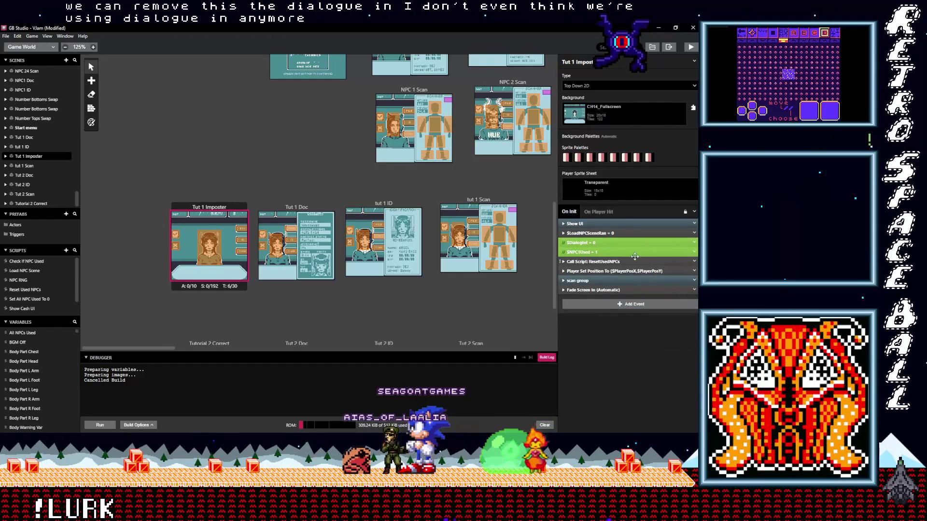
{"action": "left_click", "coordinate": [619, 233]}
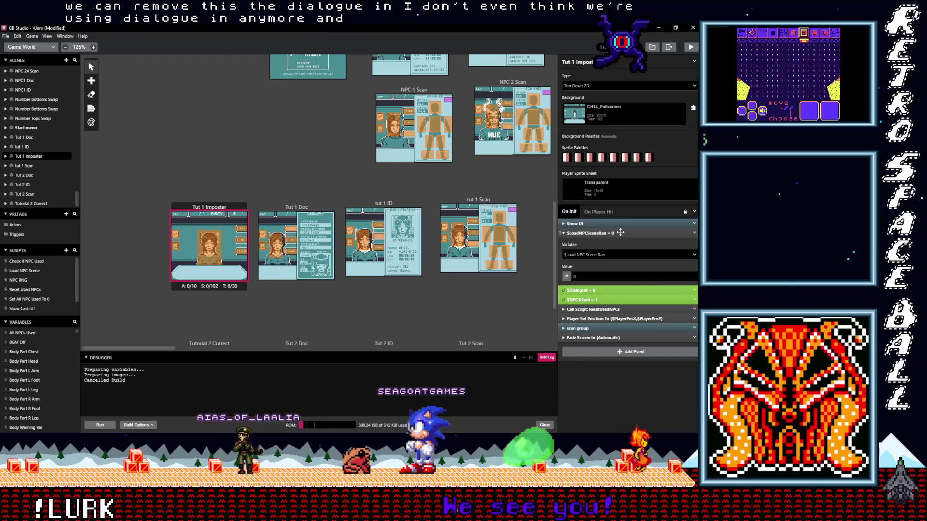
{"action": "left_click", "coordinate": [620, 233]}
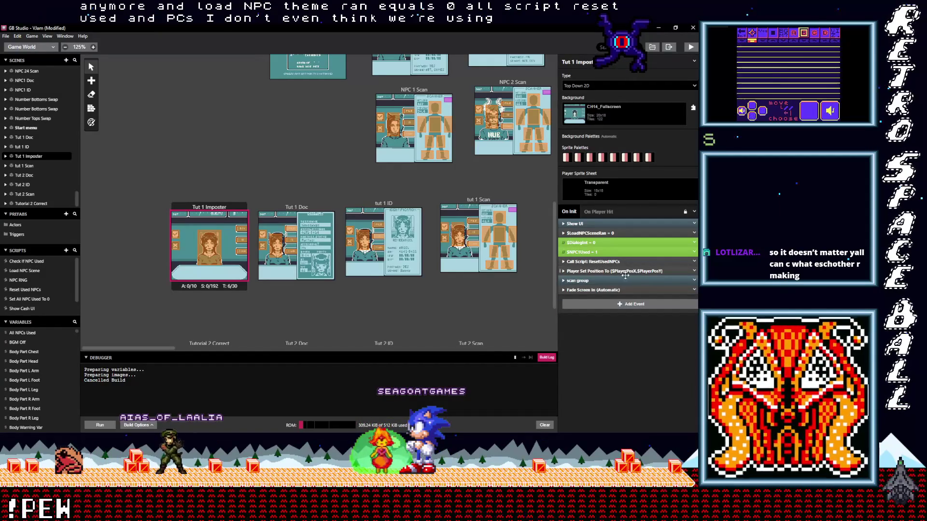
Expand the scan group and its If ($BodyWarningVar <= 32) block to inspect the body-warning logic
{"action": "mouse_move", "coordinate": [625, 275]}
{"action": "left_mouse_down"}
{"action": "mouse_move", "coordinate": [610, 290]}
{"action": "mouse_move", "coordinate": [638, 272]}
{"action": "left_mouse_up"}
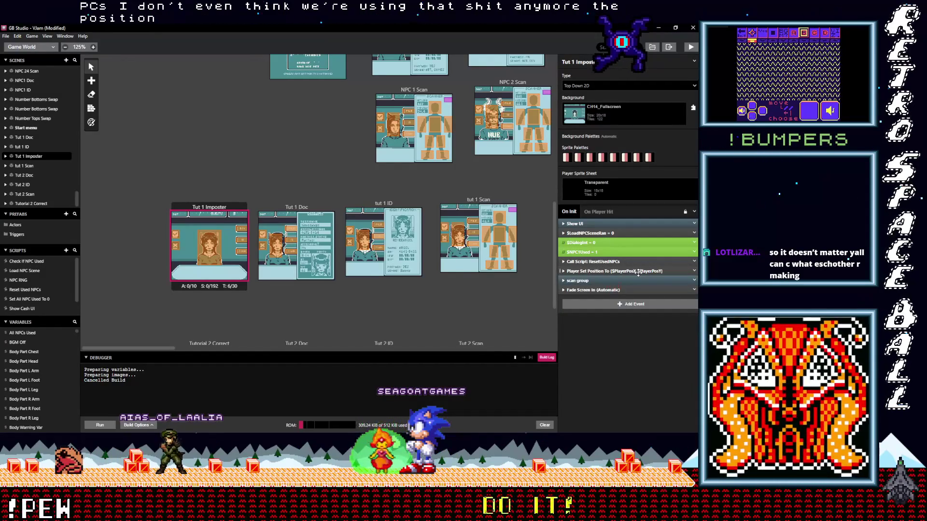
{"action": "left_click", "coordinate": [598, 279]}
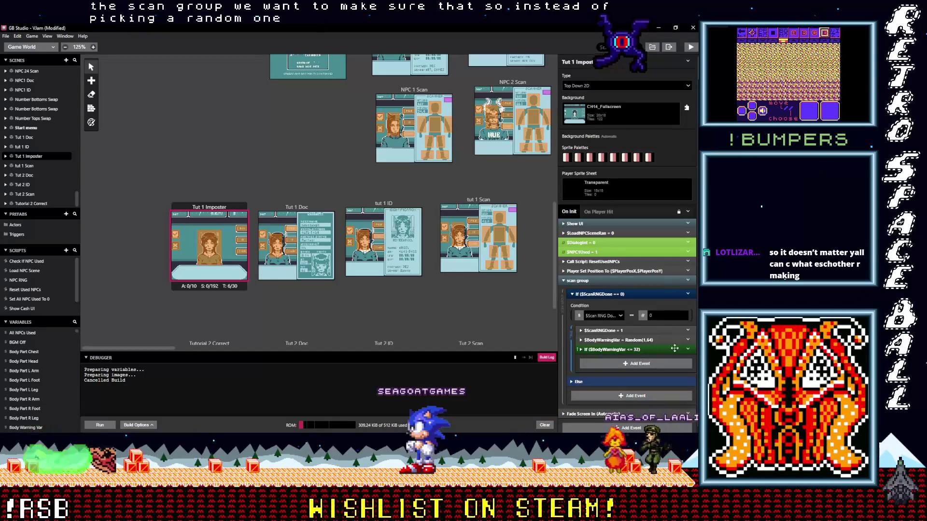
{"action": "left_click", "coordinate": [637, 349]}
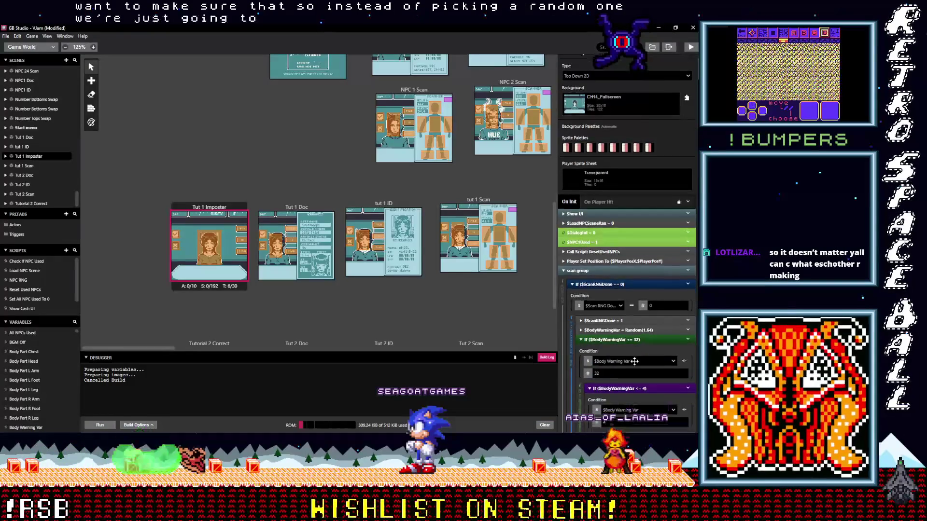
{"action": "scroll", "coordinate": [635, 362], "scroll_direction": "down", "scroll_amount": 2}
{"action": "scroll", "coordinate": [636, 364], "scroll_direction": "down", "scroll_amount": 1}
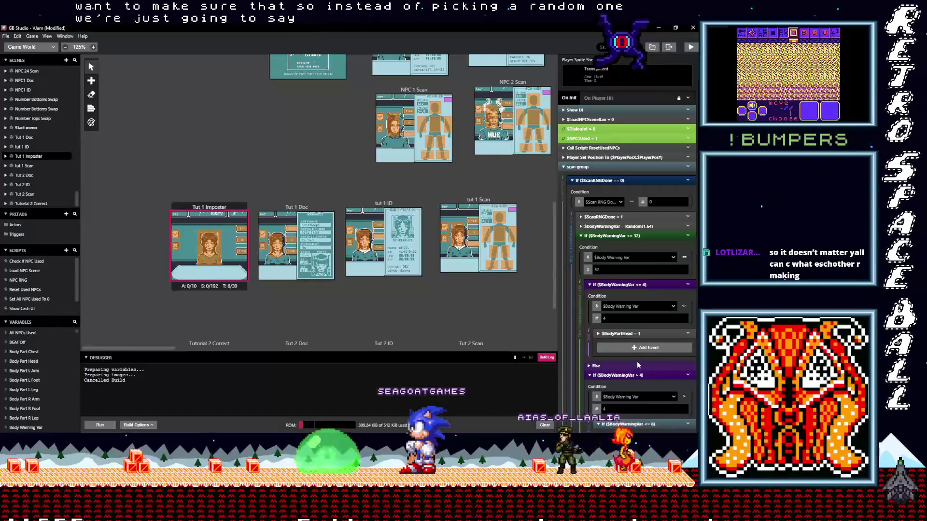
{"action": "scroll", "coordinate": [639, 370], "scroll_direction": "down", "scroll_amount": 1}
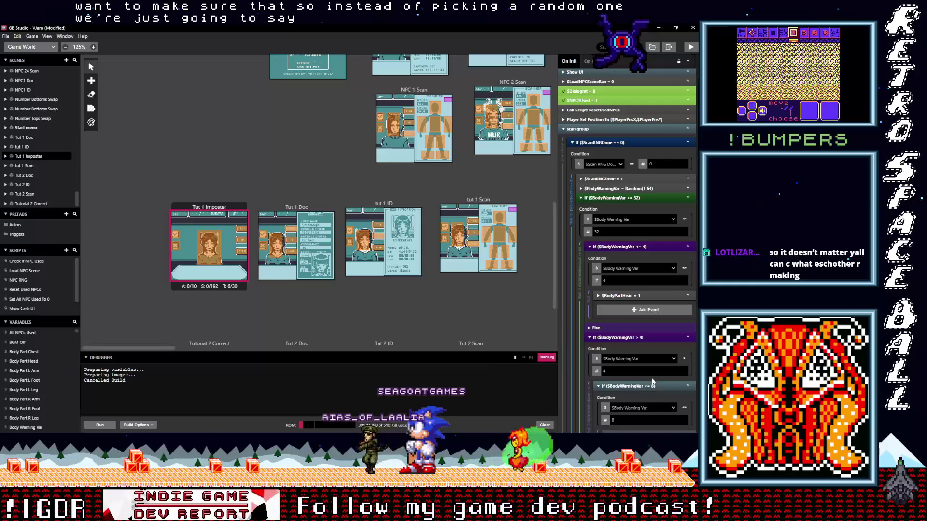
{"action": "scroll", "coordinate": [652, 381], "scroll_direction": "down", "scroll_amount": 2}
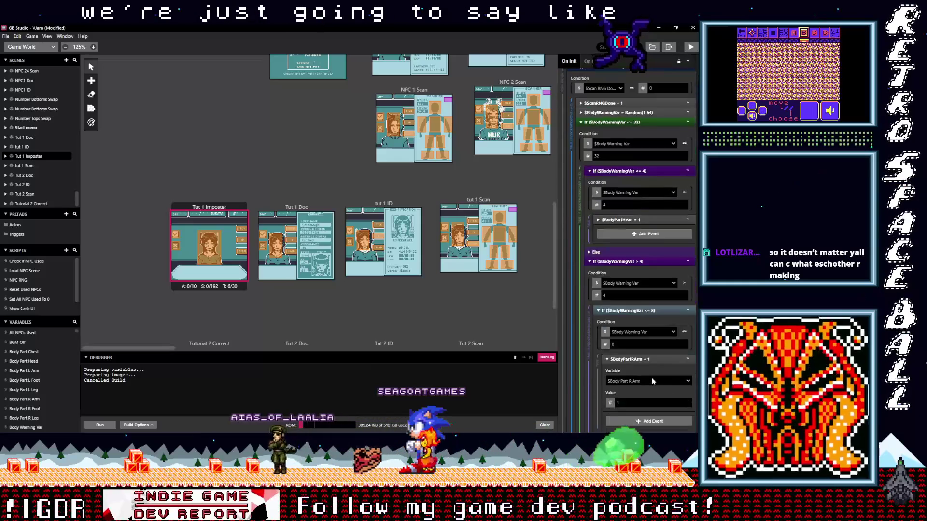
{"action": "scroll", "coordinate": [652, 379], "scroll_direction": "down", "scroll_amount": 3}
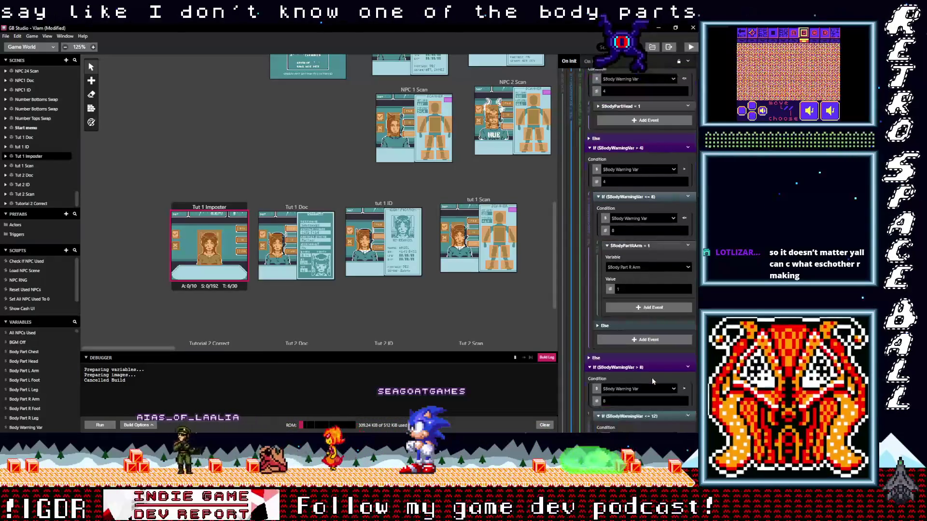
{"action": "scroll", "coordinate": [652, 377], "scroll_direction": "up", "scroll_amount": 1}
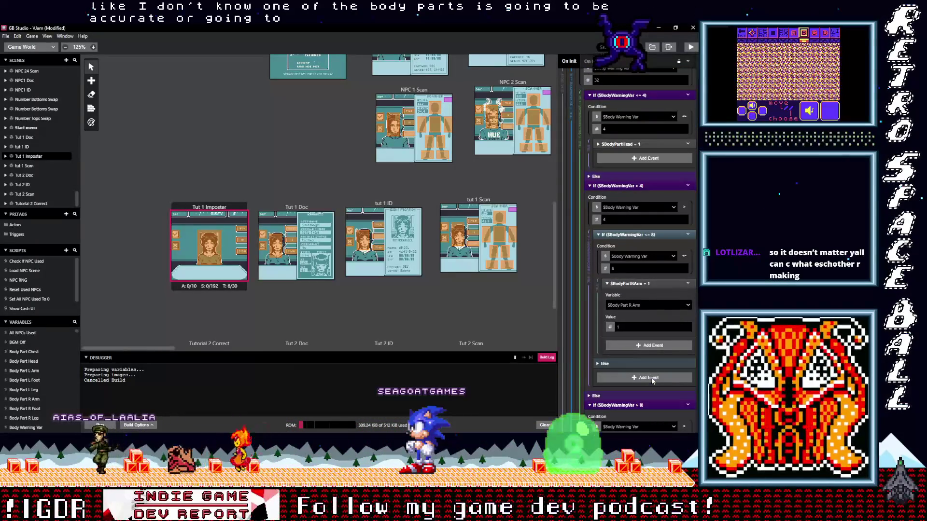
{"action": "scroll", "coordinate": [638, 345], "scroll_direction": "down", "scroll_amount": 3}
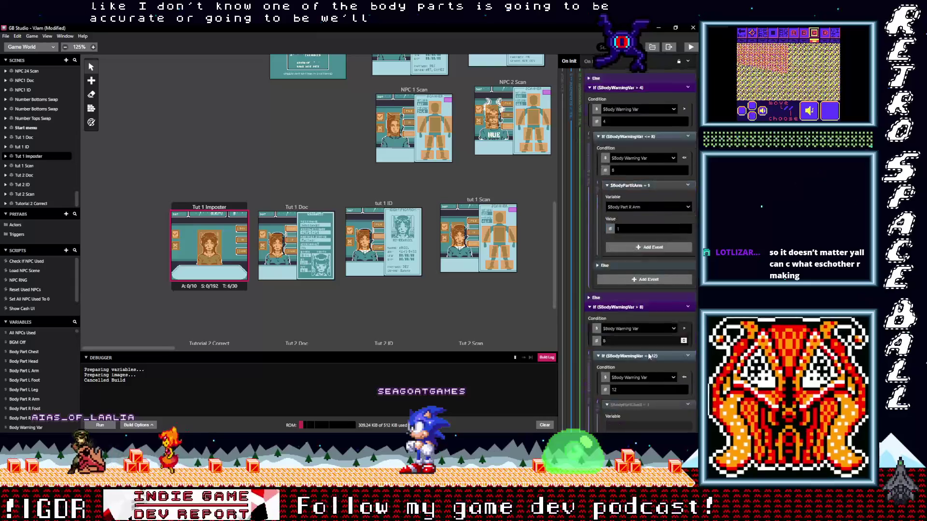
{"action": "scroll", "coordinate": [653, 383], "scroll_direction": "down", "scroll_amount": 4}
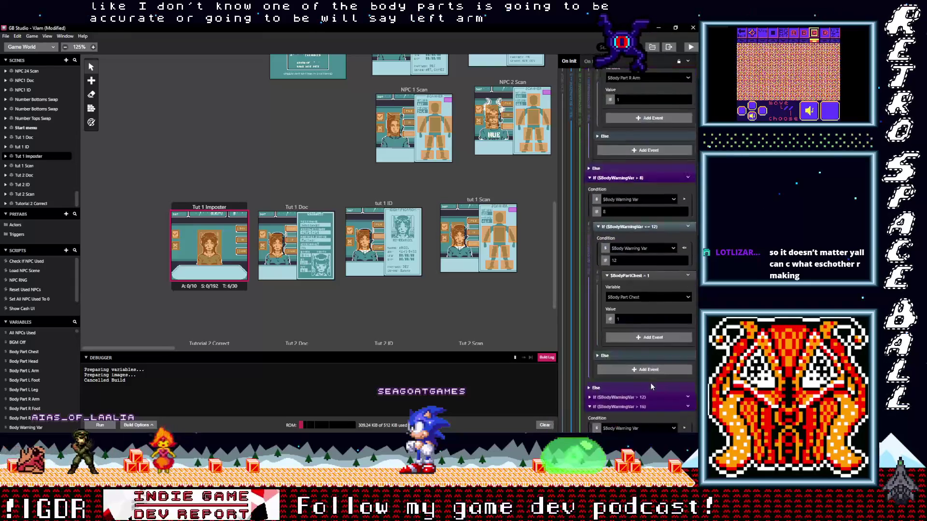
Copy the $BodyPartLArm = 1 event from inside the If $BodyWarningVar > 12 block
{"action": "left_click", "coordinate": [626, 360]}
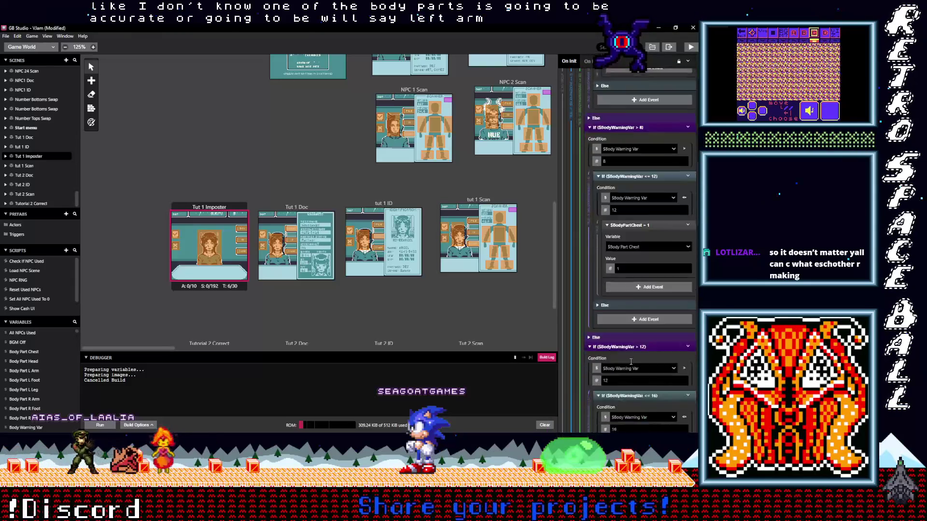
{"action": "scroll", "coordinate": [636, 369], "scroll_direction": "down", "scroll_amount": 3}
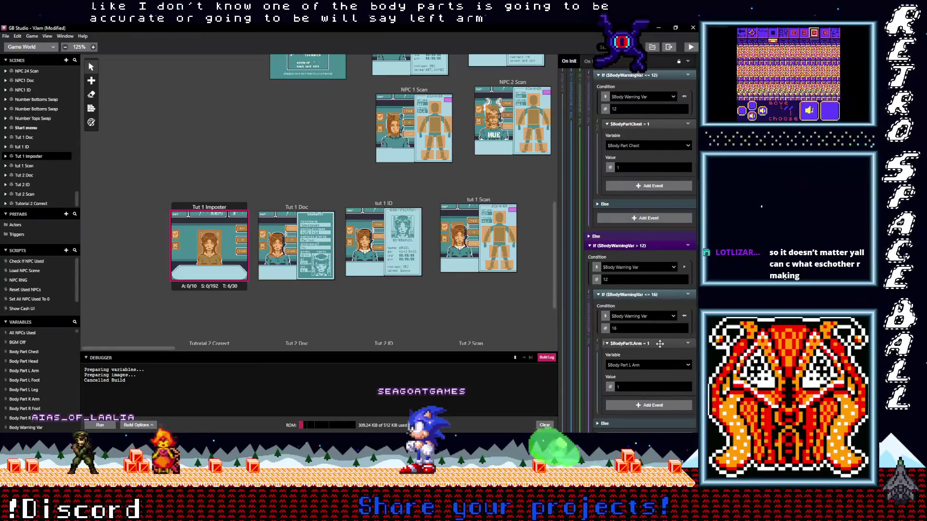
{"action": "left_click", "coordinate": [688, 343]}
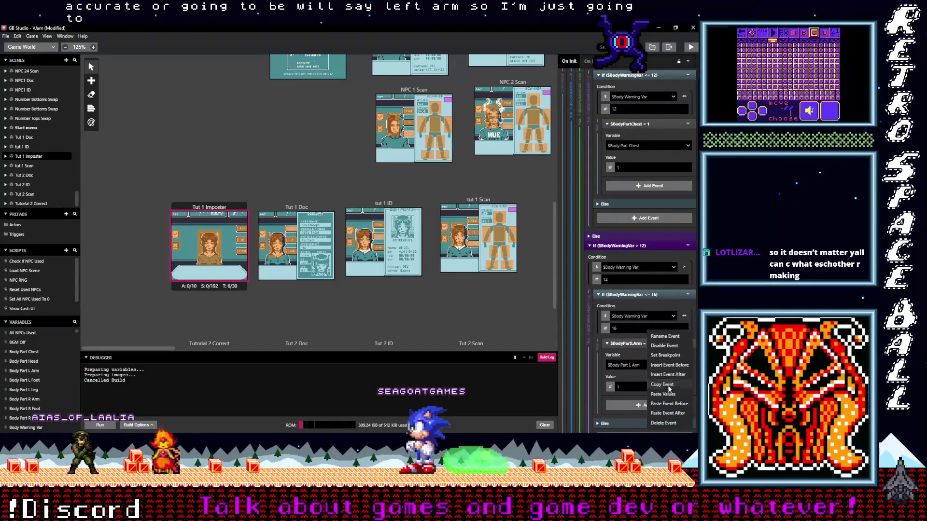
{"action": "left_click", "coordinate": [669, 386]}
{"action": "scroll", "coordinate": [647, 342], "scroll_direction": "up", "scroll_amount": 10}
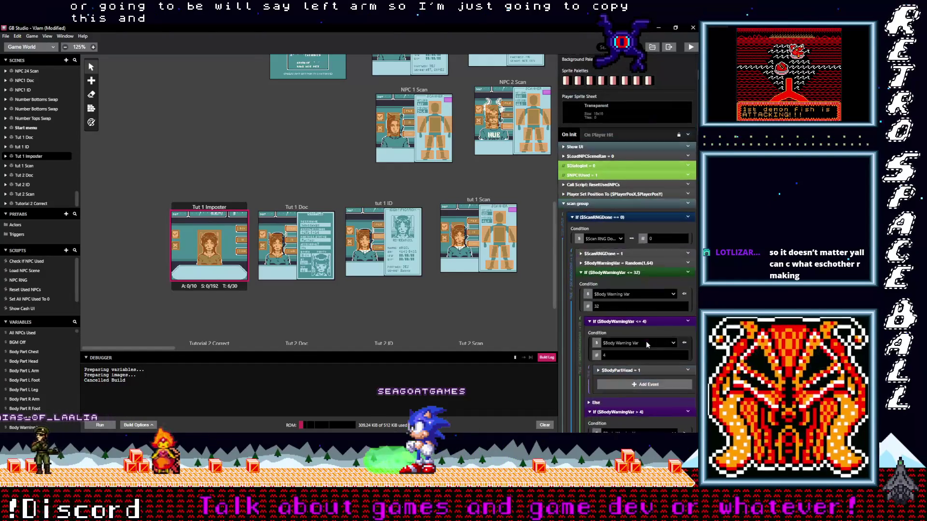
Paste the copied $BodyPartLArm = 1 event into the scan group
{"action": "left_click", "coordinate": [600, 220]}
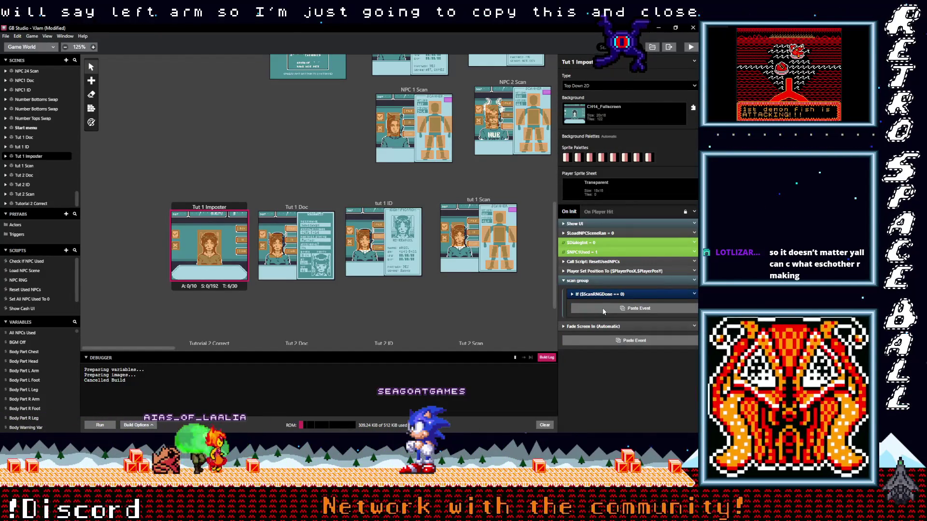
{"action": "left_click", "coordinate": [604, 309], "text": "alt"}
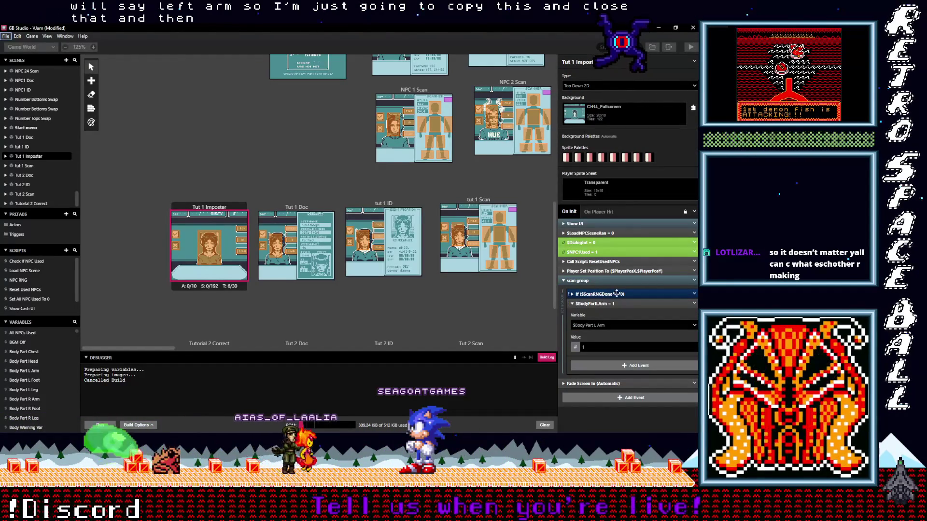
{"action": "left_click", "coordinate": [613, 303]}
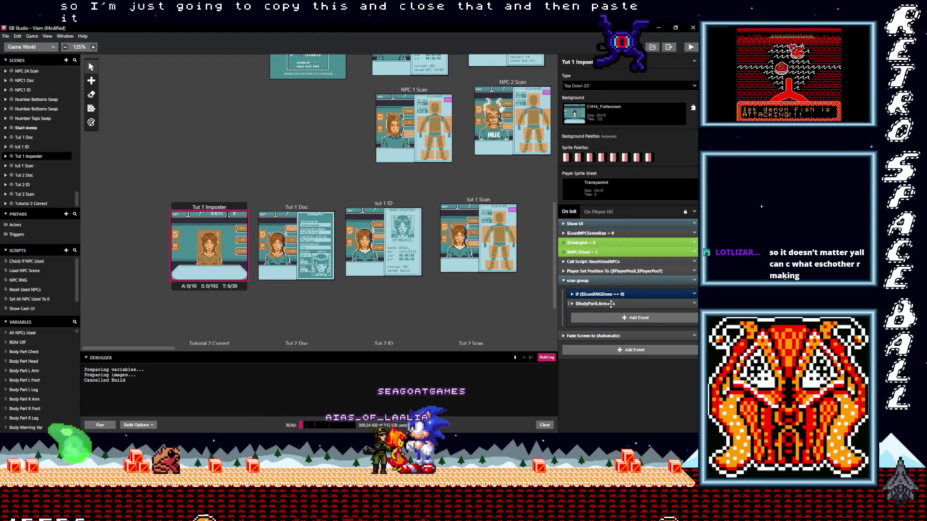
Disable the Random body-warning roll and the If ($BodyWarningVar <= 32) block
{"action": "left_click", "coordinate": [609, 294]}
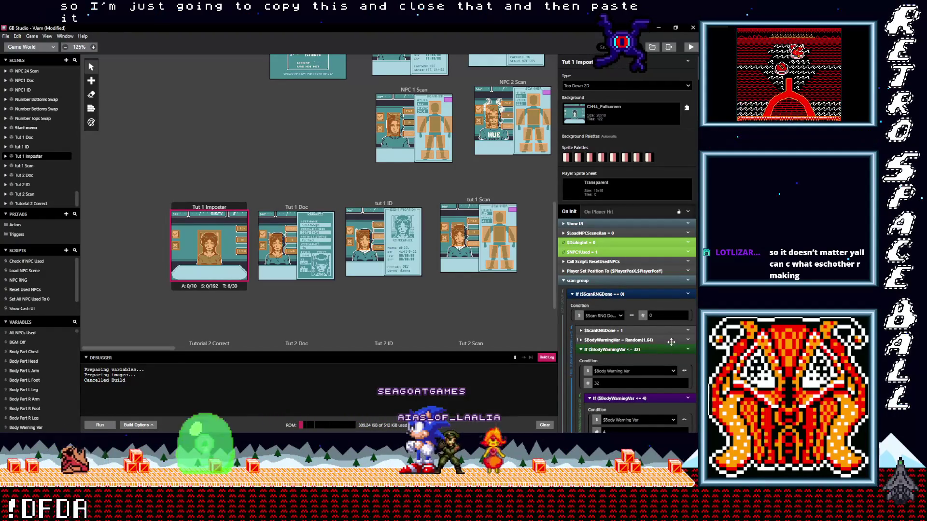
{"action": "left_click", "coordinate": [647, 340]}
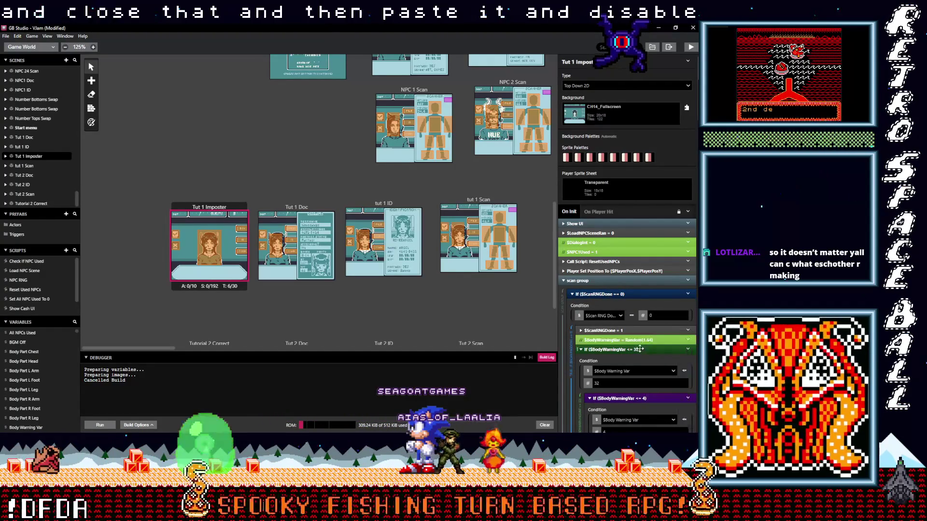
{"action": "left_click", "coordinate": [640, 348]}
{"action": "left_click", "coordinate": [688, 349]}
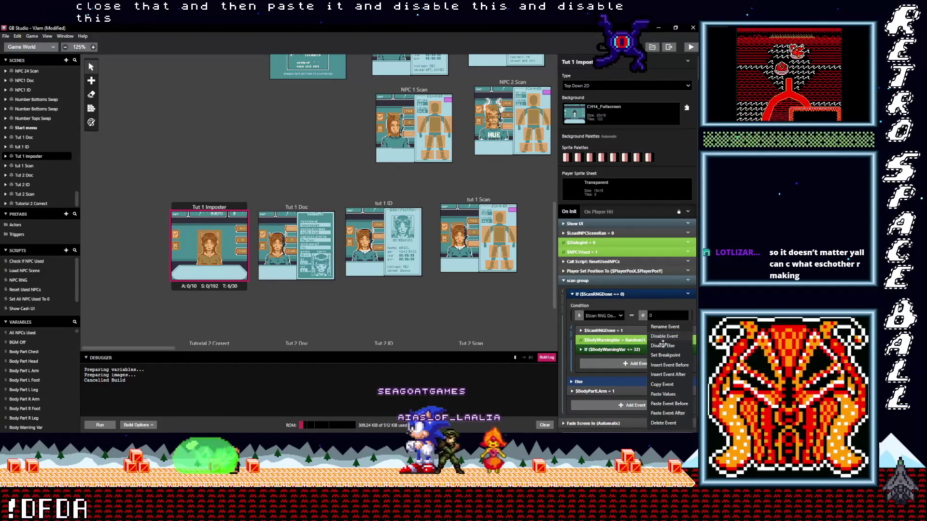
{"action": "left_click", "coordinate": [663, 345]}
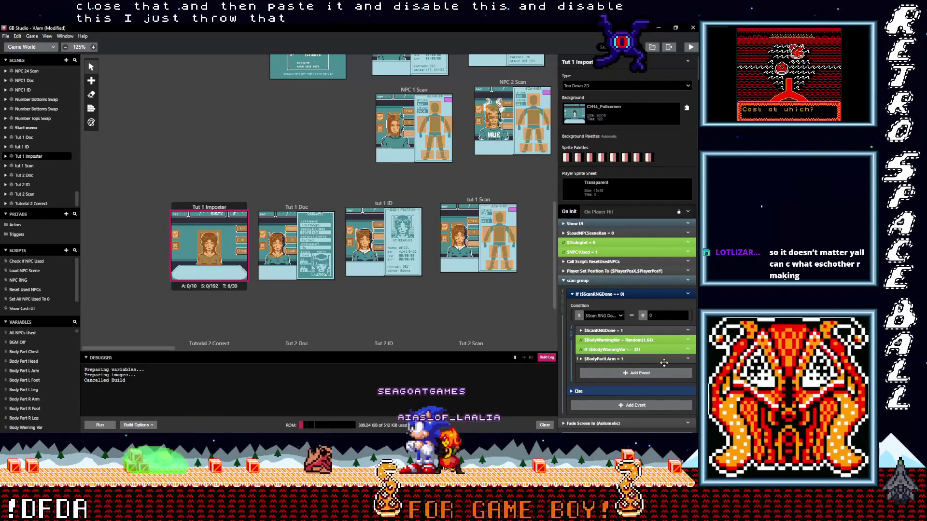
{"action": "scroll", "coordinate": [645, 363], "scroll_direction": "down", "scroll_amount": 1}
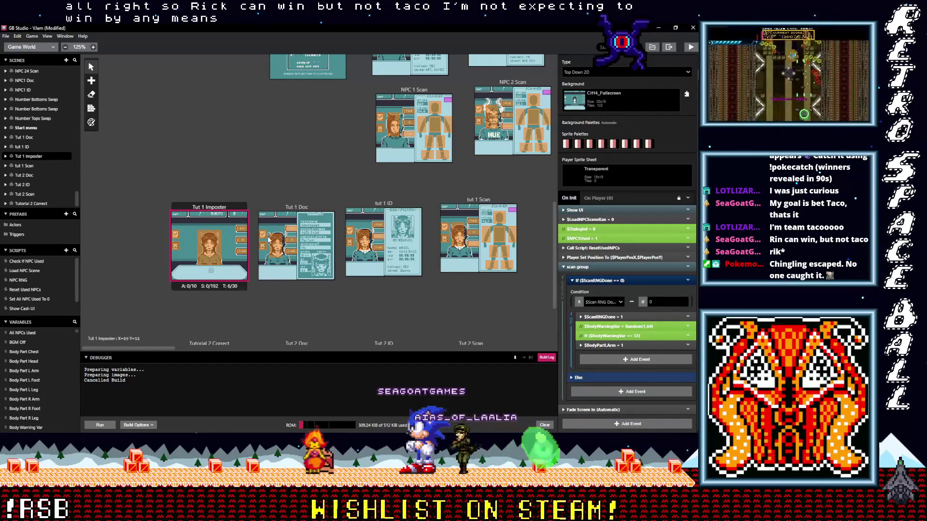
Append an empty Display Dialogue event after the fade-in, found by searching 'dia'
{"action": "key", "text": "ctrl+z"}
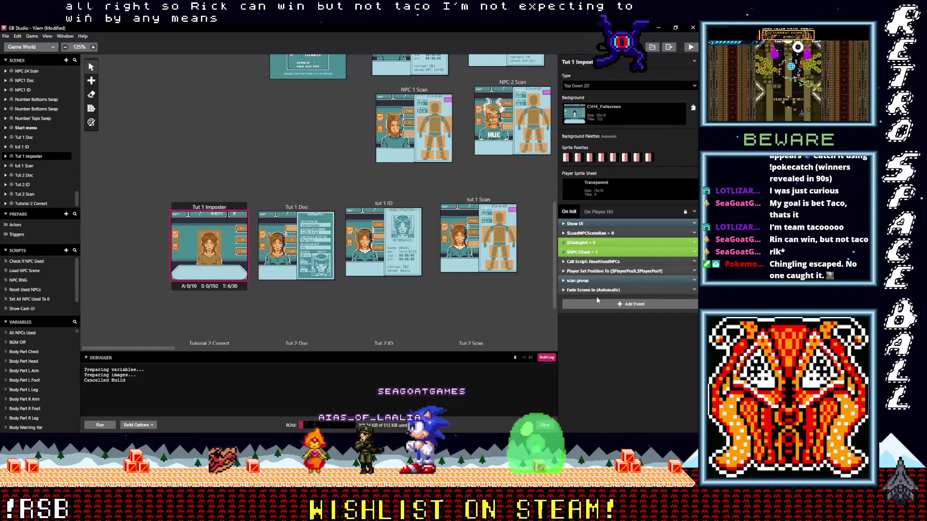
{"action": "left_click", "coordinate": [598, 304]}
{"action": "type", "text": "d"}
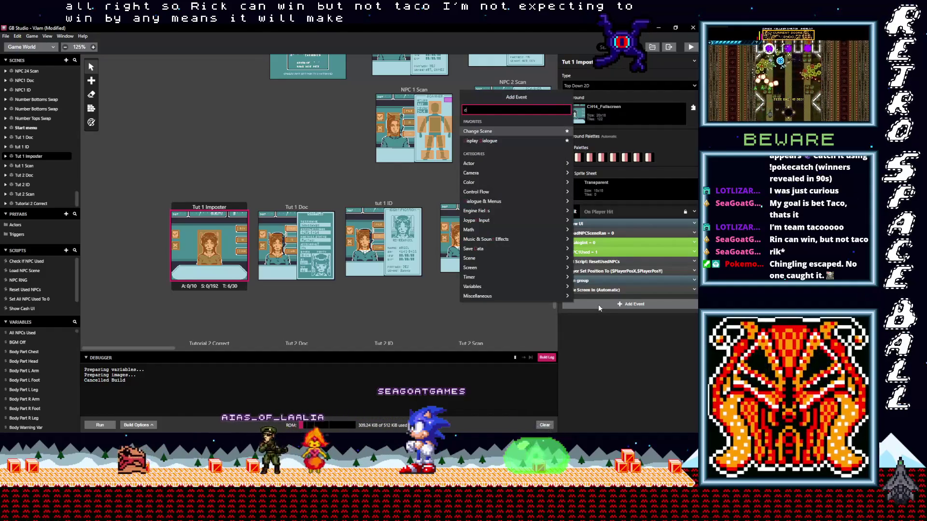
{"action": "type", "text": "ia"}
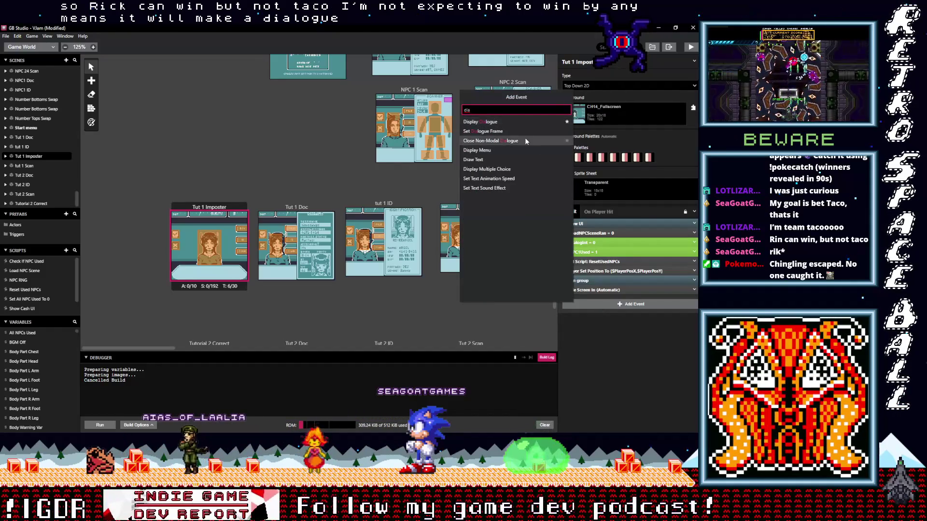
{"action": "left_click", "coordinate": [487, 122]}
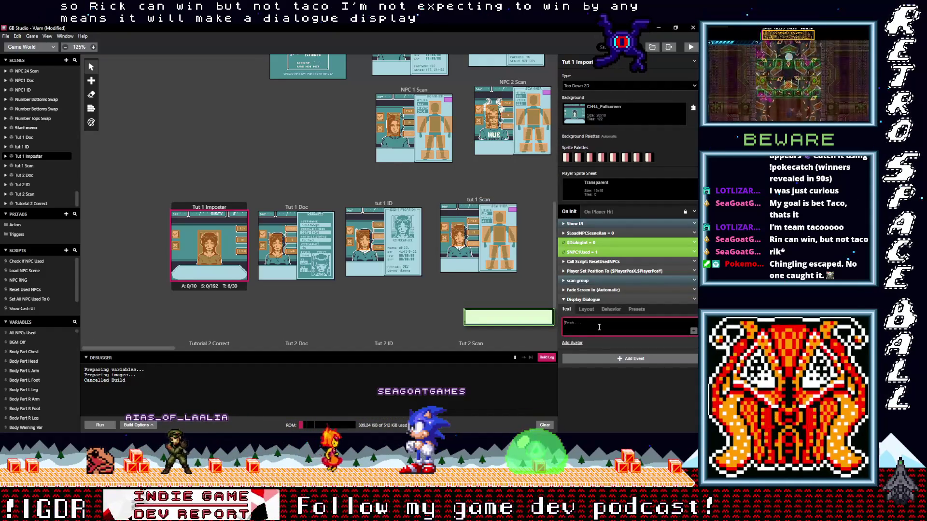
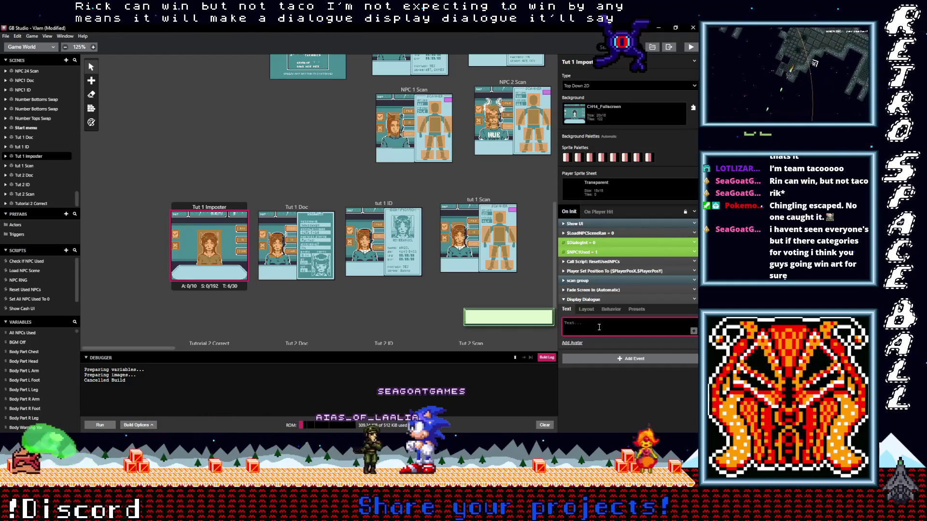
Finish the opening dialogue text 'Lets check if this vtuber is an imposter!' and collapse the event
{"action": "type", "text": "Lets check if t"}
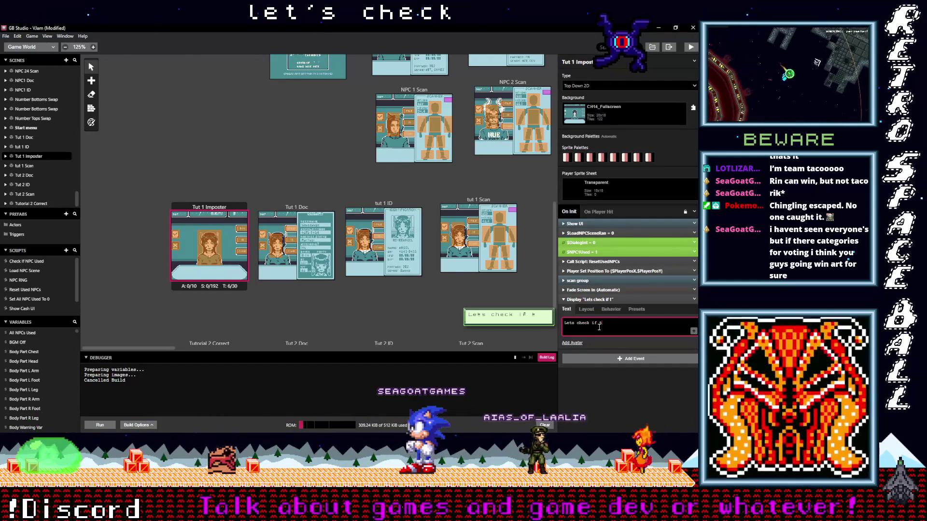
{"action": "type", "text": "his"}
{"action": "type", "text": "v"}
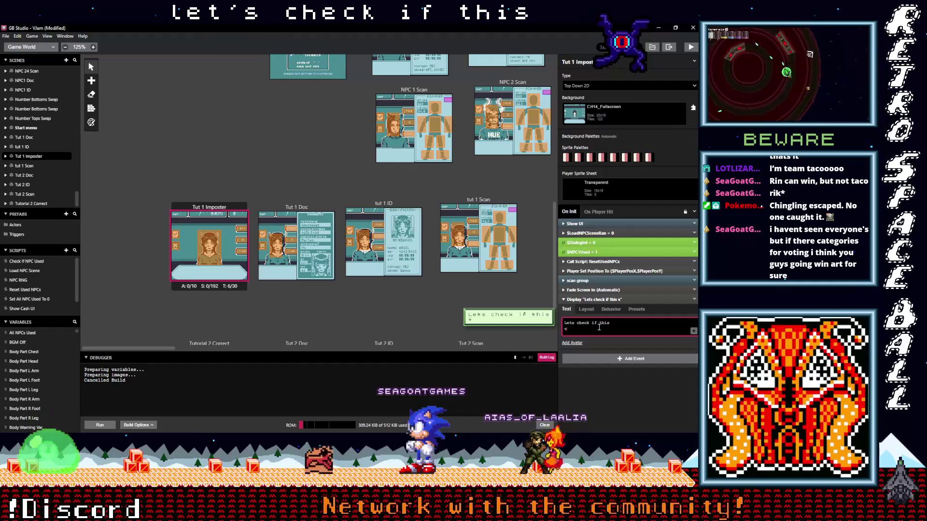
{"action": "type", "text": "vtu"}
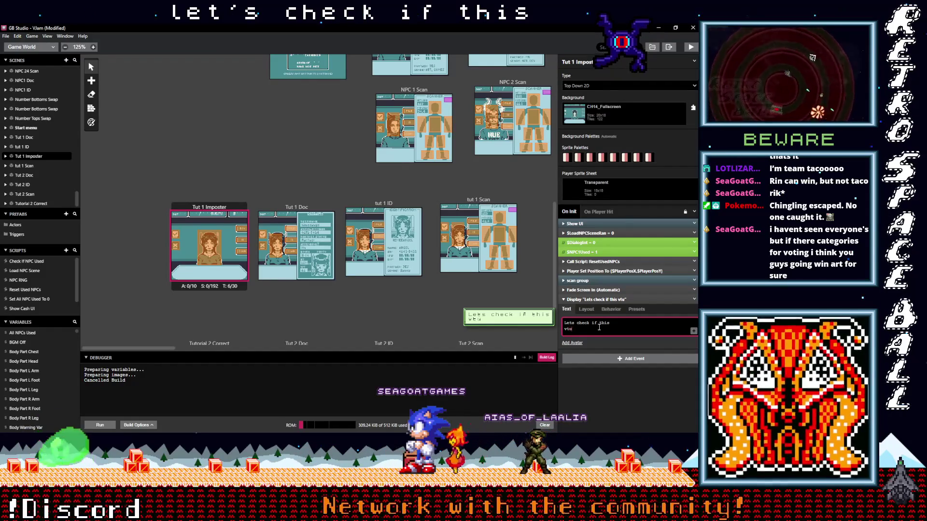
{"action": "type", "text": "ber i"}
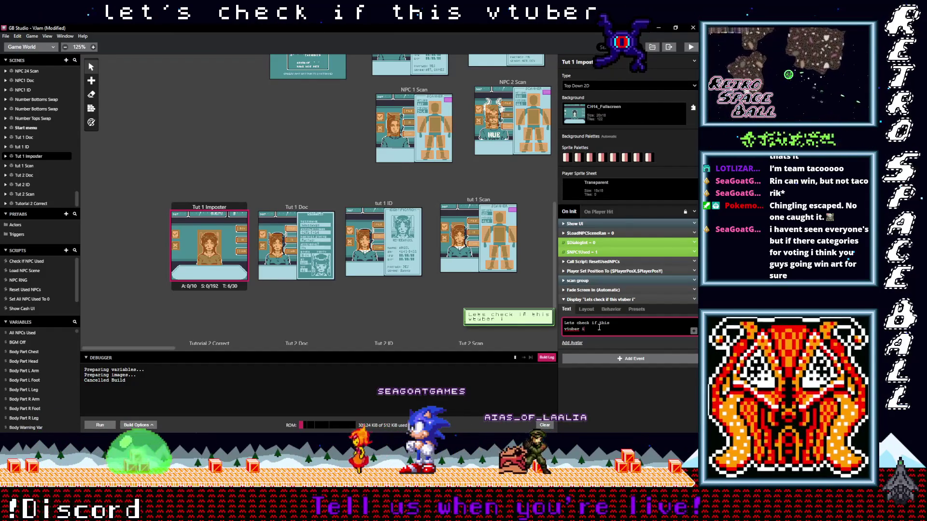
{"action": "type", "text": "s an imposter!"}
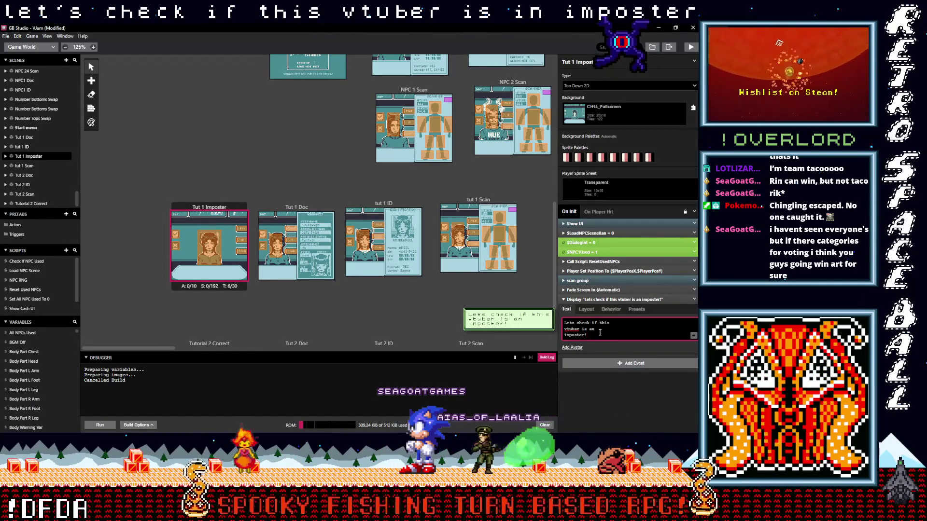
{"action": "left_click", "coordinate": [596, 299]}
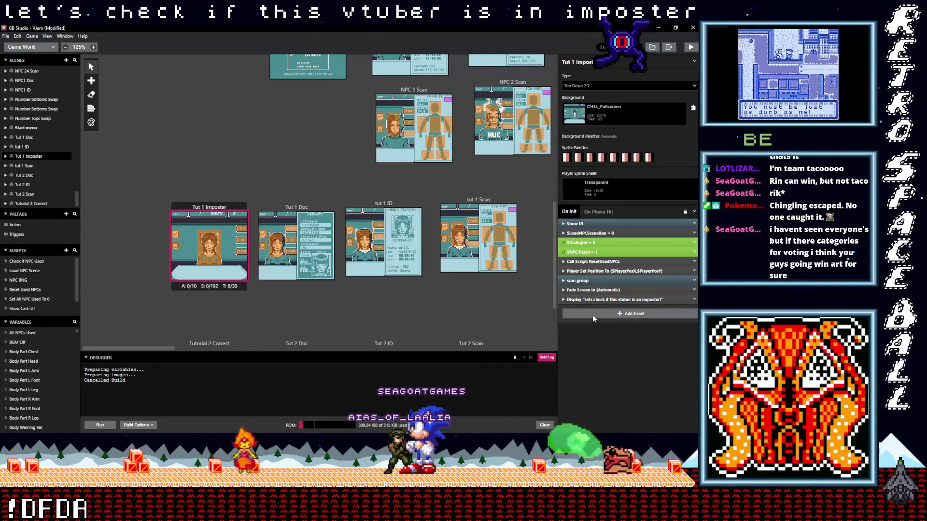
{"action": "left_click", "coordinate": [592, 315]}
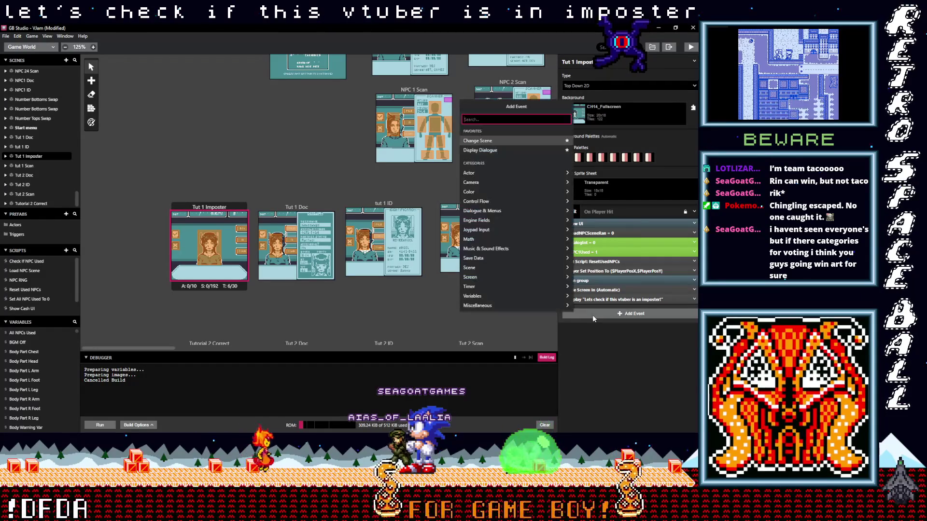
{"action": "key", "text": "Escape"}
{"action": "left_click", "coordinate": [593, 300]}
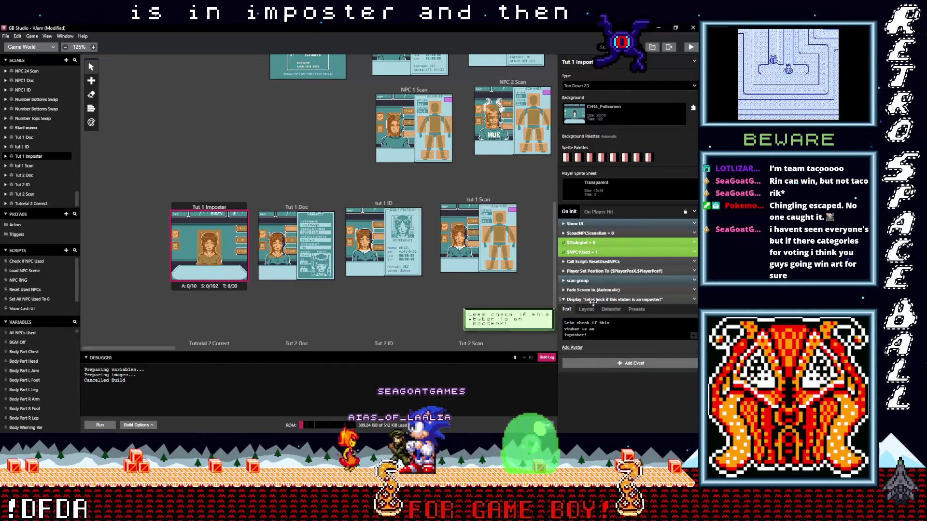
{"action": "left_click", "coordinate": [593, 301]}
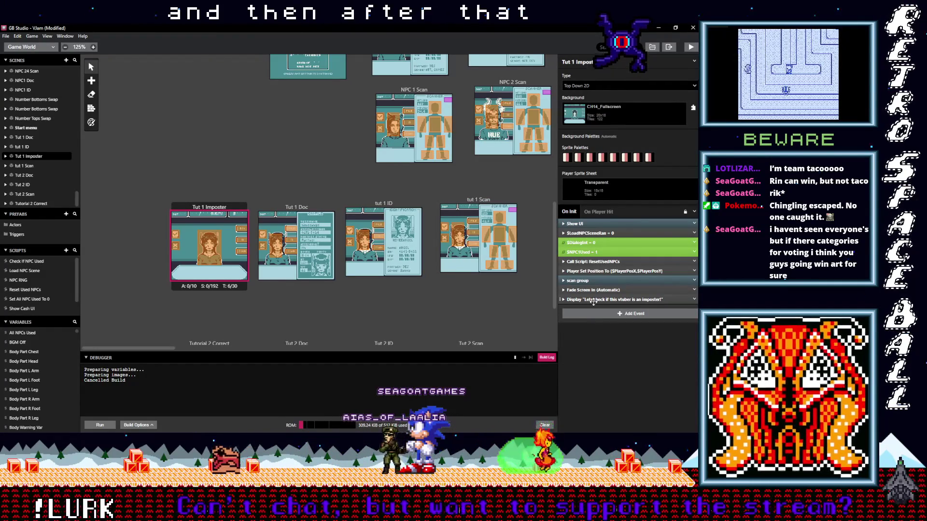
{"action": "left_click", "coordinate": [591, 300]}
{"action": "left_click", "coordinate": [592, 299]}
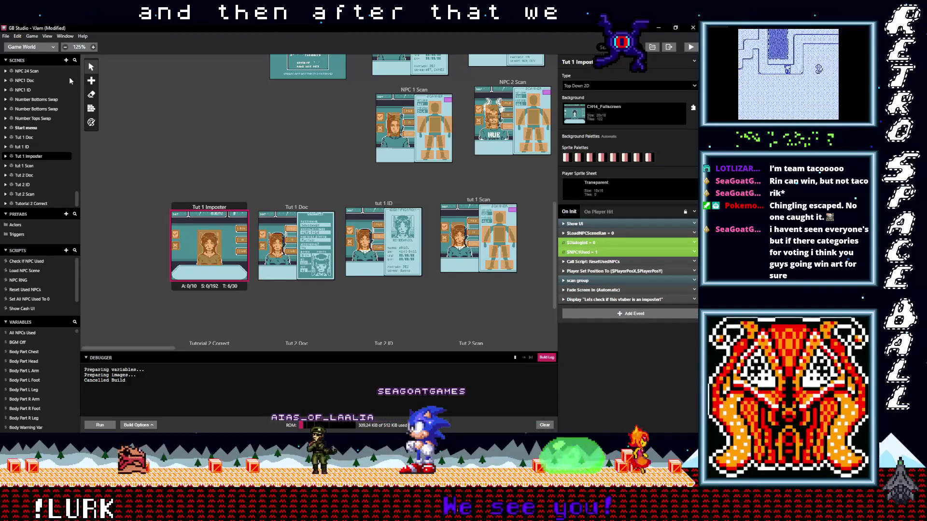
{"action": "left_click", "coordinate": [102, 90]}
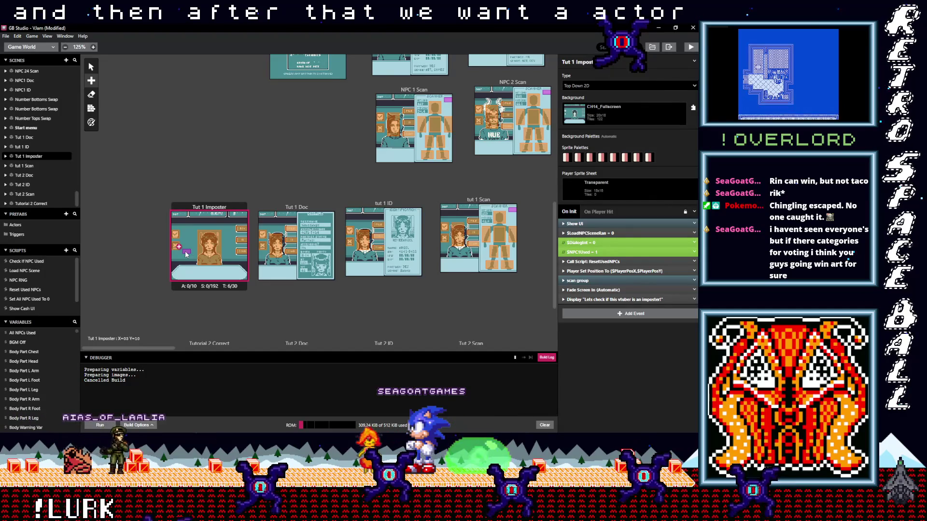
Place a new actor in Tut 1 Imposter and give it the Cursor1 sprite
{"action": "left_click", "coordinate": [186, 252]}
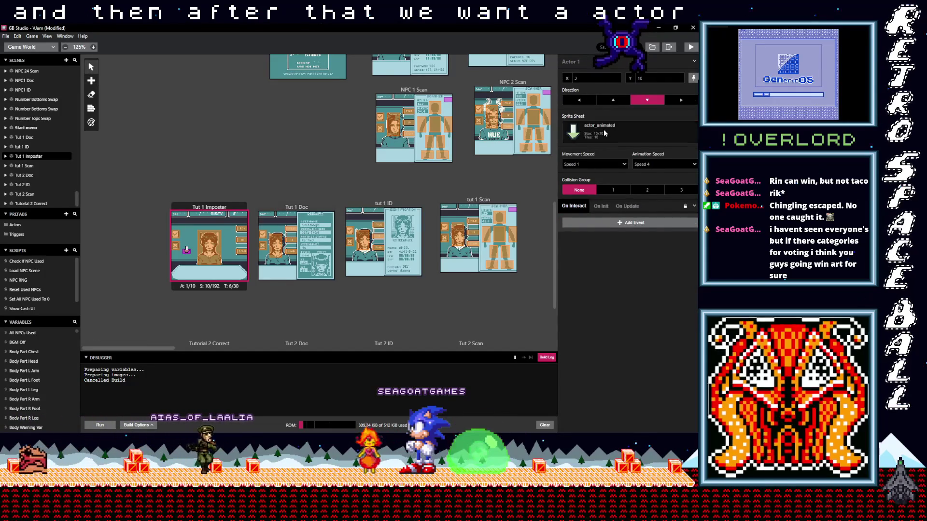
{"action": "left_click", "coordinate": [603, 130]}
{"action": "left_click", "coordinate": [586, 190]}
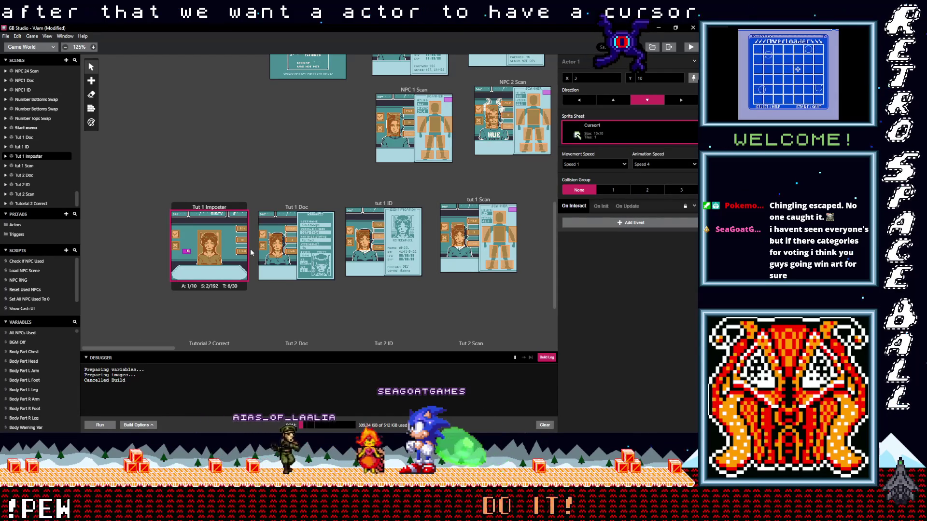
Add an Actor Move To event to the actor's interaction script, then delete it again
{"action": "left_click", "coordinate": [588, 225]}
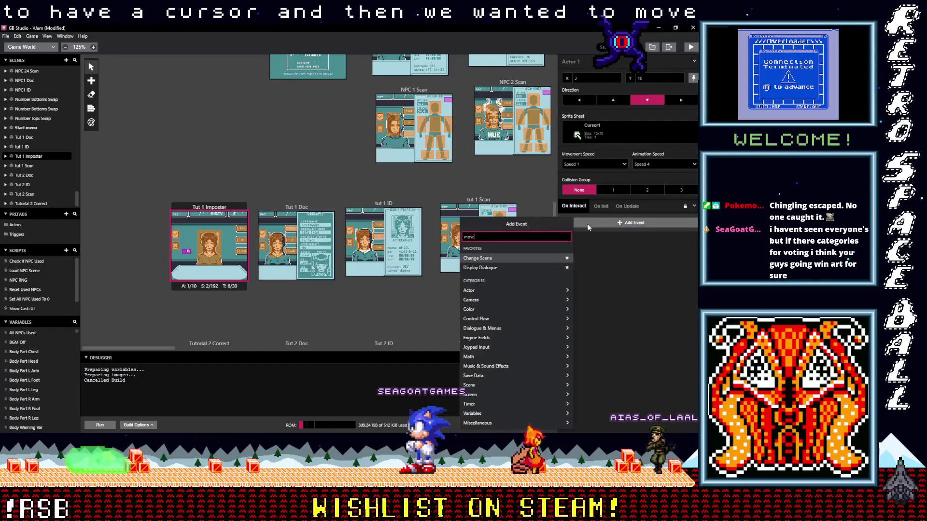
{"action": "type", "text": "move"}
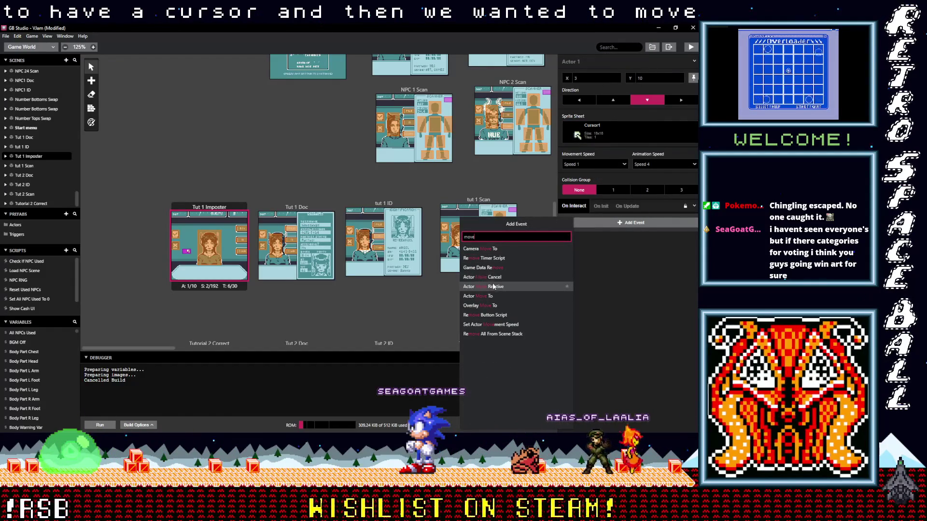
{"action": "left_click", "coordinate": [489, 296]}
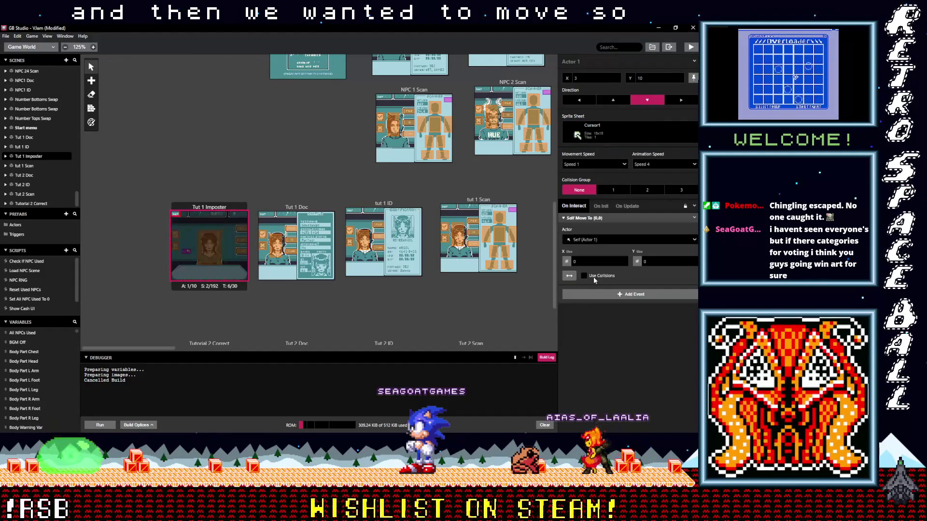
{"action": "left_click", "coordinate": [584, 219]}
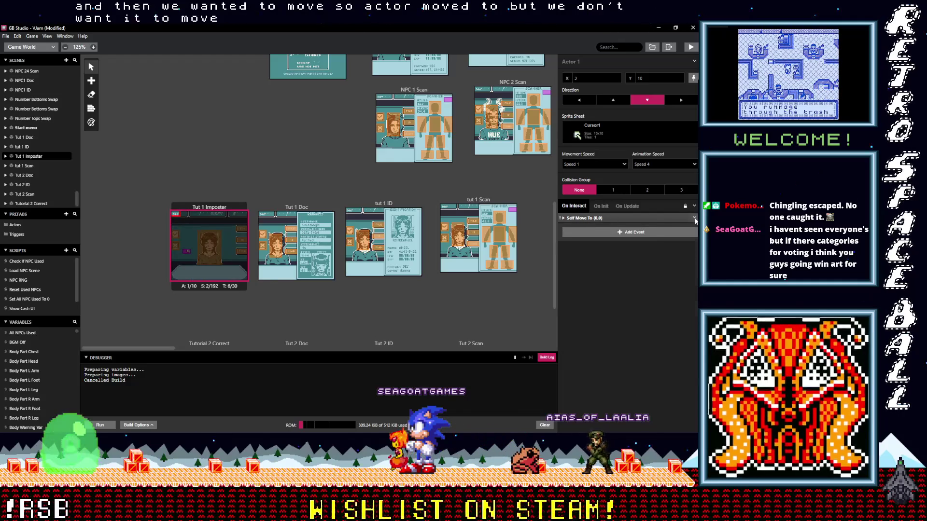
{"action": "left_click", "coordinate": [694, 218]}
{"action": "left_click", "coordinate": [676, 318]}
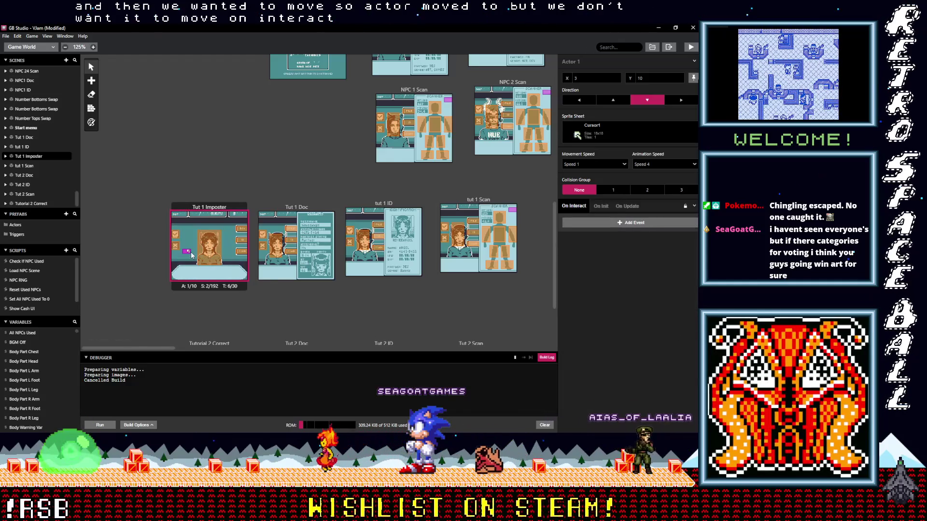
{"action": "left_click", "coordinate": [197, 208]}
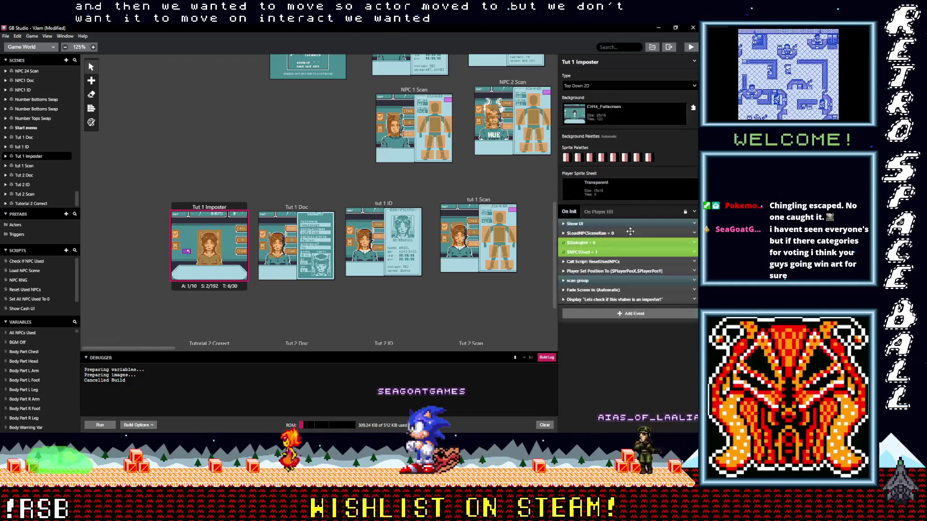
Add an Actor Move To event for Actor 1 after the dialogue in the start script
{"action": "left_click", "coordinate": [593, 314]}
{"action": "left_click", "coordinate": [593, 313]}
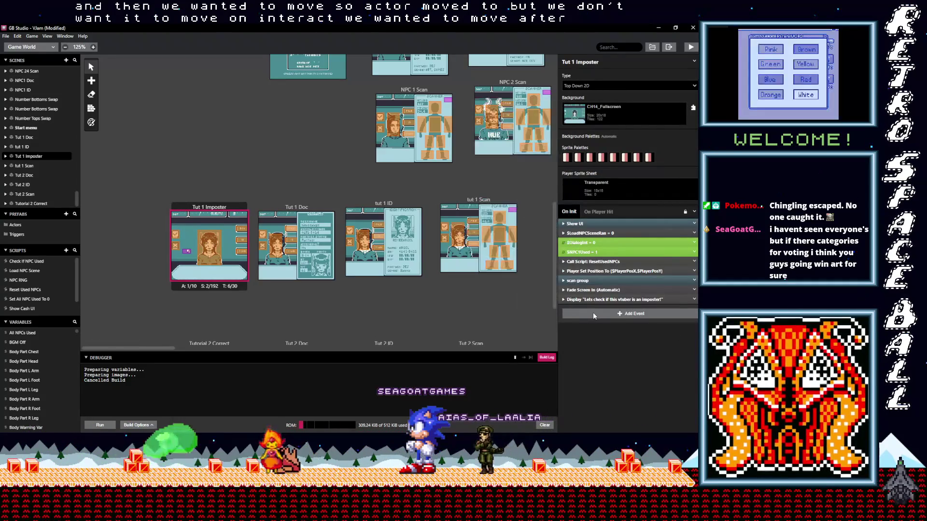
{"action": "left_click", "coordinate": [592, 313]}
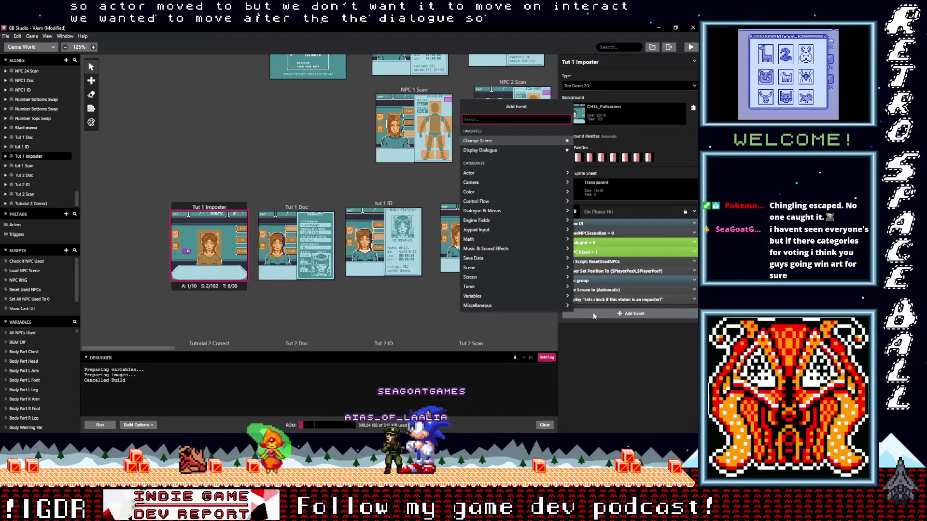
{"action": "type", "text": "move"}
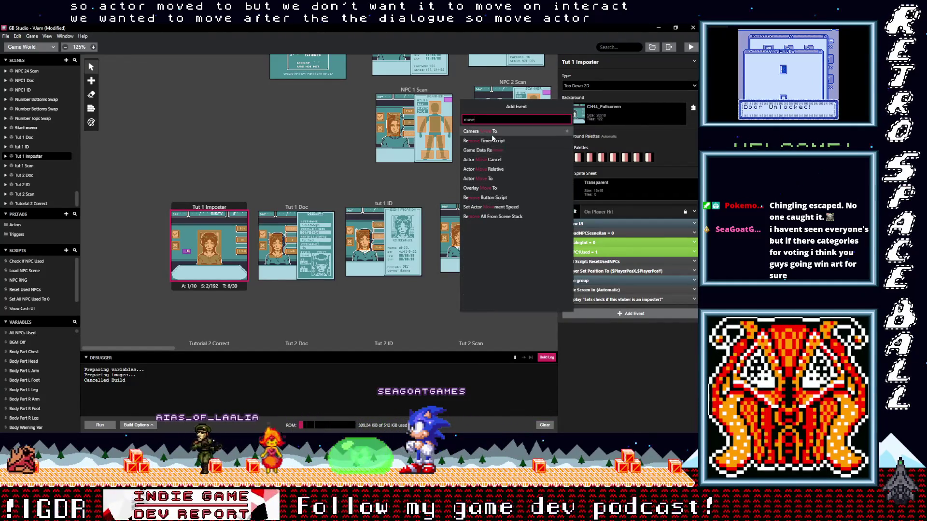
{"action": "left_click", "coordinate": [489, 178]}
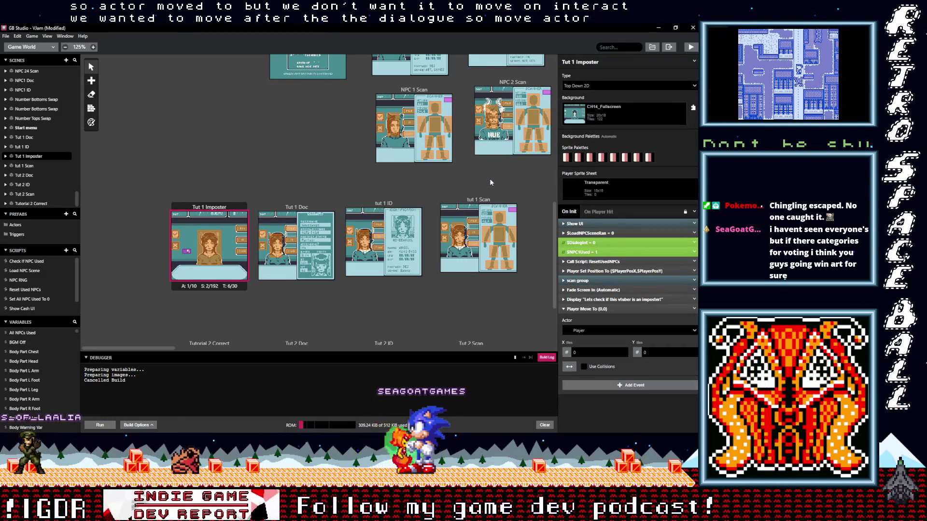
{"action": "left_click", "coordinate": [596, 329]}
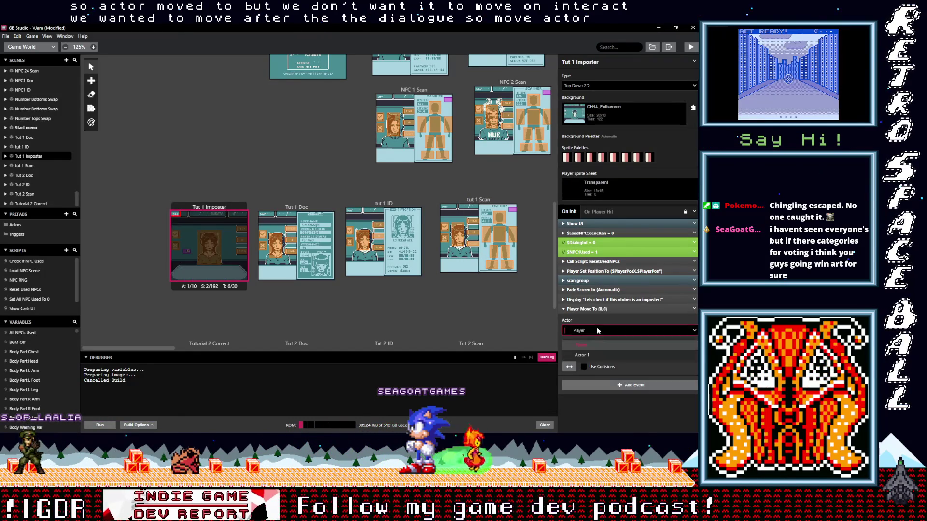
{"action": "left_click", "coordinate": [594, 356]}
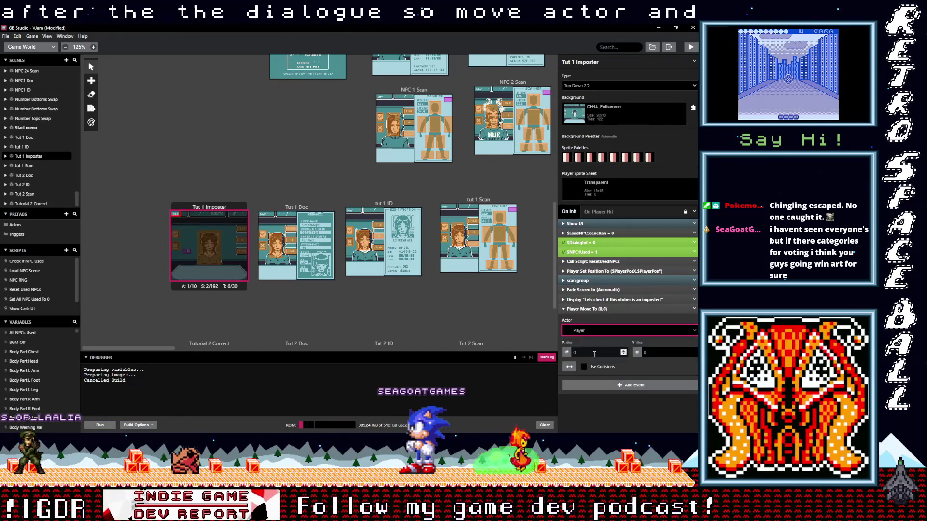
Set the move destination to X 18, Y 7 with Diagonal movement type
{"action": "left_click", "coordinate": [623, 352]}
{"action": "type", "text": "4"}
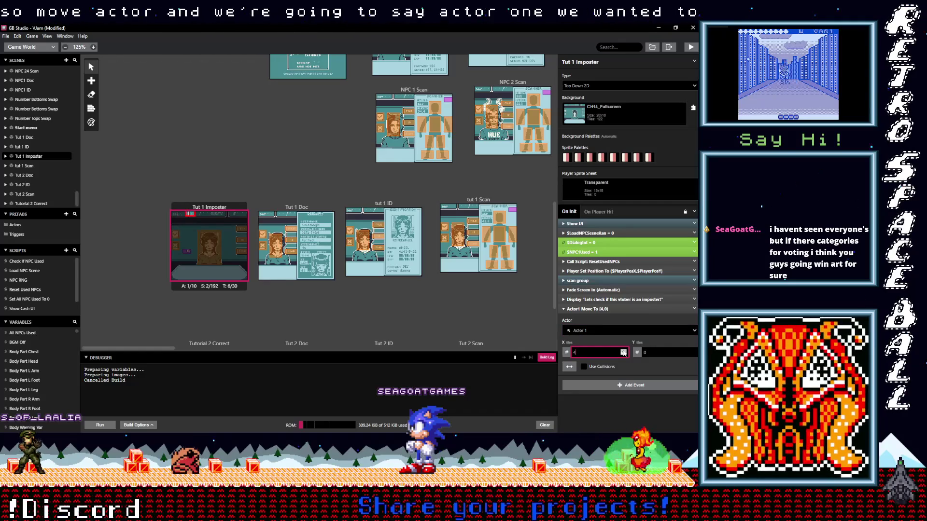
{"action": "key", "text": "BackSpace"}
{"action": "type", "text": "15"}
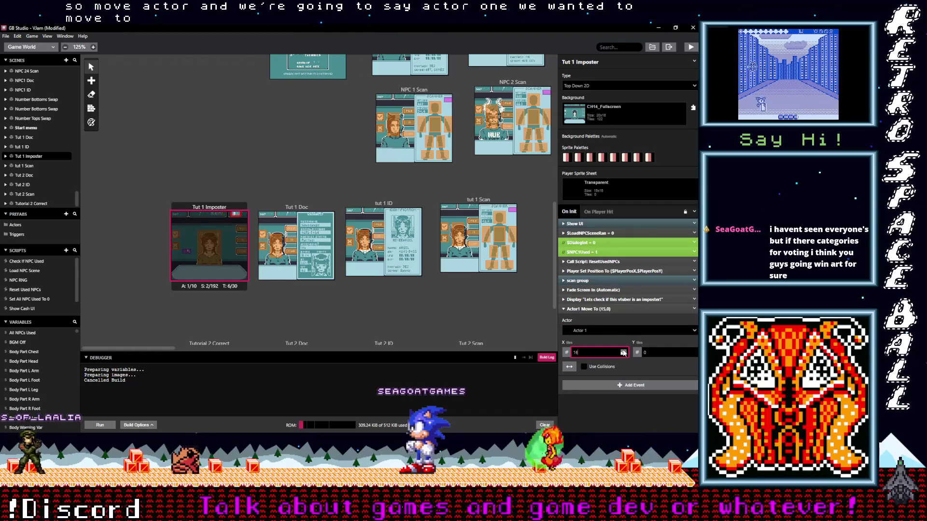
{"action": "left_click", "coordinate": [623, 351]}
{"action": "left_click", "coordinate": [624, 351]}
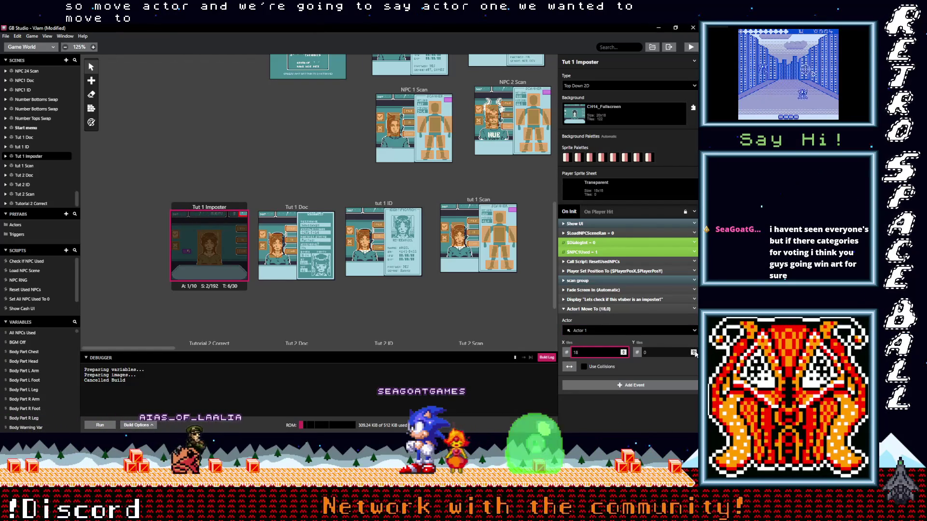
{"action": "left_click", "coordinate": [694, 351]}
{"action": "left_click", "coordinate": [694, 351]}
{"action": "left_click", "coordinate": [694, 351]}
{"action": "left_click", "coordinate": [694, 351]}
{"action": "left_click", "coordinate": [694, 350]}
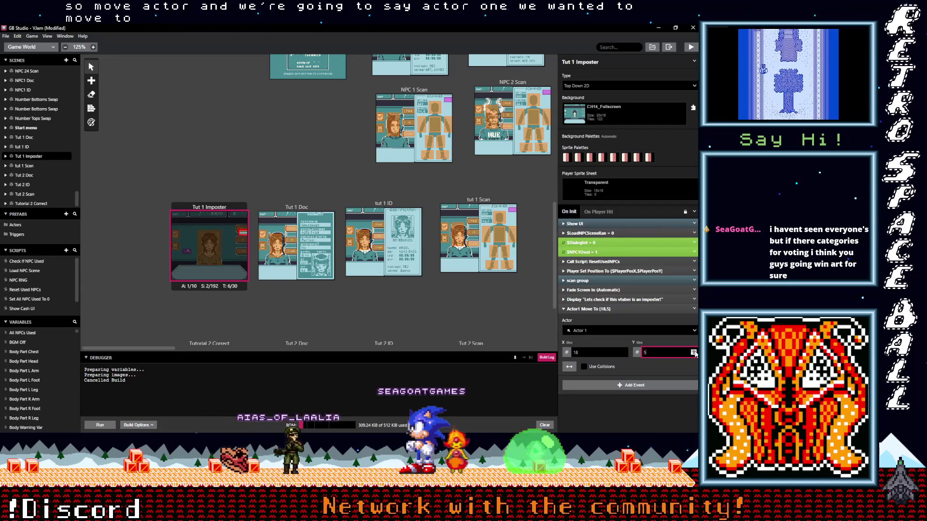
{"action": "left_click", "coordinate": [693, 351]}
{"action": "left_click", "coordinate": [694, 351]}
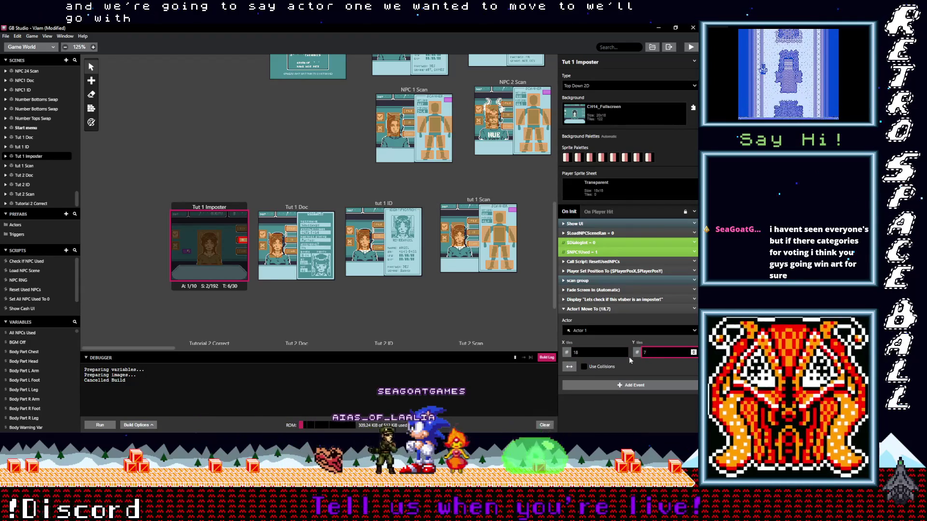
{"action": "left_click", "coordinate": [569, 368]}
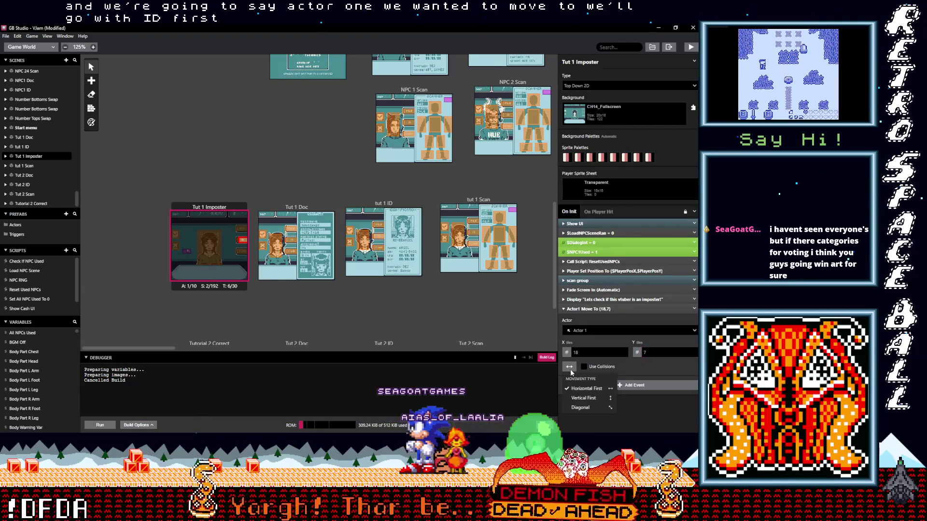
{"action": "left_click", "coordinate": [575, 408]}
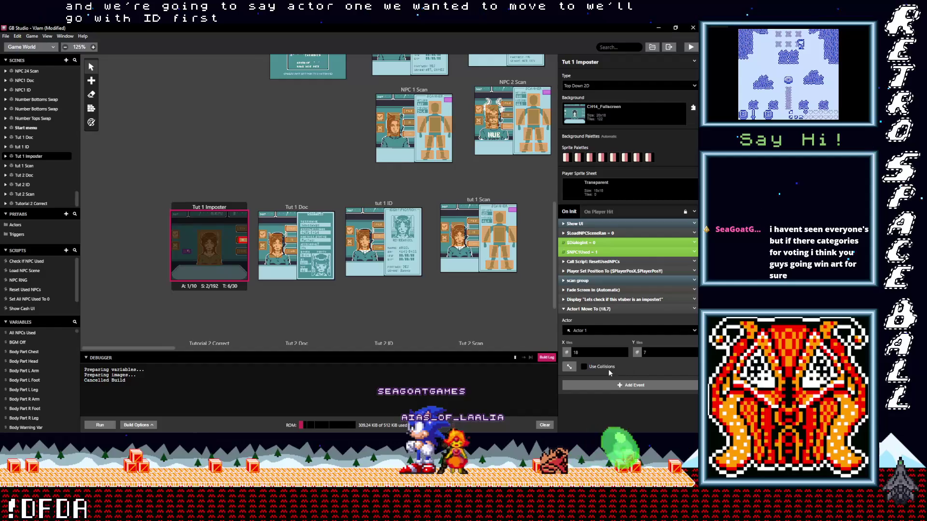
{"action": "left_click", "coordinate": [570, 366]}
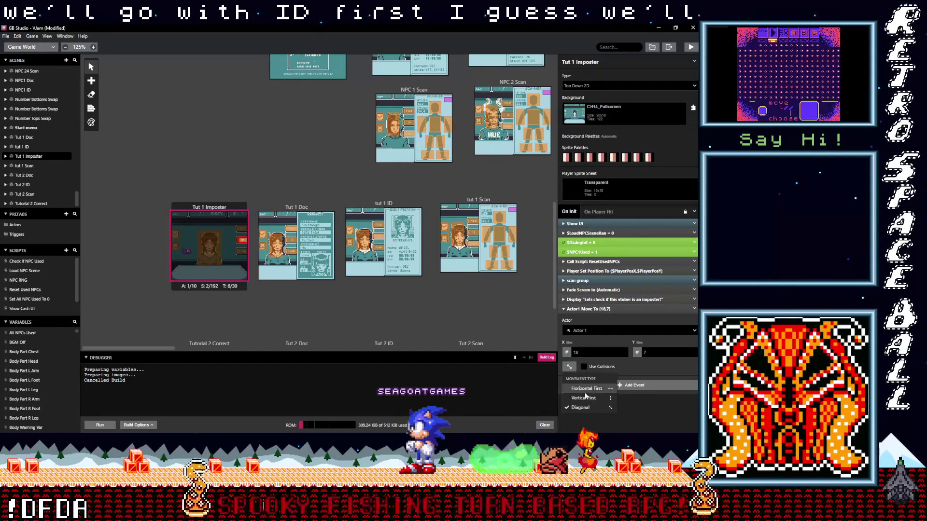
{"action": "left_click", "coordinate": [637, 366]}
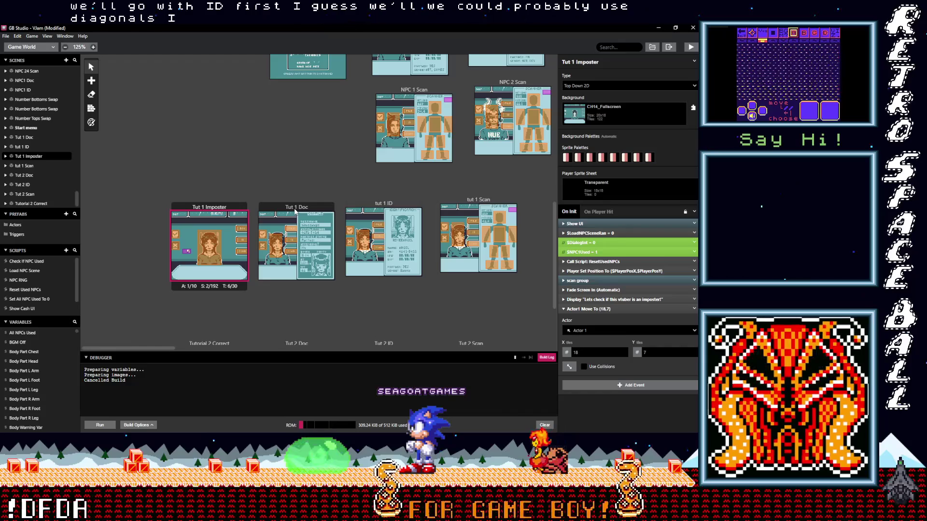
Leave the scene type at Top Down 2D, collapse the move event, and select the cursor actor
{"action": "left_click", "coordinate": [592, 86]}
{"action": "left_click", "coordinate": [592, 86]}
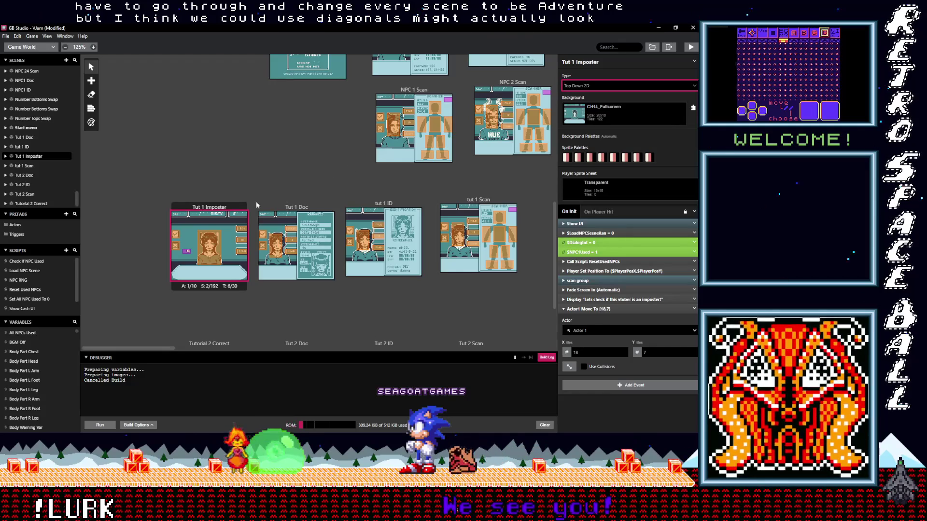
{"action": "left_click", "coordinate": [220, 208]}
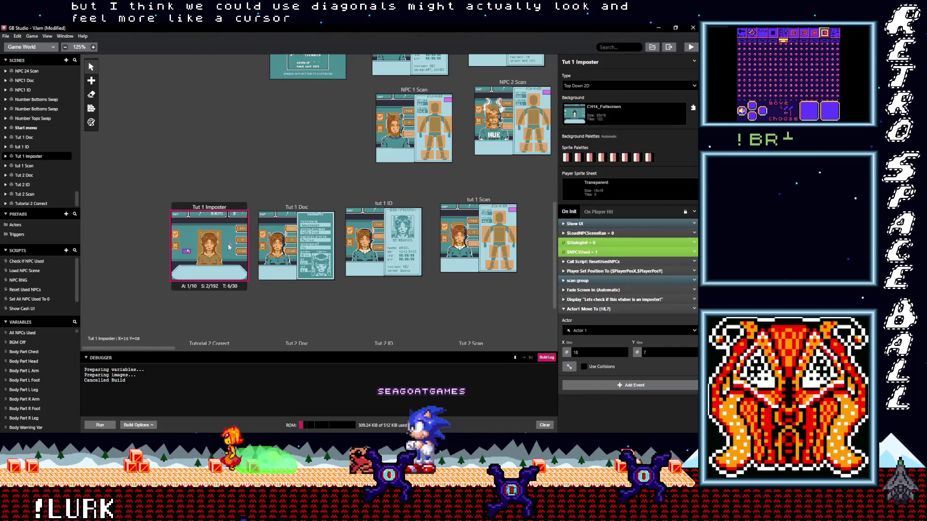
{"action": "left_click", "coordinate": [593, 311]}
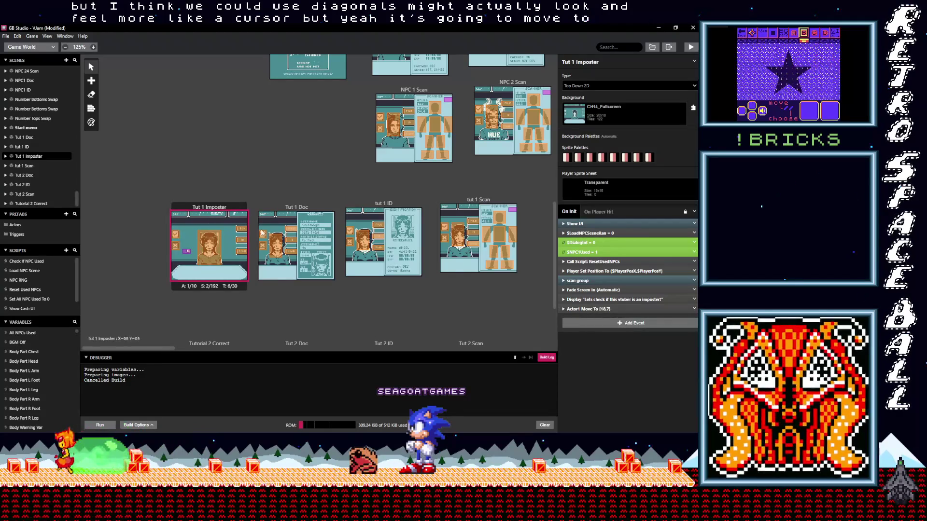
{"action": "left_click", "coordinate": [602, 323]}
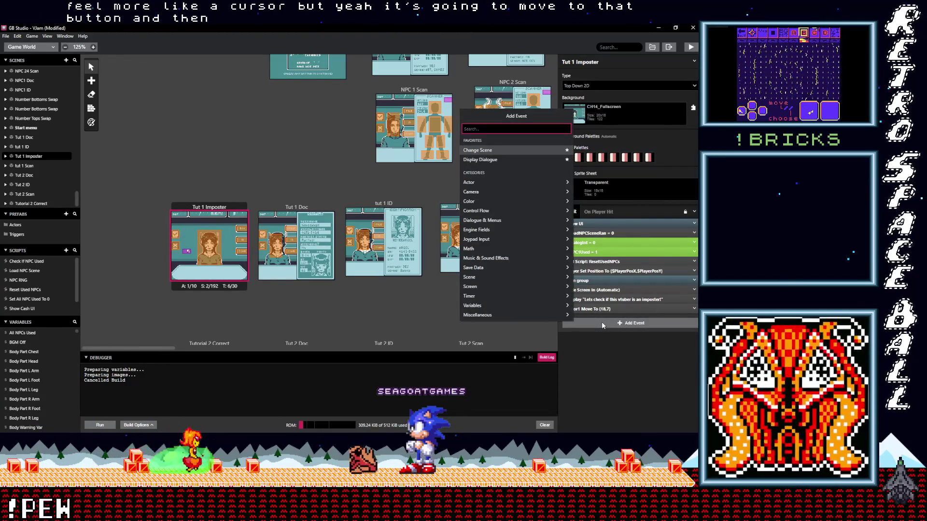
{"action": "type", "text": "ch"}
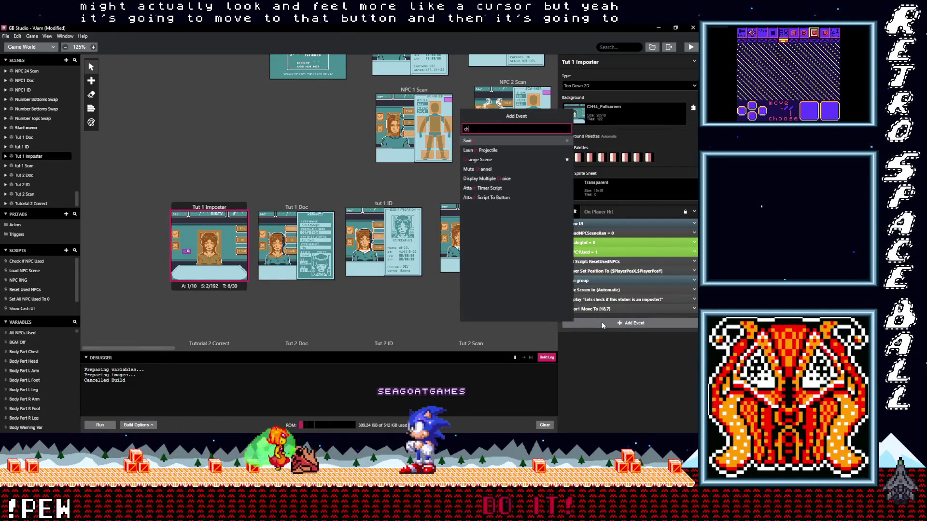
{"action": "key", "text": "BackSpace"}
{"action": "key", "text": "BackSpace"}
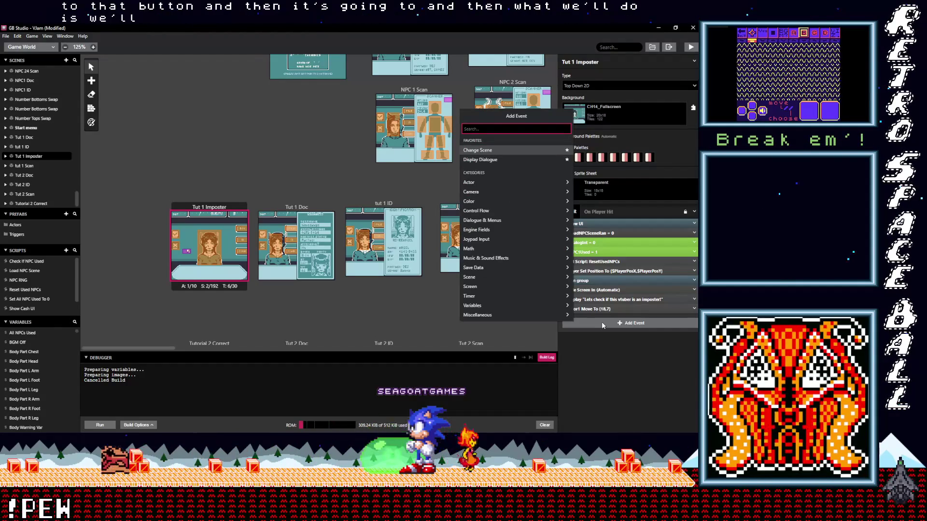
{"action": "key", "text": "Escape"}
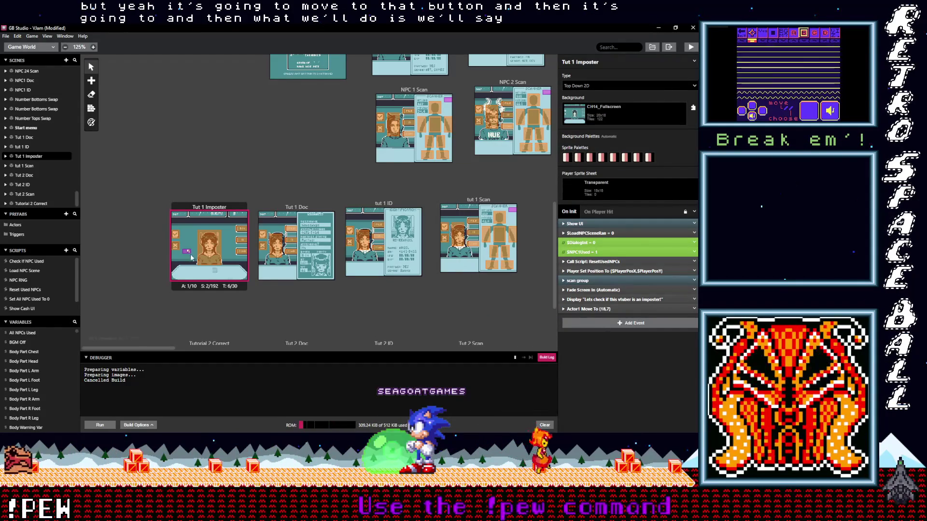
{"action": "left_click", "coordinate": [187, 253]}
In the cursor actor's On Update script, add an Actor At Position check for tile 18,7
{"action": "left_click", "coordinate": [625, 206]}
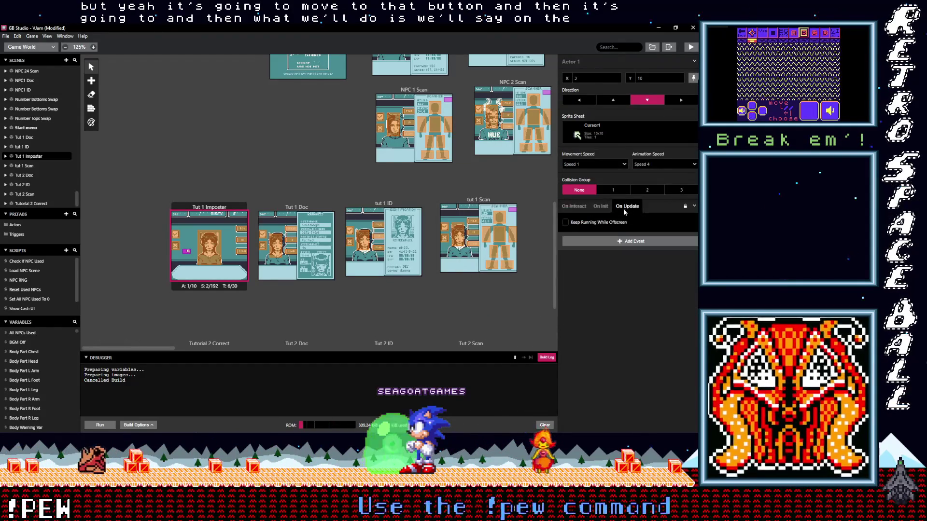
{"action": "left_click", "coordinate": [603, 241]}
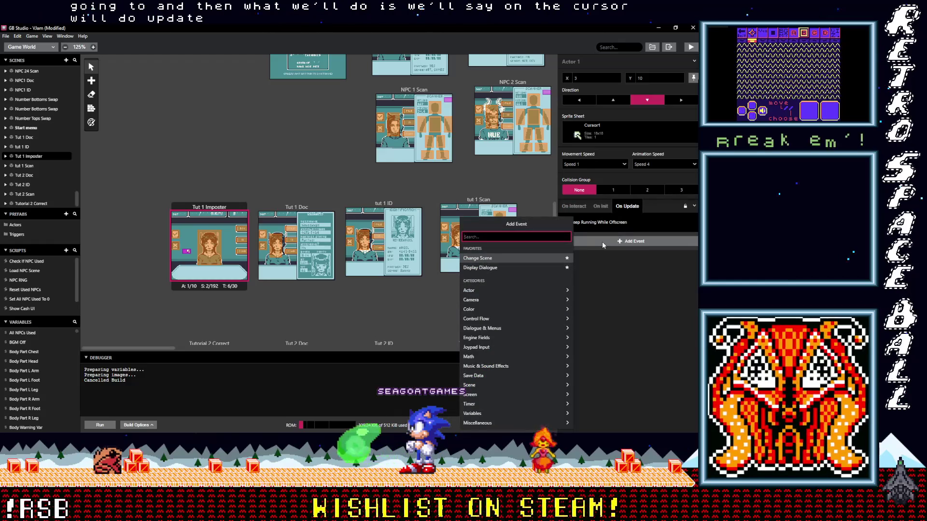
{"action": "type", "text": "if var"}
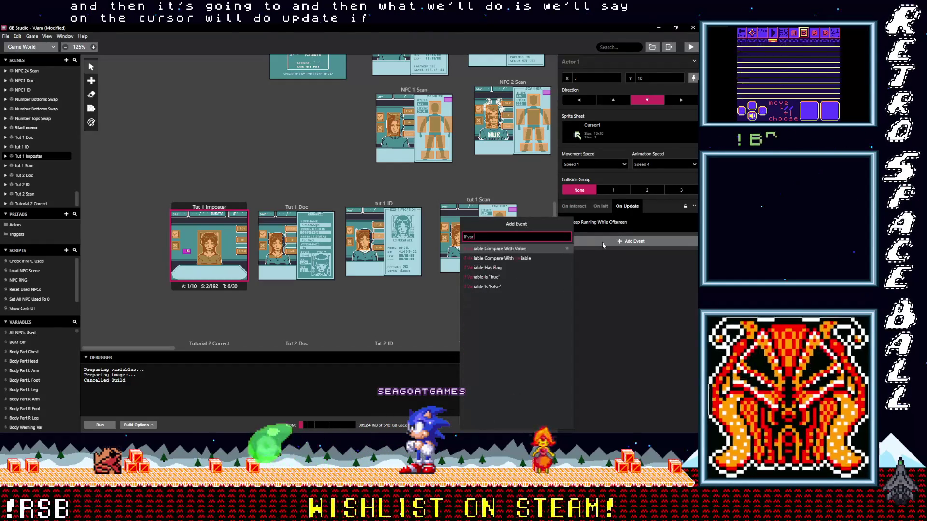
{"action": "key", "text": "BackSpace"}
{"action": "key", "text": "BackSpace"}
{"action": "key", "text": "BackSpace"}
{"action": "type", "text": "acto"}
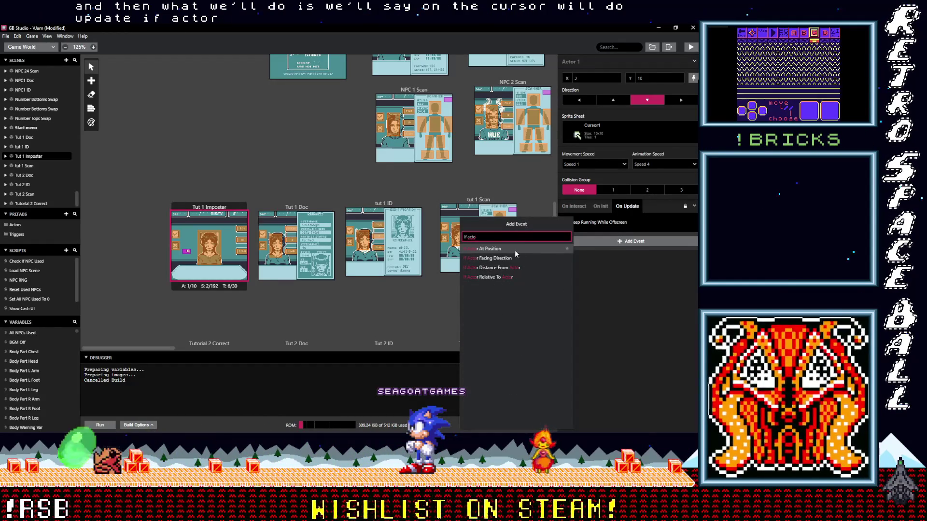
{"action": "left_click", "coordinate": [515, 251]}
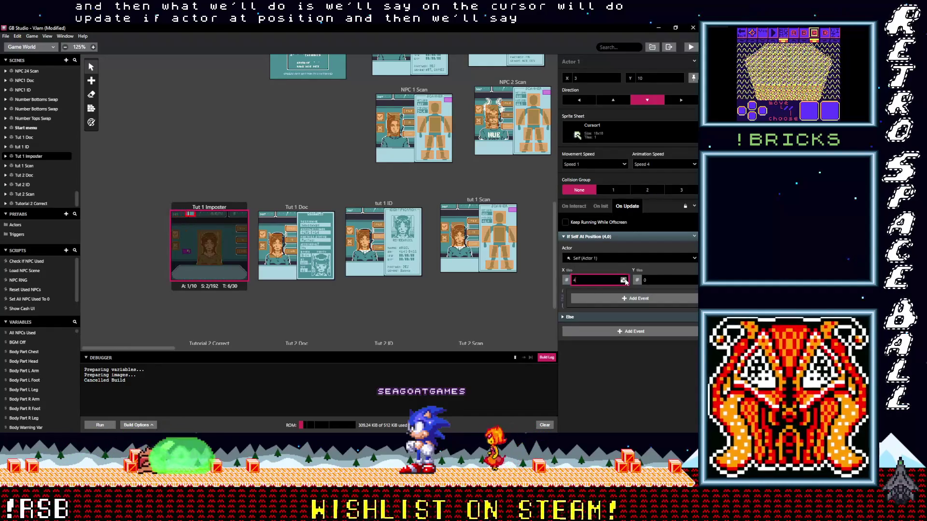
{"action": "left_click", "coordinate": [624, 279]}
{"action": "left_click", "coordinate": [624, 279]}
{"action": "left_click", "coordinate": [623, 279]}
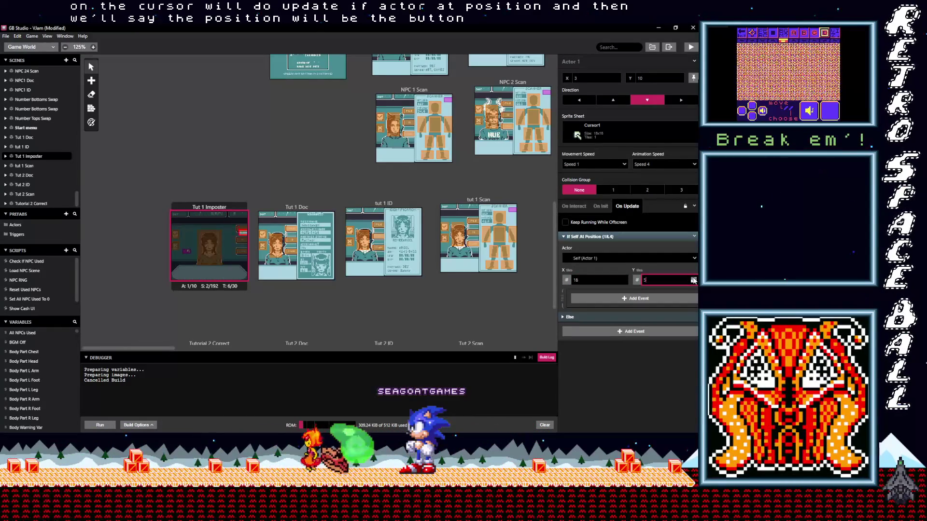
Inside the position check, add a Change Scene event going to Tut 1 Doc
{"action": "left_click", "coordinate": [606, 301]}
{"action": "type", "text": "chan"}
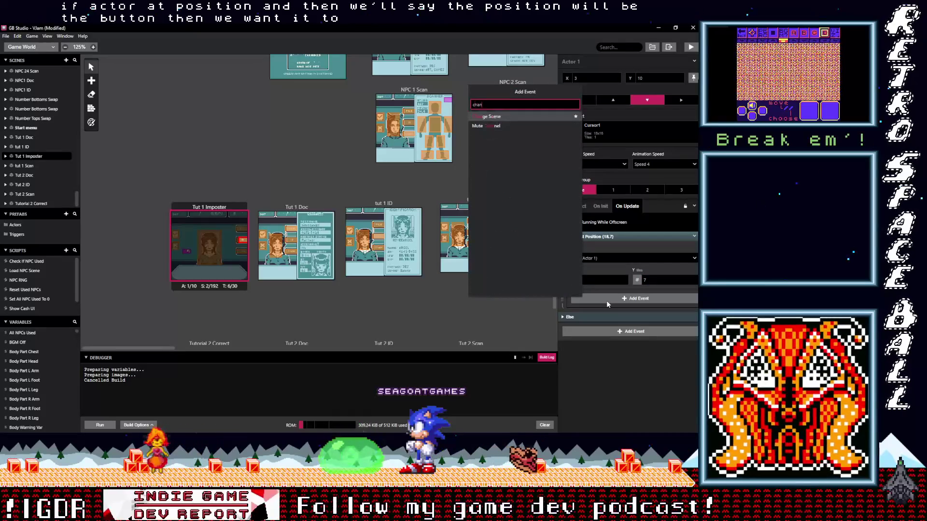
{"action": "key", "text": "Return"}
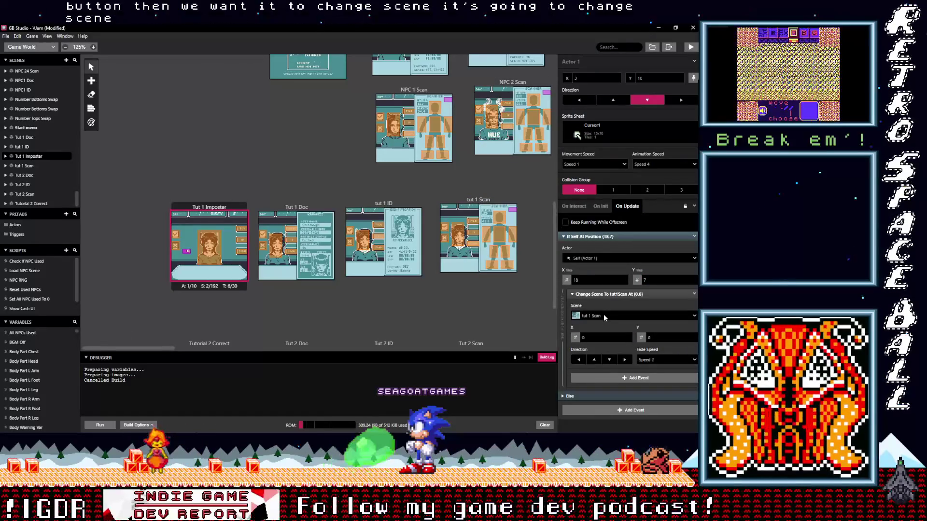
{"action": "left_click", "coordinate": [604, 315]}
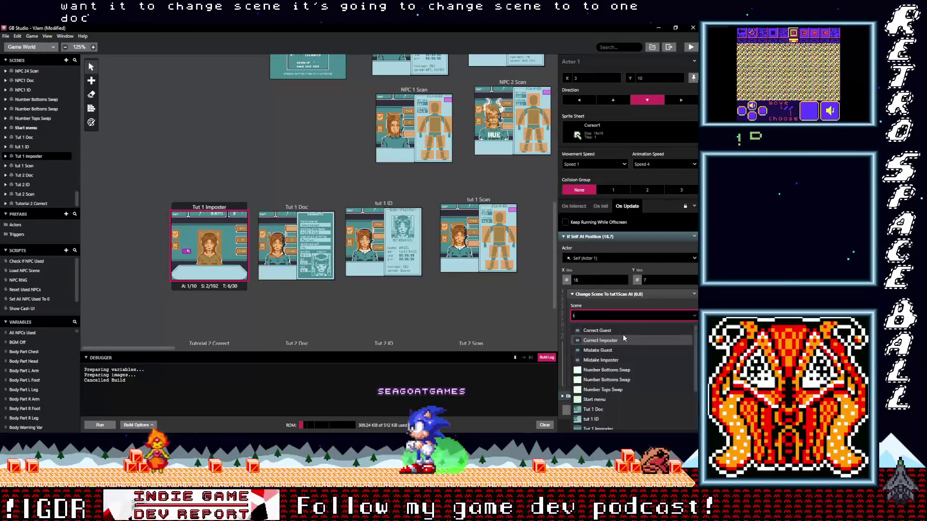
{"action": "type", "text": "tu"}
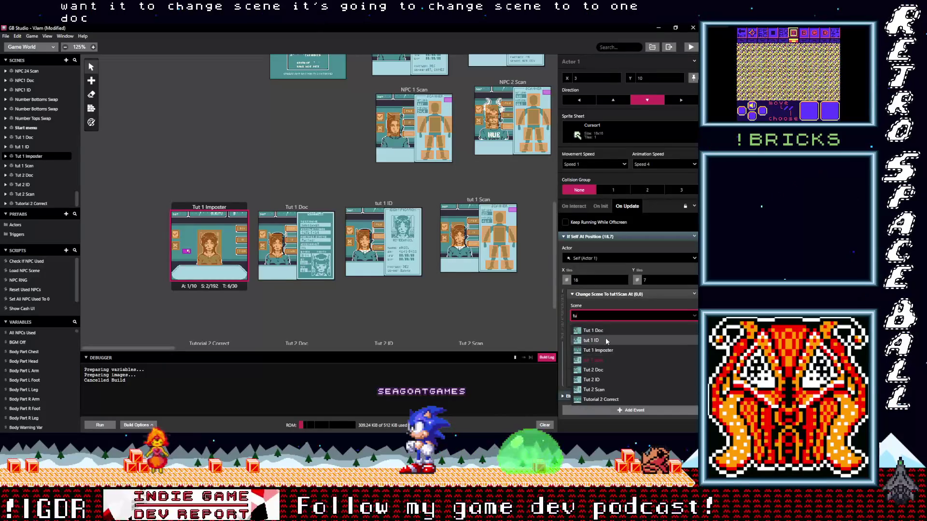
{"action": "left_click", "coordinate": [606, 331]}
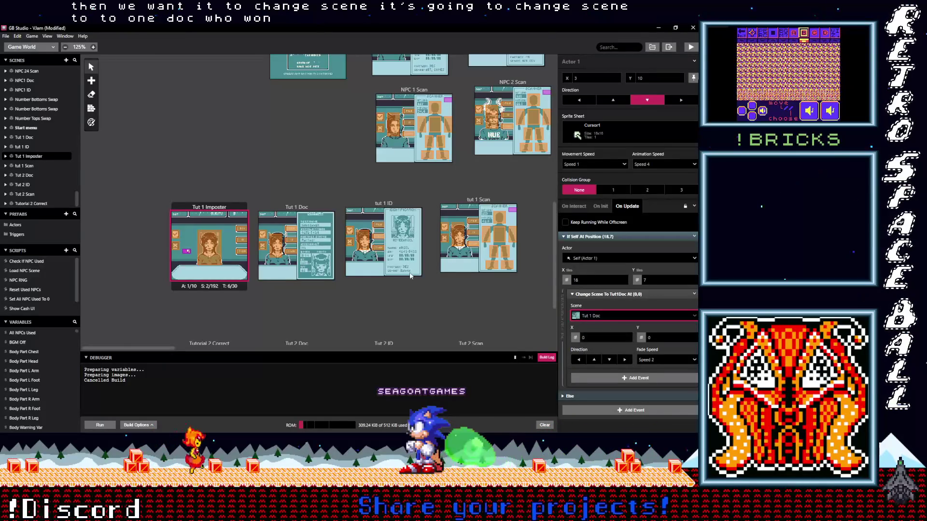
Select the cursor actor copy in the Tut 1 Doc scene
{"action": "left_click", "coordinate": [306, 211]}
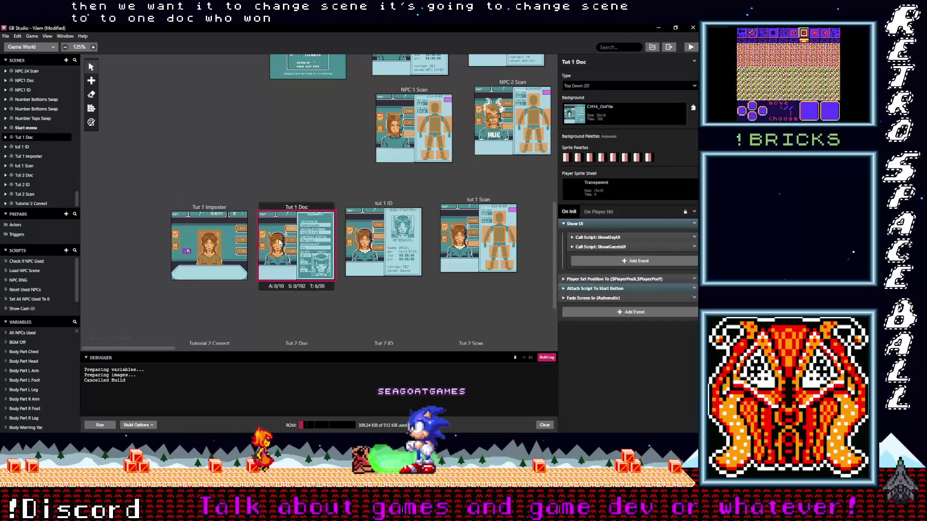
{"action": "left_click", "coordinate": [186, 252]}
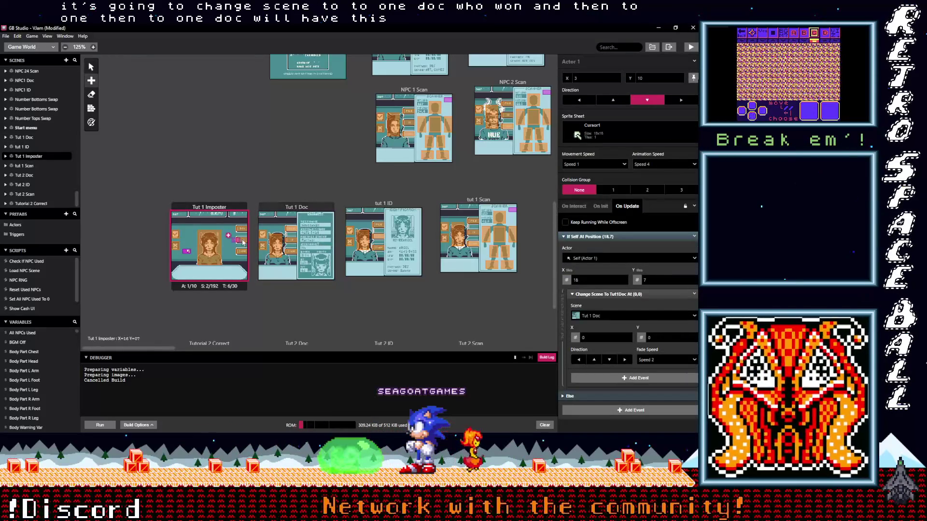
{"action": "left_click", "coordinate": [333, 240]}
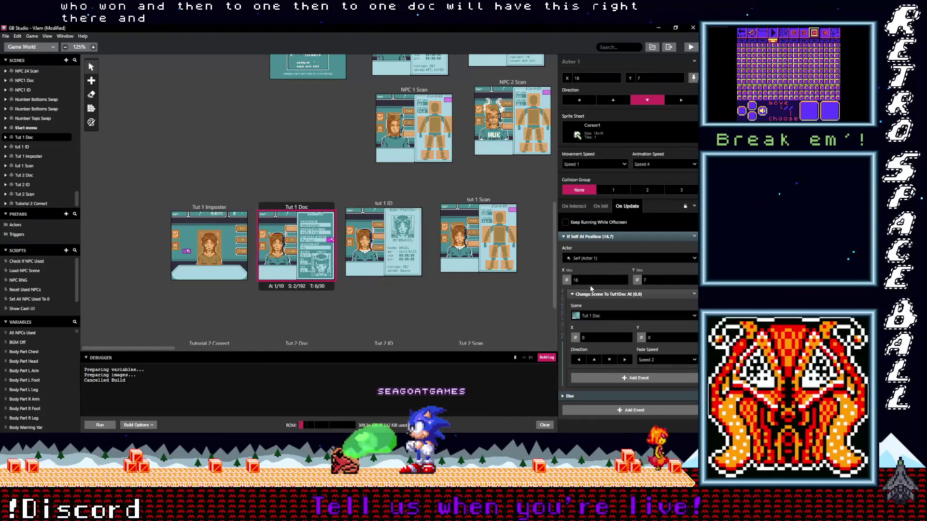
Delete the If Actor At Position event from the Tut 1 Doc cursor actor's On Update script
{"action": "left_click", "coordinate": [695, 236]}
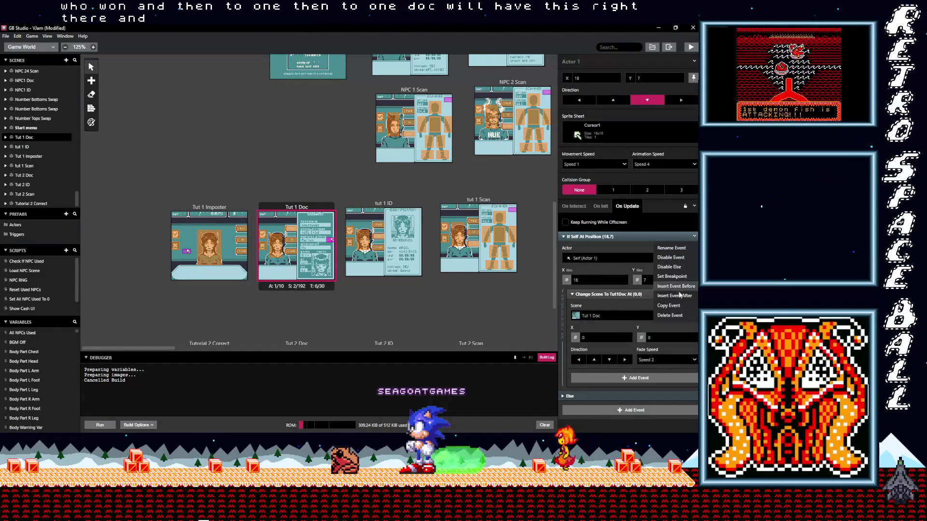
{"action": "left_click", "coordinate": [618, 237]}
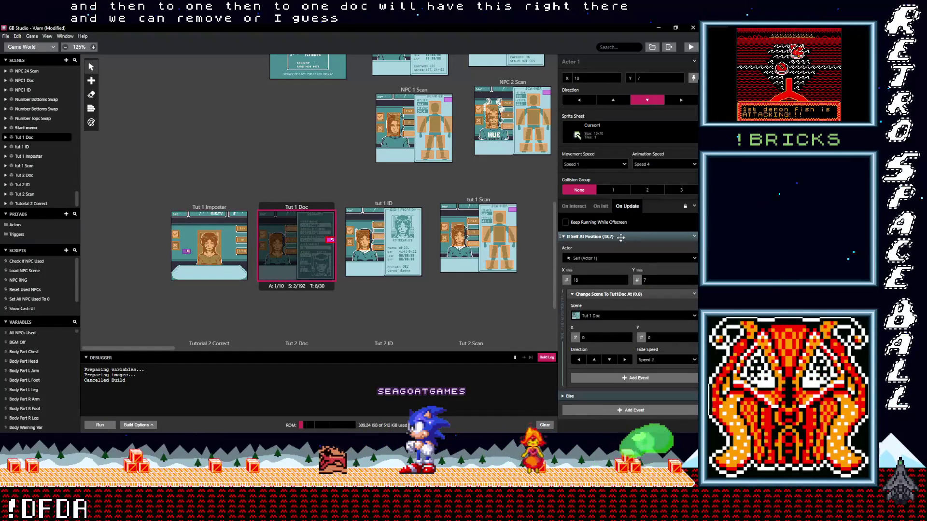
{"action": "left_click", "coordinate": [695, 237]}
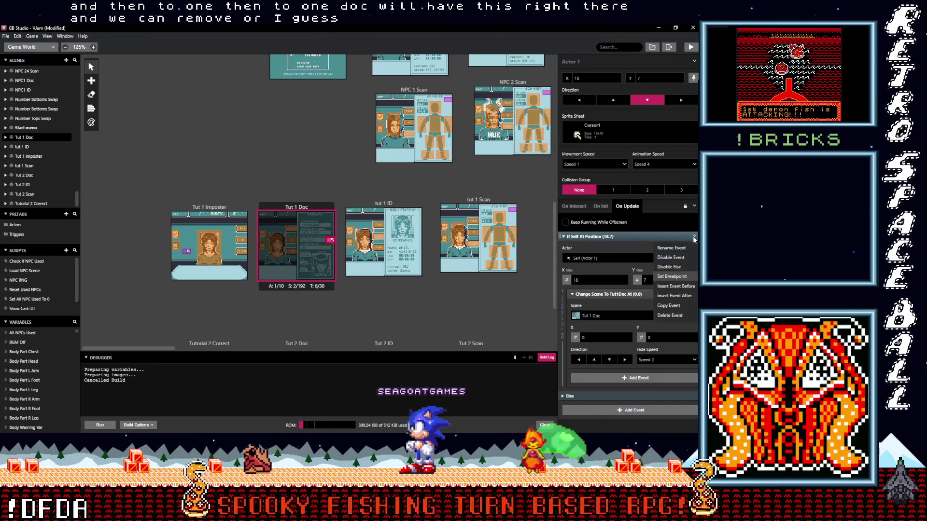
{"action": "left_click", "coordinate": [675, 315]}
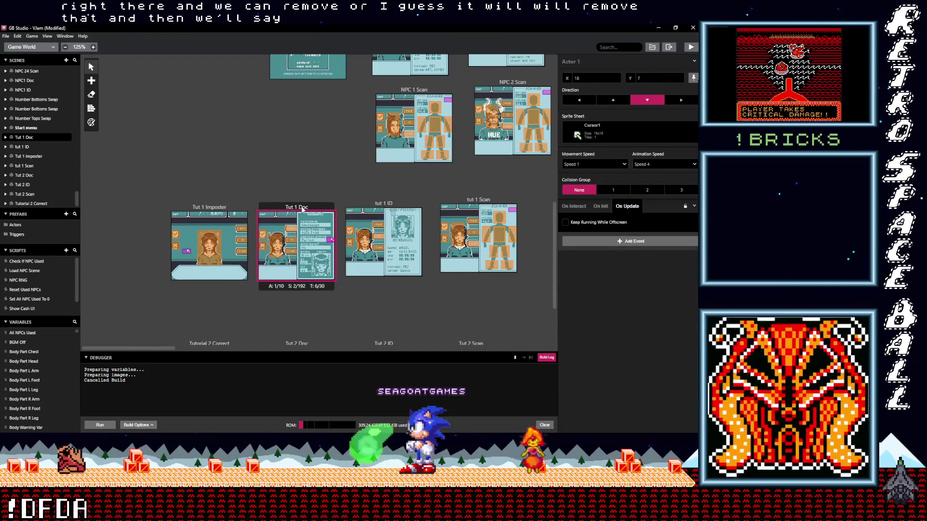
{"action": "left_click", "coordinate": [600, 206]}
Add a Display Dialogue event reading 'This is the provided ID.' to Tut 1 Doc's startup
{"action": "left_click", "coordinate": [592, 224]}
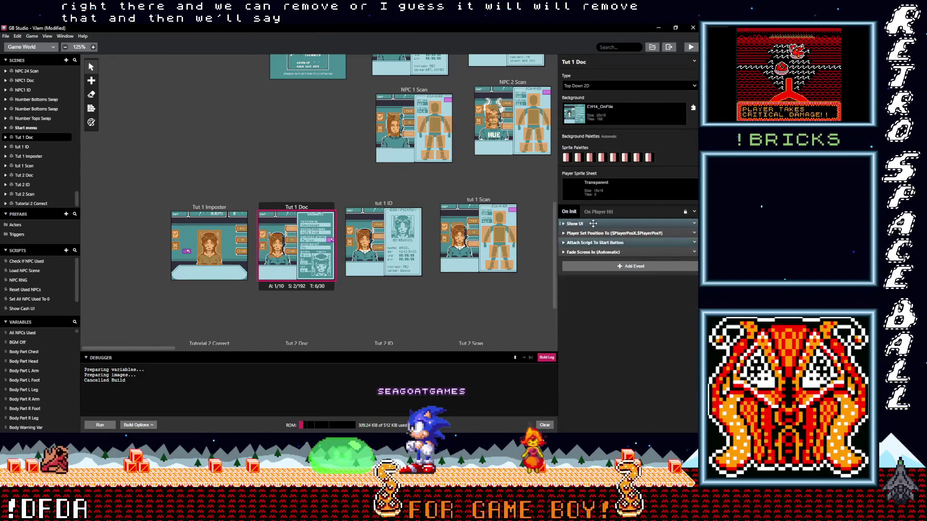
{"action": "left_click", "coordinate": [601, 267]}
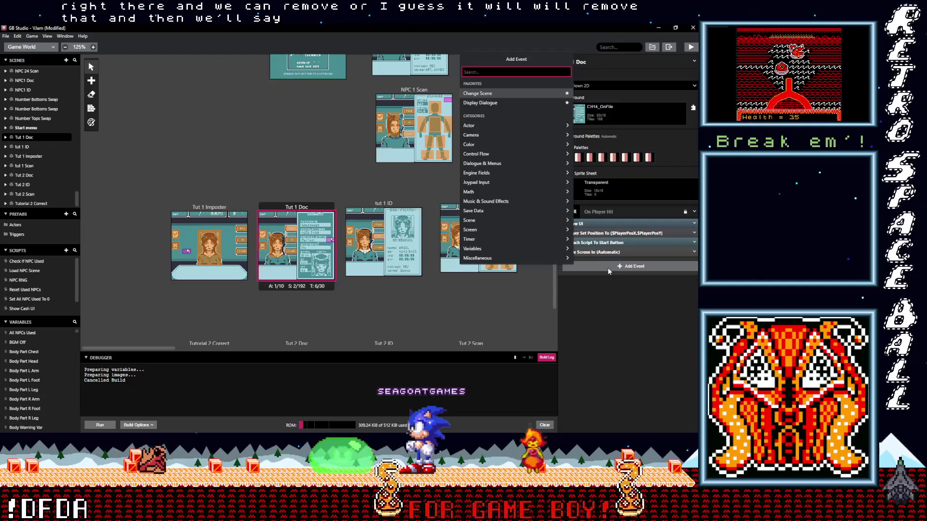
{"action": "type", "text": "dia"}
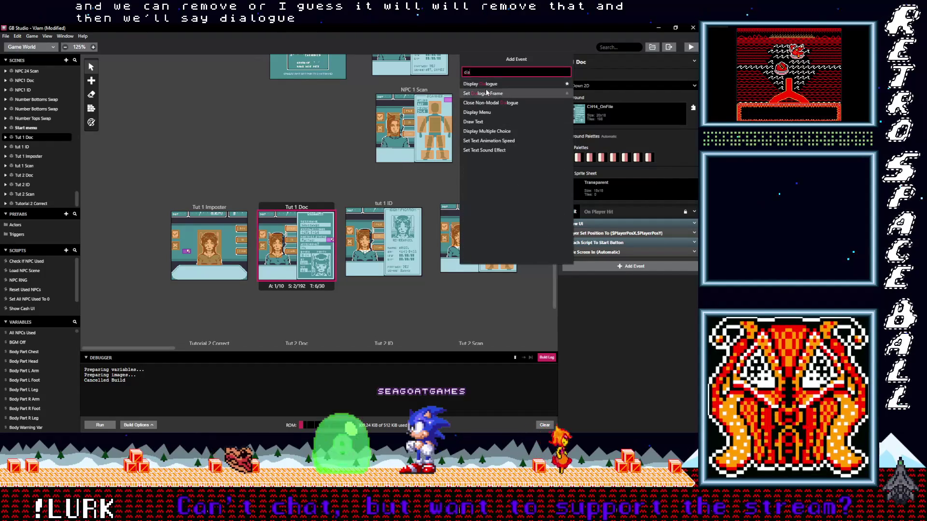
{"action": "left_click", "coordinate": [479, 84]}
{"action": "left_click", "coordinate": [592, 286]}
{"action": "type", "text": "Th"}
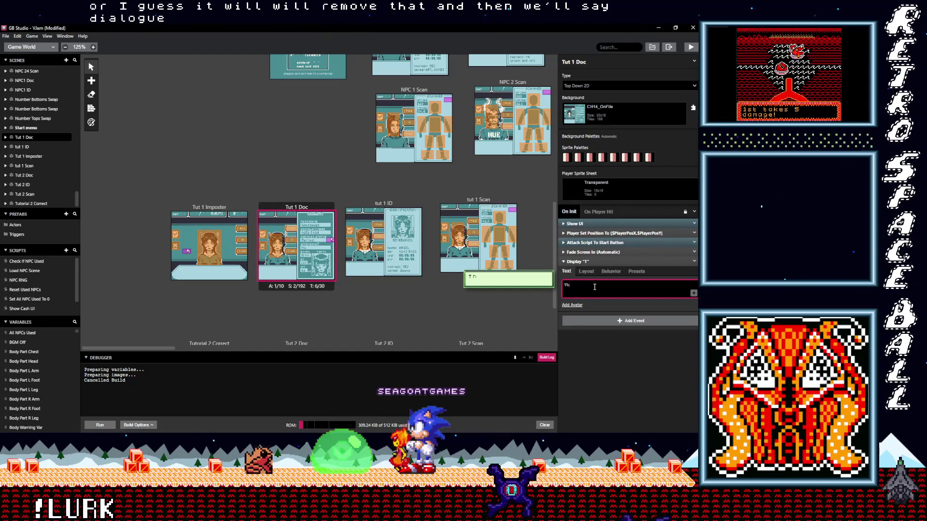
{"action": "type", "text": "is is the"}
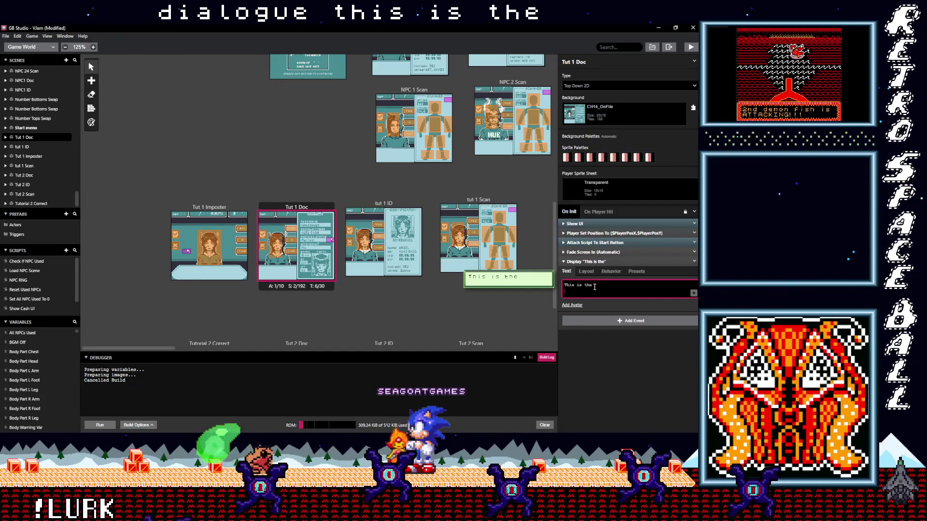
{"action": "type", "text": " provided"}
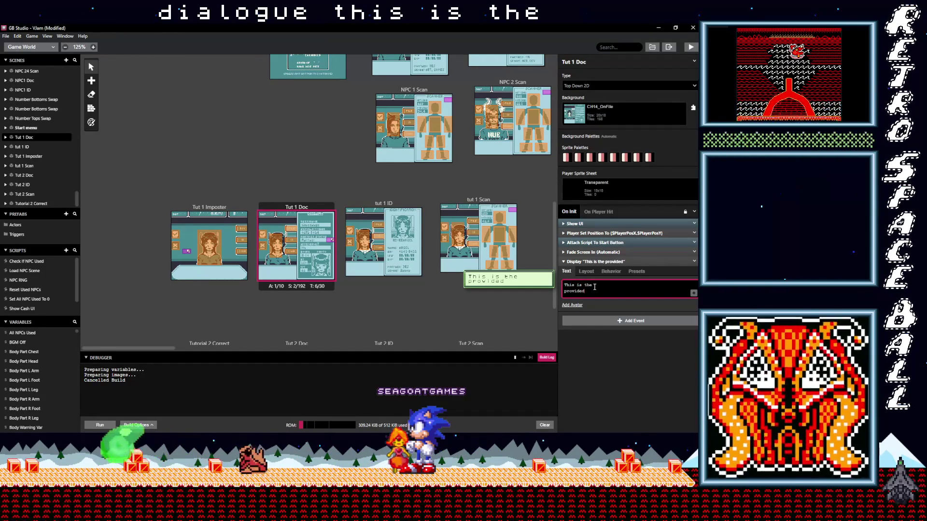
{"action": "type", "text": " ID"}
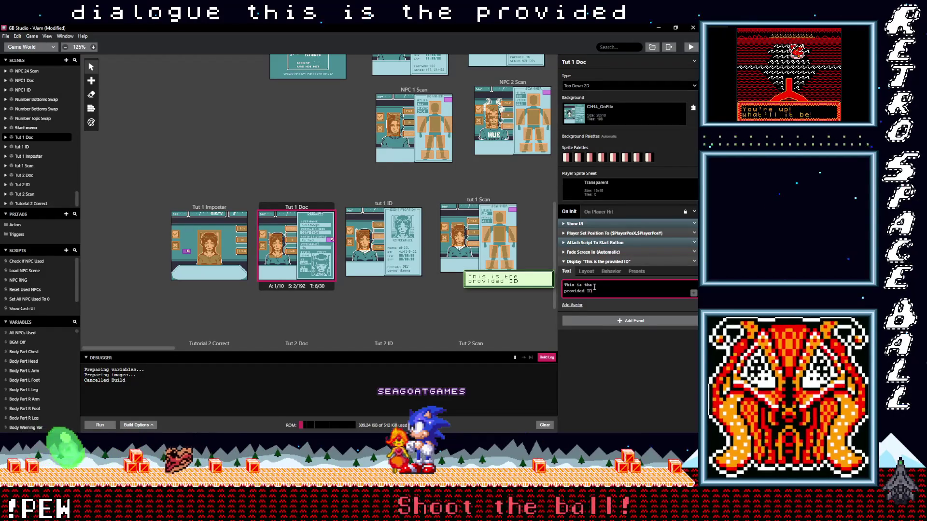
{"action": "type", "text": "."}
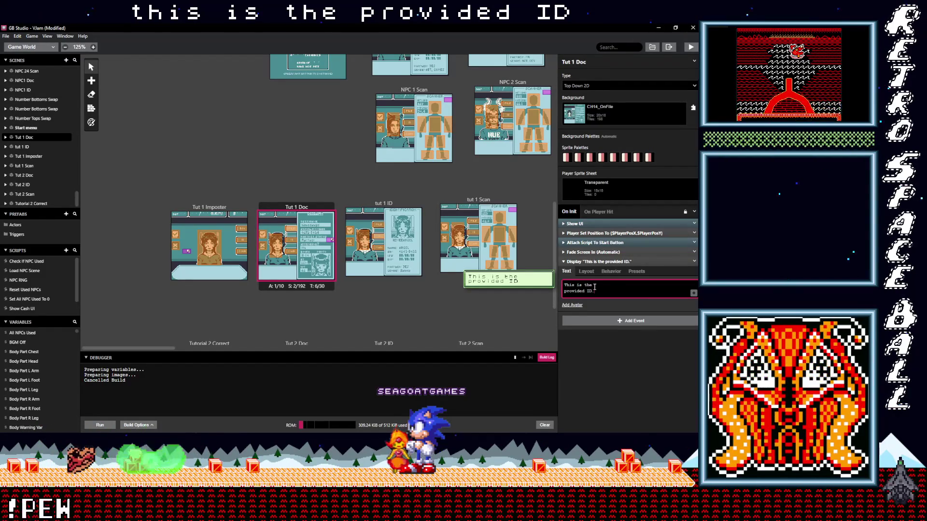
{"action": "left_click", "coordinate": [644, 261]}
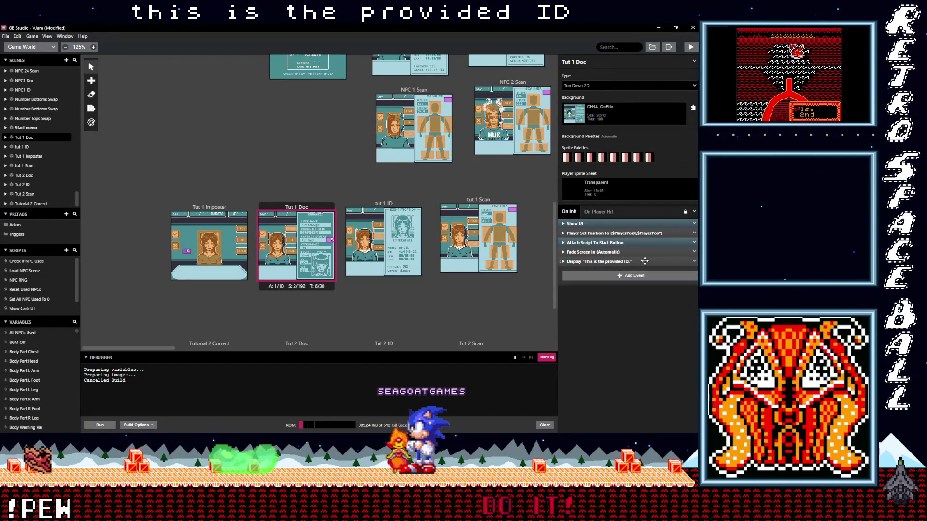
Duplicate that dialogue event and change the copy's text to 'The image doesn't match...'
{"action": "left_click", "coordinate": [694, 262]}
{"action": "left_click", "coordinate": [670, 322]}
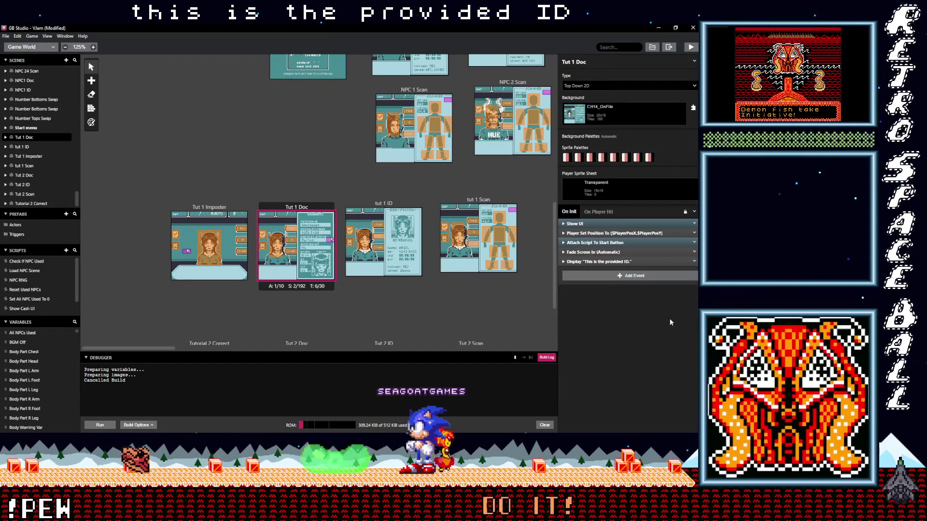
{"action": "left_click", "coordinate": [611, 271]}
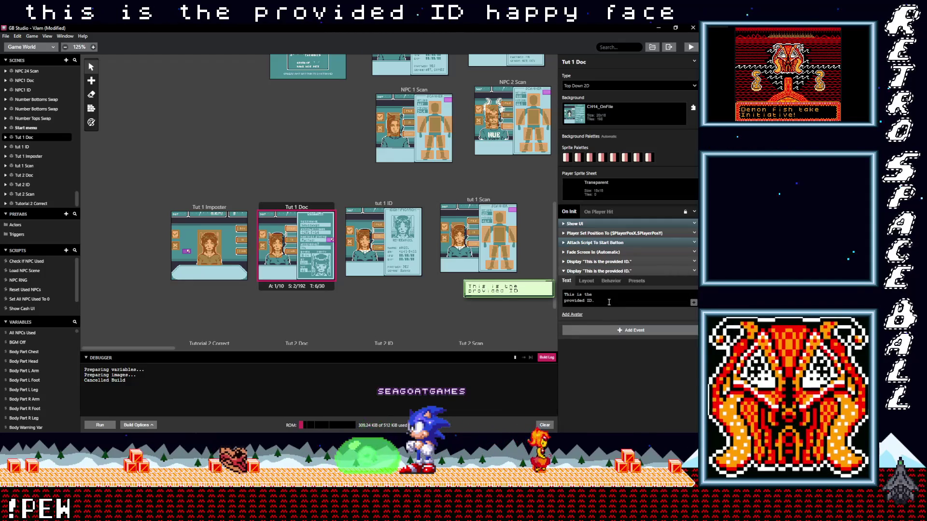
{"action": "left_click", "coordinate": [609, 302]}
{"action": "key", "text": "ctrl+a"}
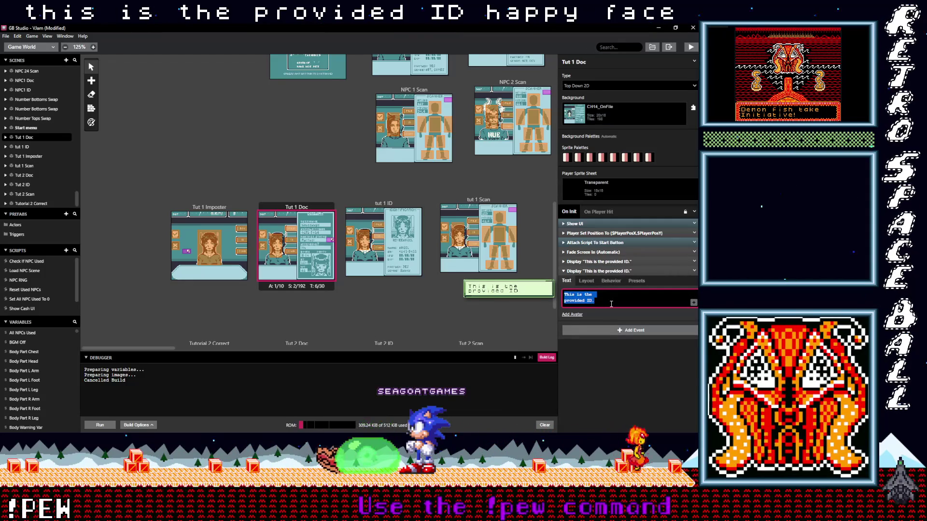
{"action": "type", "text": "T"}
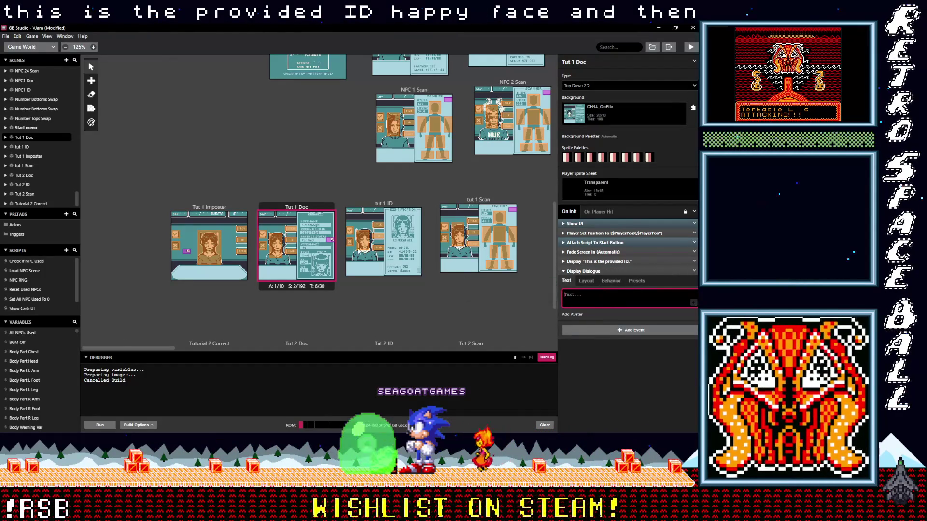
{"action": "type", "text": "The "}
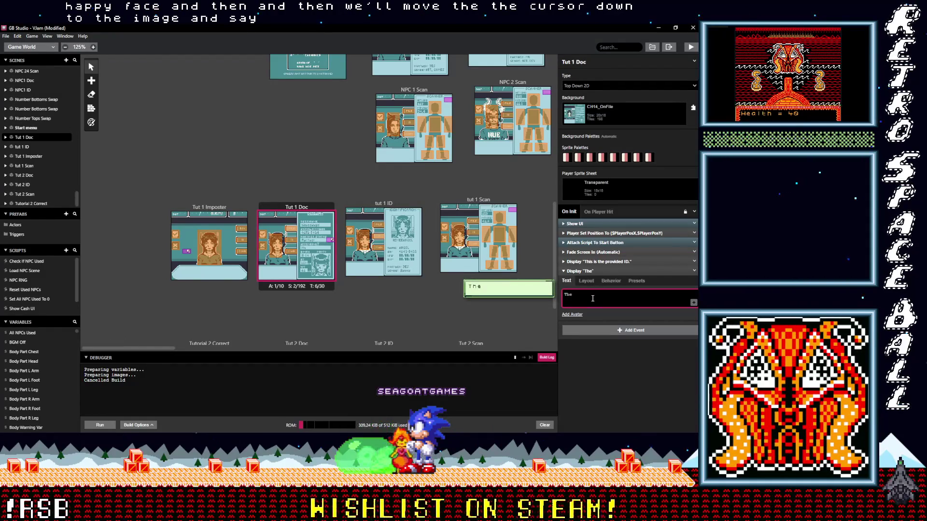
{"action": "type", "text": "image doesnt match"}
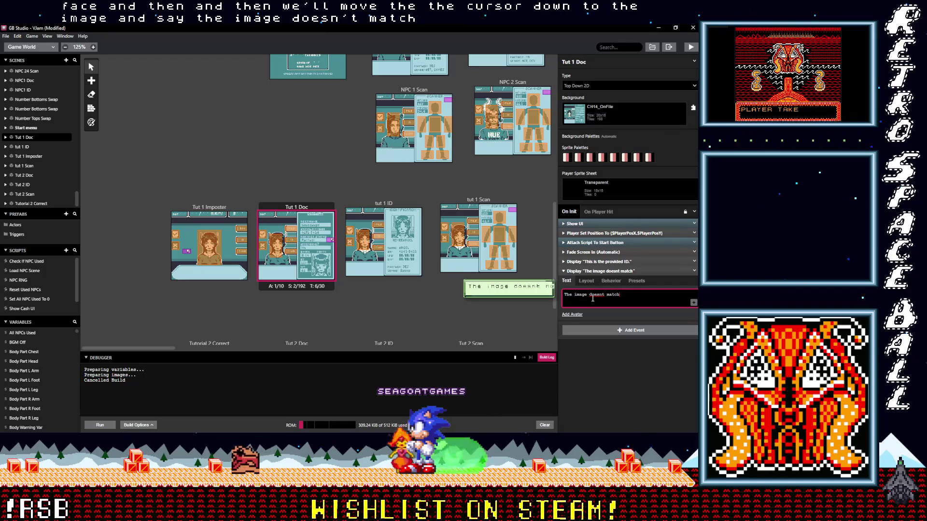
{"action": "key", "text": "BackSpace"}
{"action": "key", "text": "BackSpace"}
{"action": "key", "text": "BackSpace"}
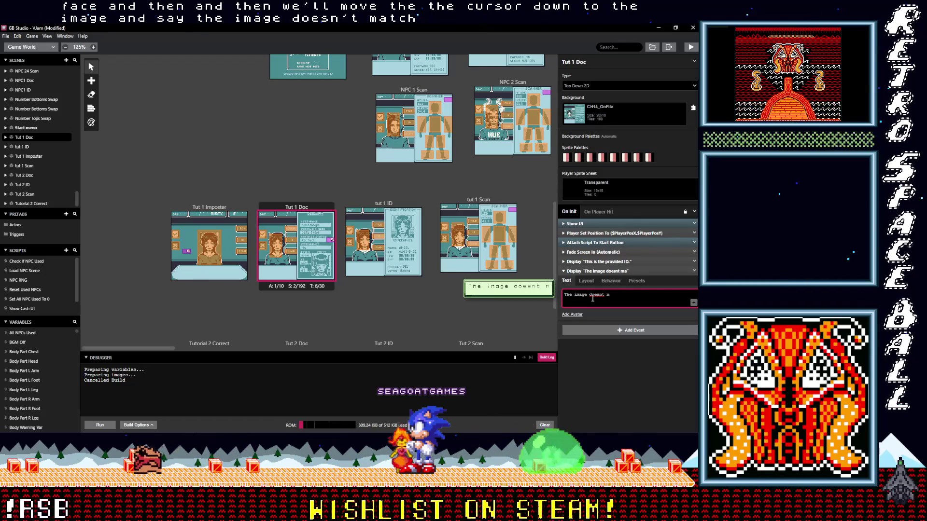
{"action": "key", "text": "BackSpace"}
{"action": "key", "text": "BackSpace"}
{"action": "key", "text": "Return"}
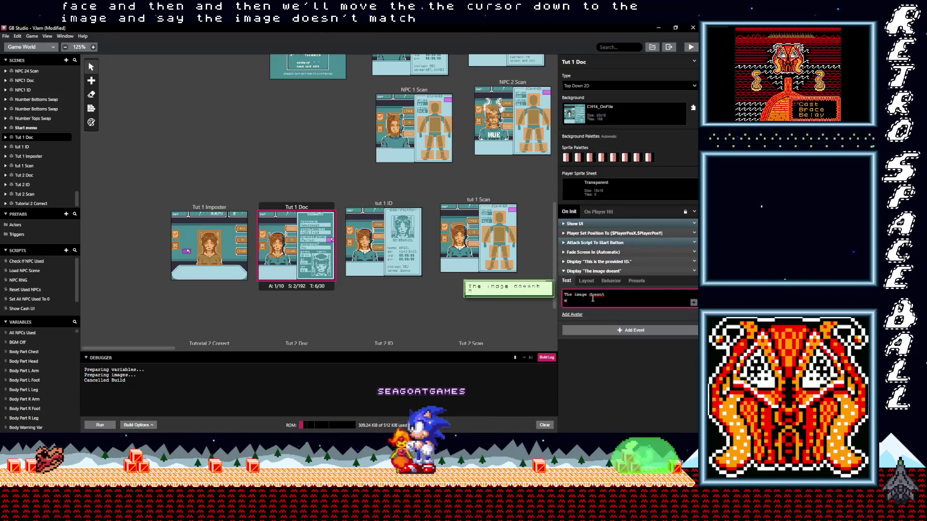
{"action": "type", "text": "atch"}
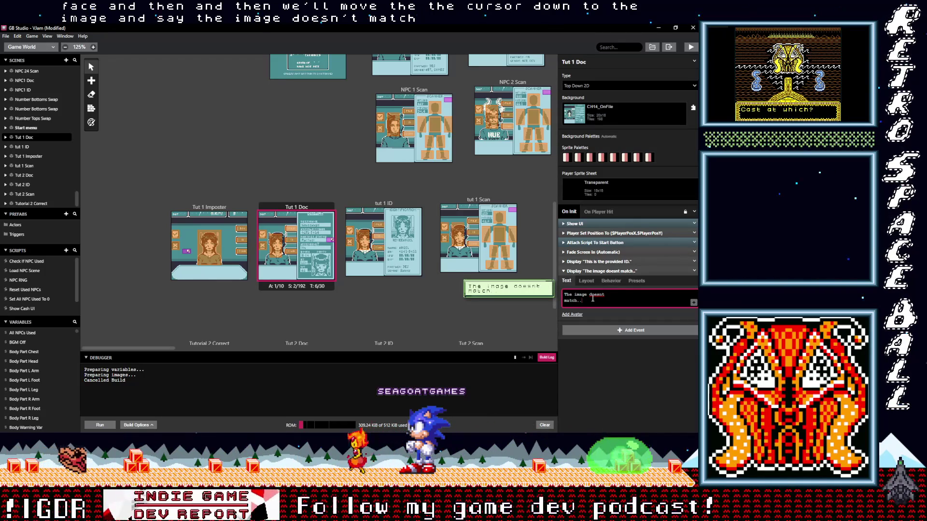
{"action": "type", "text": "."}
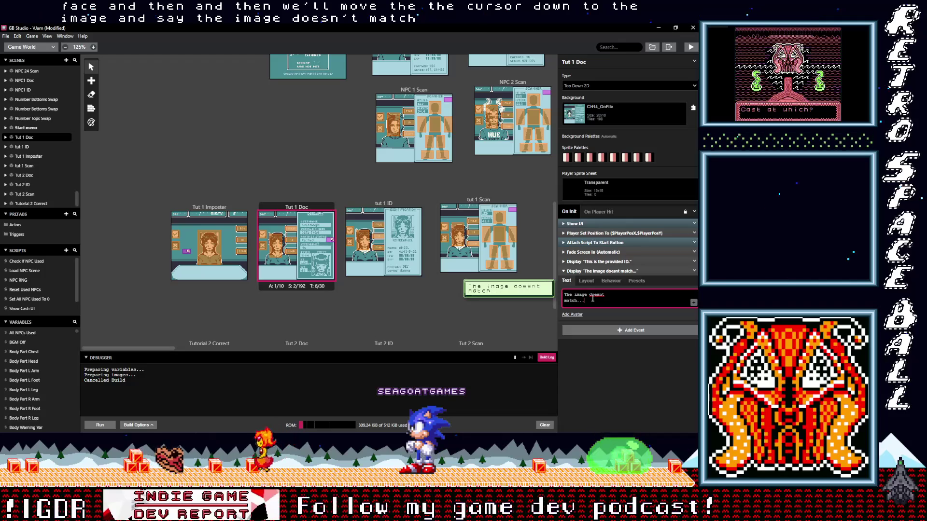
{"action": "left_click", "coordinate": [602, 295]}
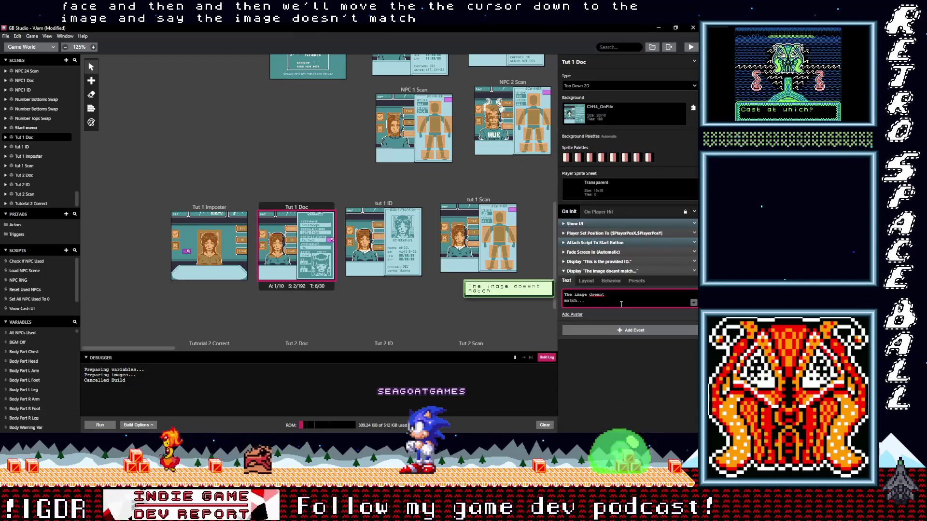
{"action": "type", "text": "'"}
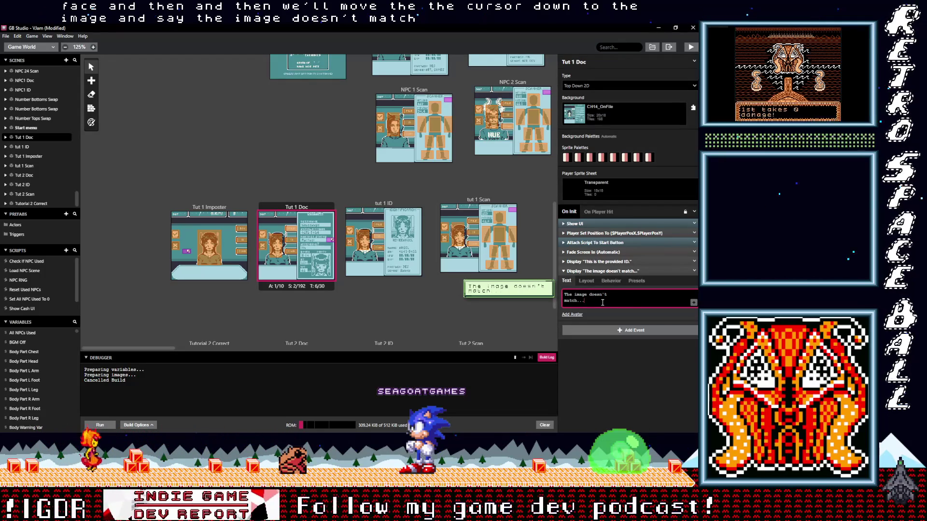
{"action": "left_click", "coordinate": [598, 271]}
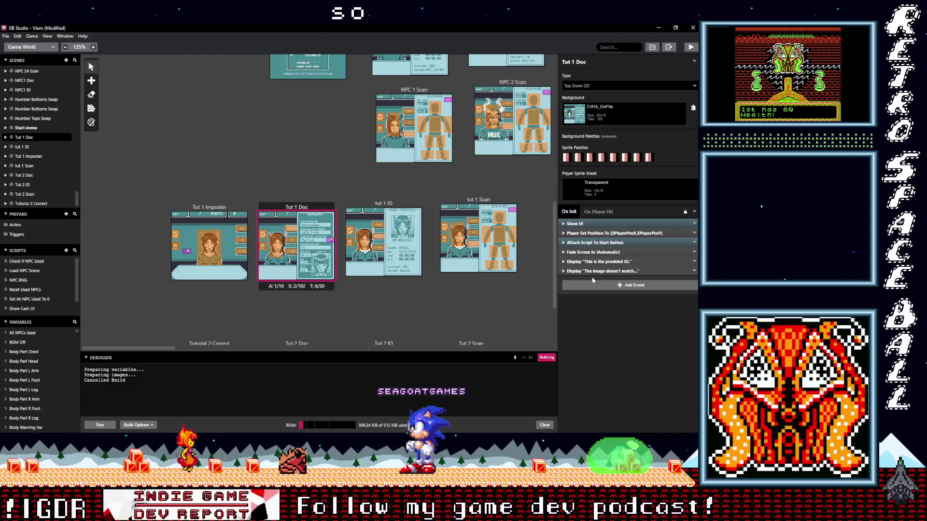
Add an Actor Move To sending Actor 1 to 15,16, placed before the 'image doesn't match' dialogue
{"action": "left_click", "coordinate": [603, 285]}
{"action": "type", "text": "actor mo"}
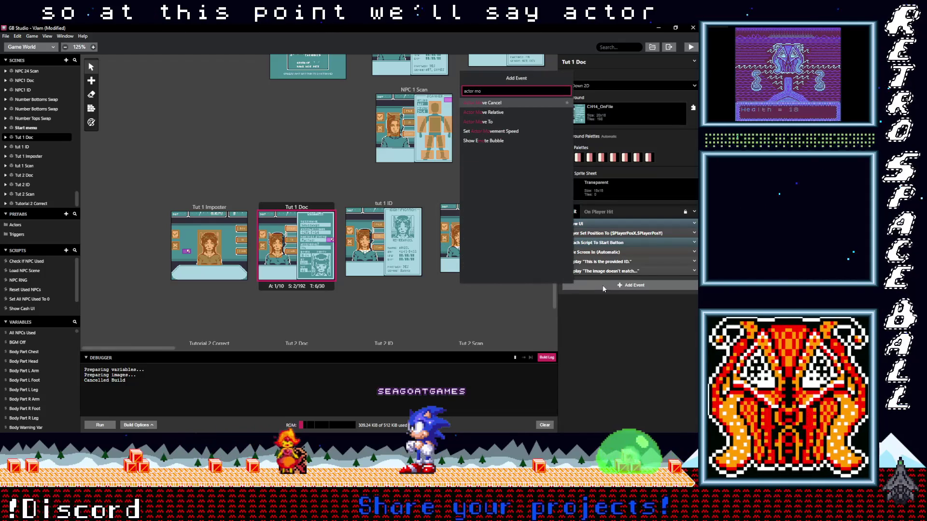
{"action": "left_click", "coordinate": [512, 121]}
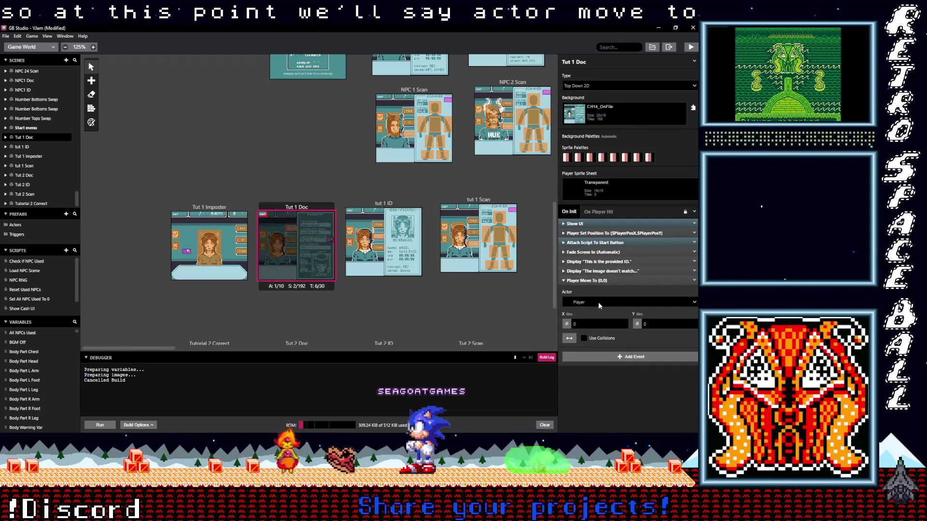
{"action": "left_click", "coordinate": [597, 302]}
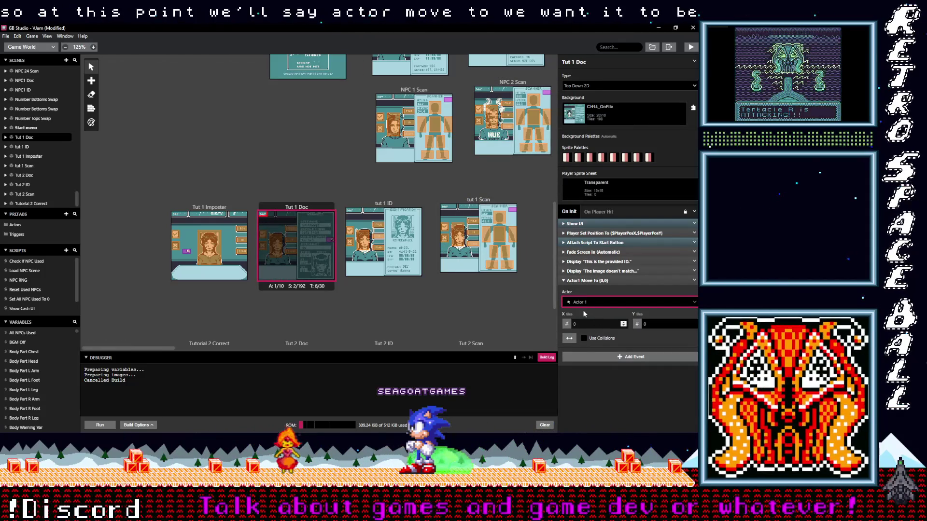
{"action": "left_click", "coordinate": [583, 310]}
{"action": "left_click", "coordinate": [623, 323]}
{"action": "type", "text": "15"}
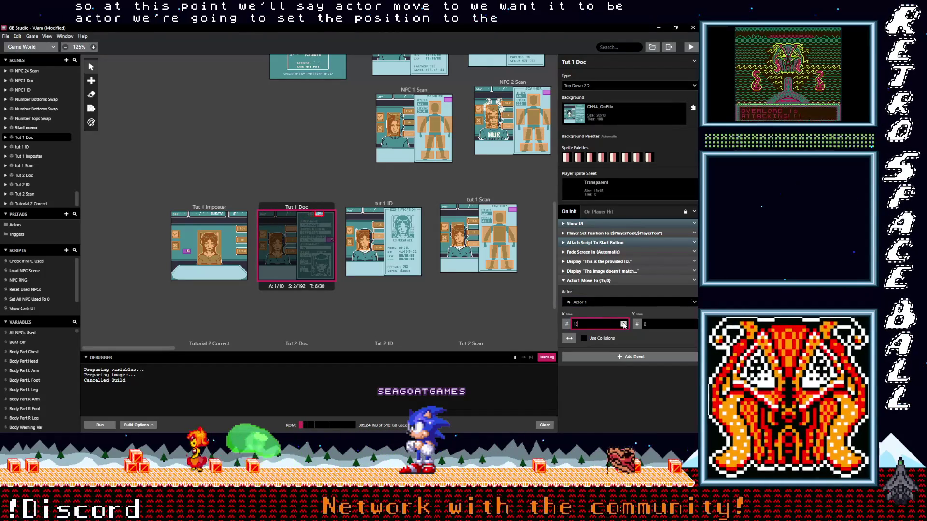
{"action": "left_click", "coordinate": [624, 323]}
{"action": "left_click", "coordinate": [694, 324]}
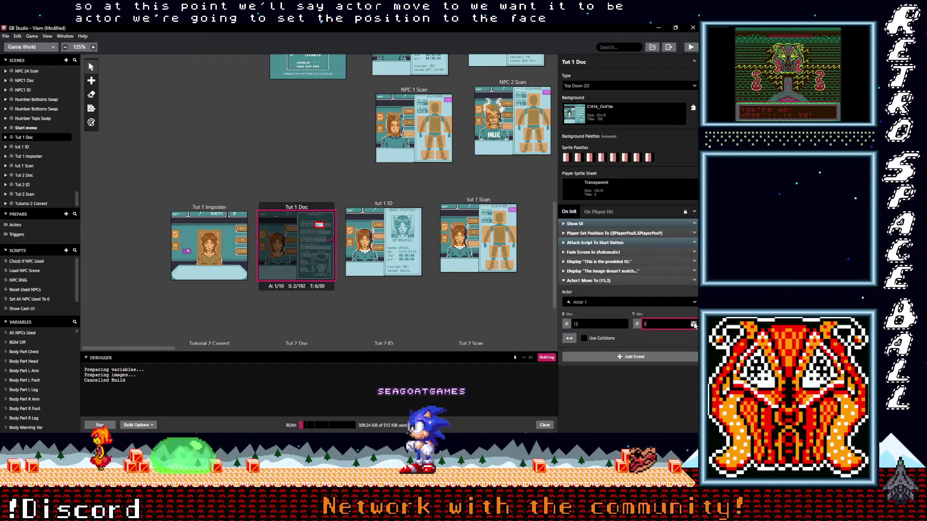
{"action": "left_click", "coordinate": [694, 324]}
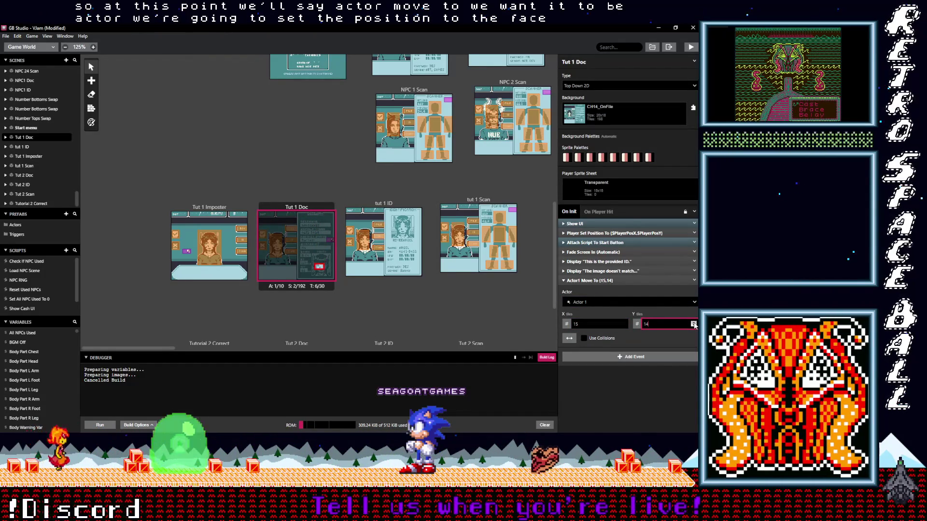
{"action": "left_click", "coordinate": [623, 322]}
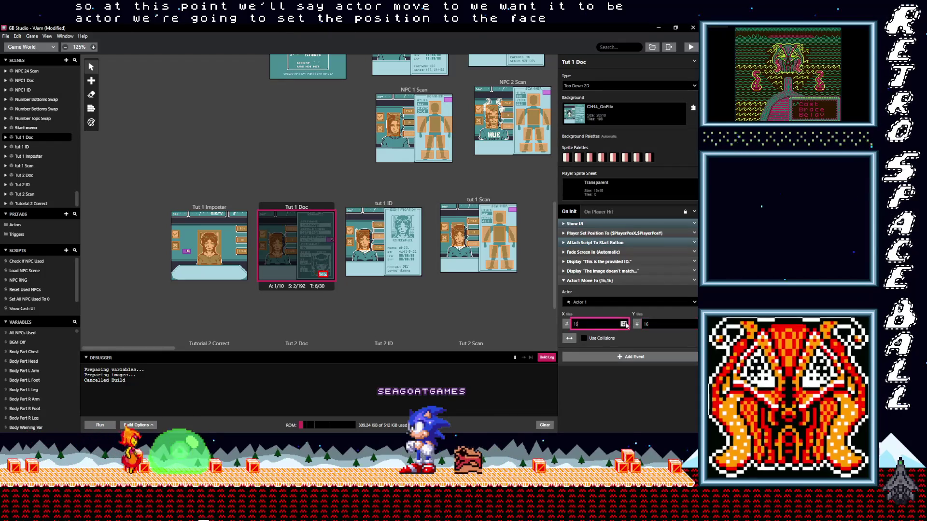
{"action": "left_click", "coordinate": [623, 326]}
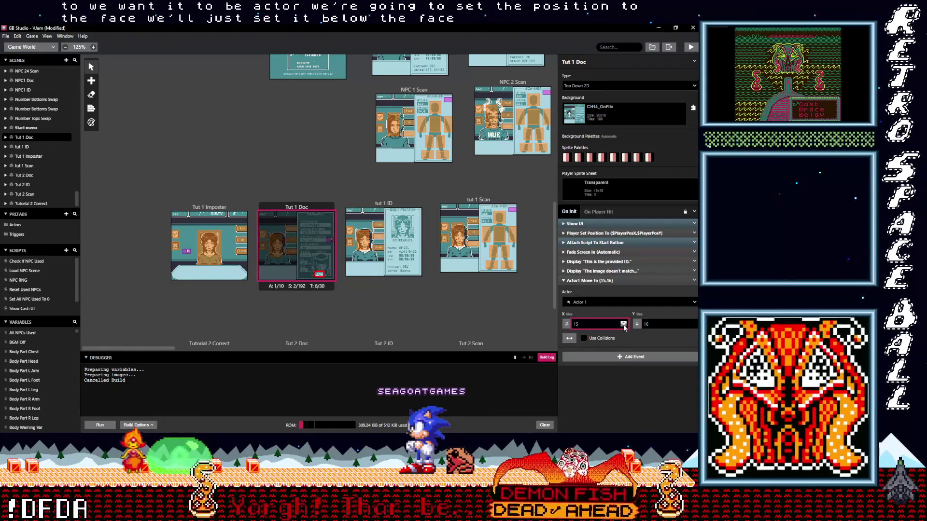
{"action": "left_click", "coordinate": [603, 281]}
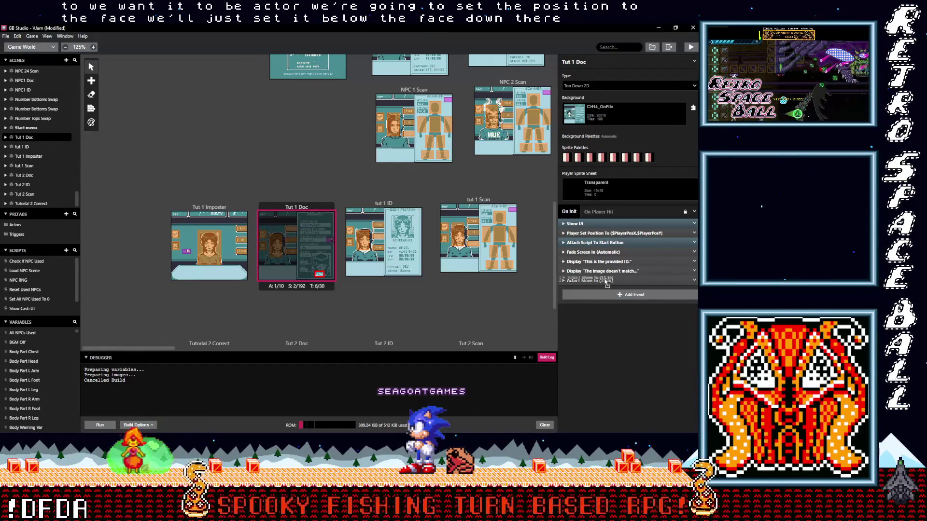
{"action": "left_click_drag", "start_coordinate": [607, 283], "coordinate": [605, 271]}
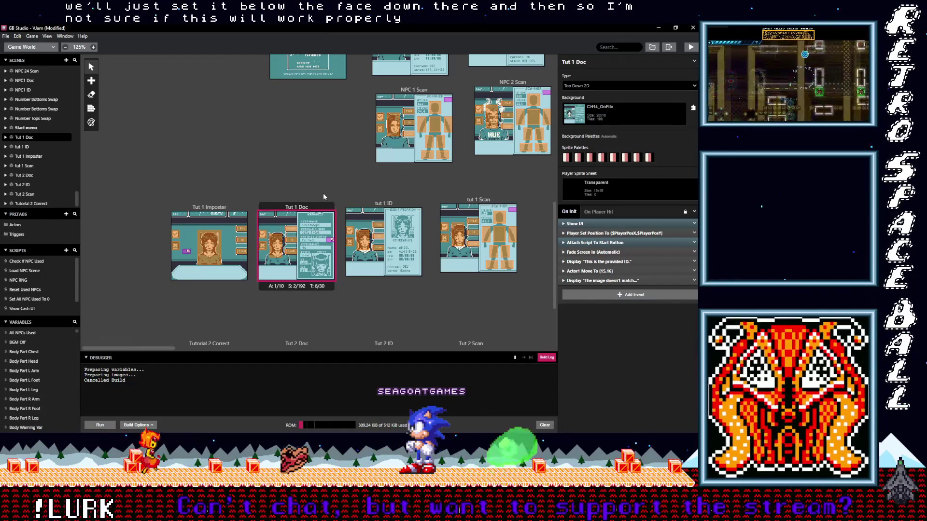
Save the project with Ctrl+S and start a build and run with Ctrl+B
{"action": "key", "text": "ctrl+s"}
{"action": "key", "text": "ctrl+b"}
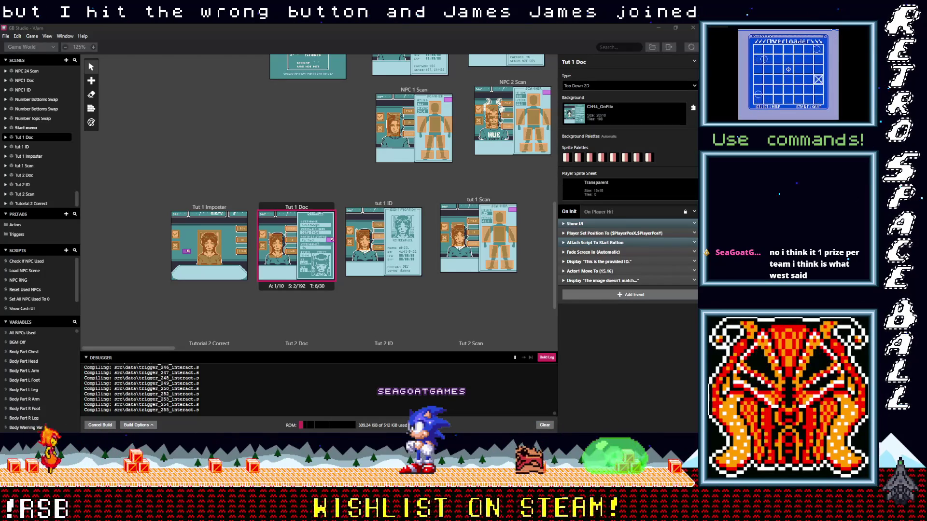
{"action": "key", "text": "alt+Tab"}
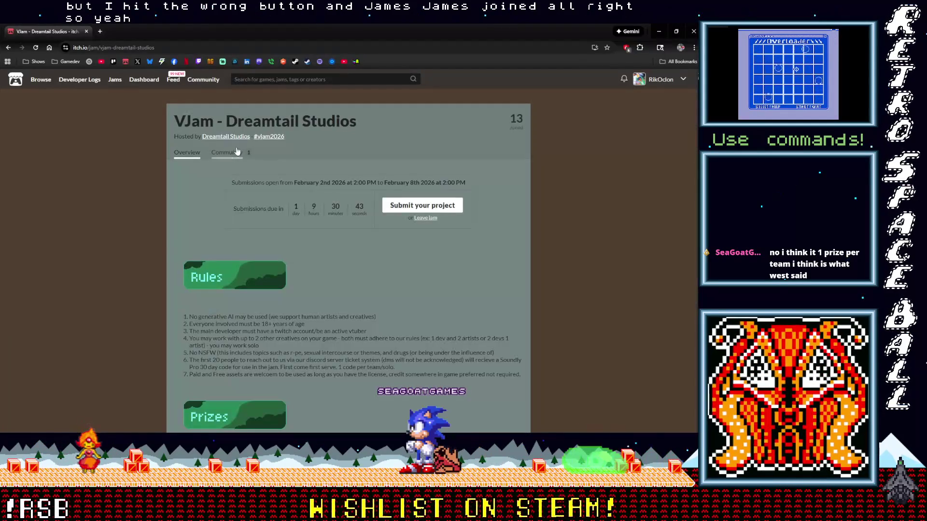
Read the jam's Questions on Theme and Judging Criteria community thread, then return to GB Studio
{"action": "left_click", "coordinate": [237, 152]}
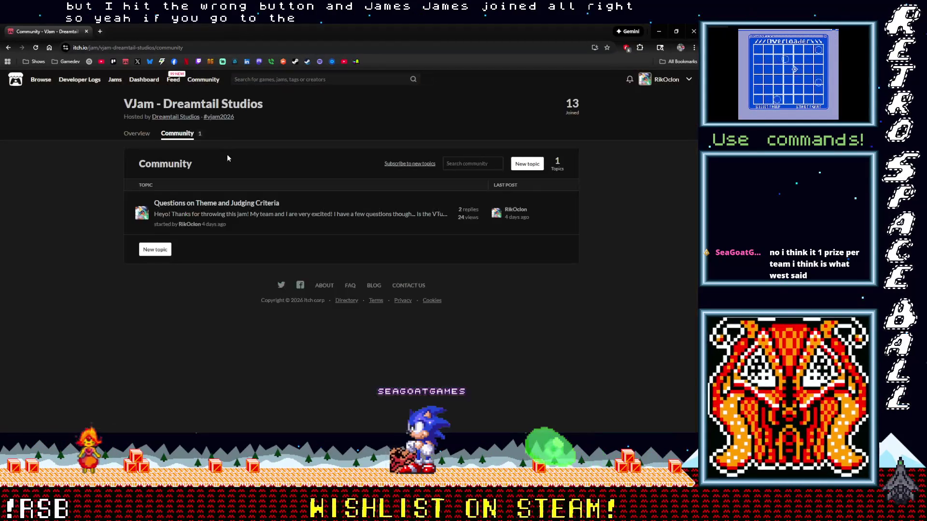
{"action": "left_click", "coordinate": [271, 207]}
{"action": "scroll", "coordinate": [375, 261], "scroll_direction": "down", "scroll_amount": 2}
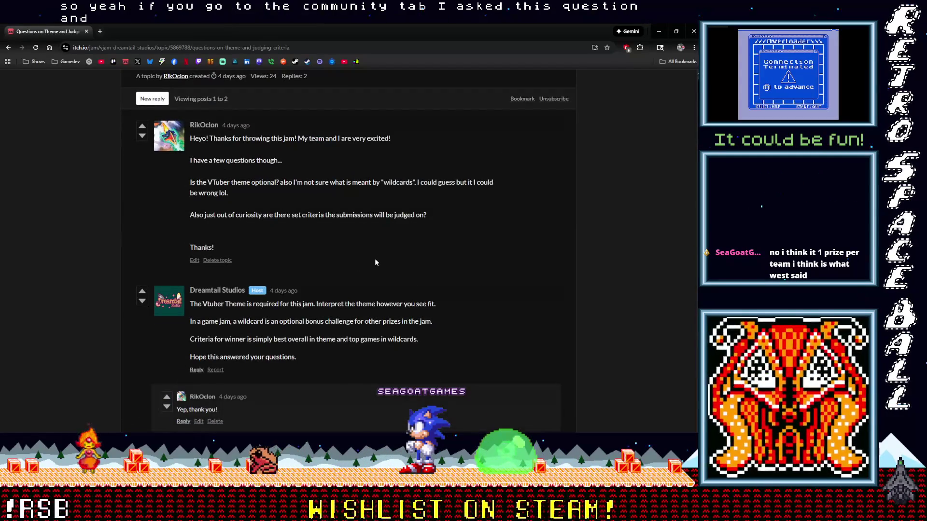
{"action": "scroll", "coordinate": [376, 262], "scroll_direction": "down", "scroll_amount": 2}
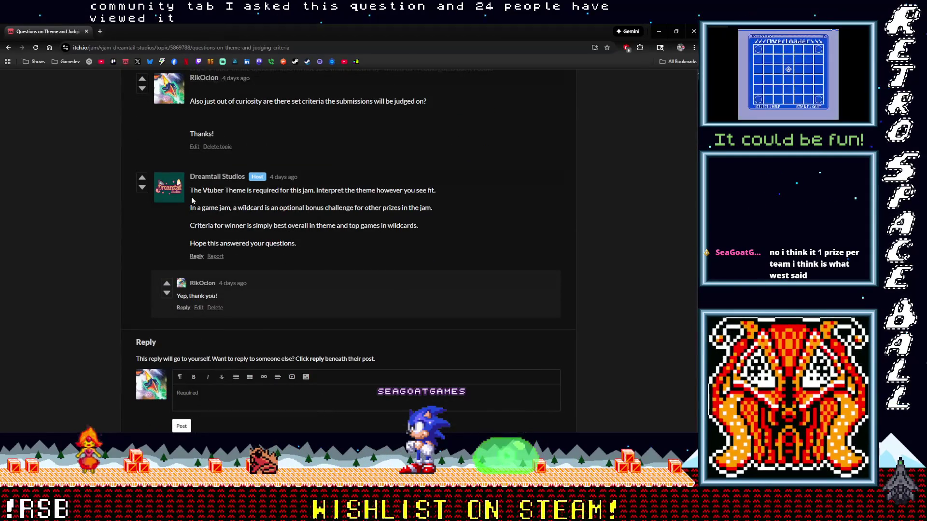
{"action": "scroll", "coordinate": [230, 195], "scroll_direction": "up", "scroll_amount": 2}
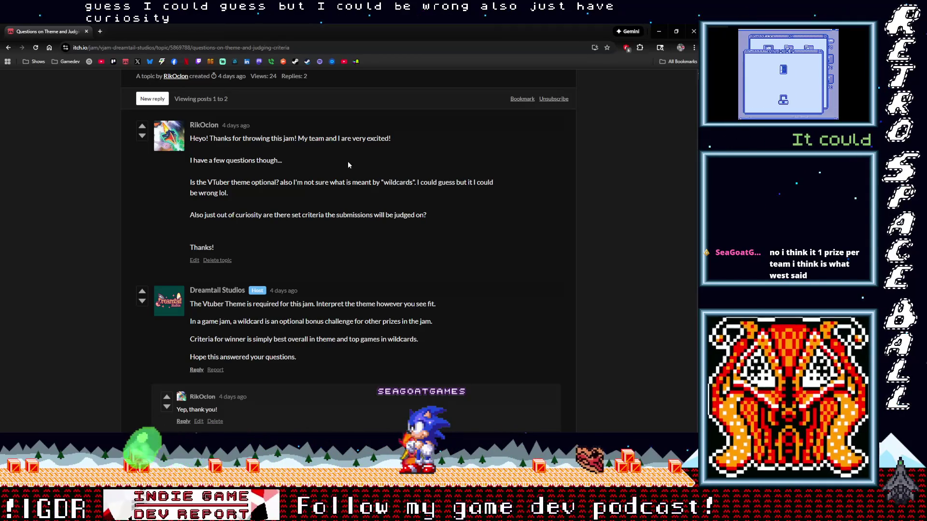
{"action": "scroll", "coordinate": [332, 222], "scroll_direction": "down", "scroll_amount": 2}
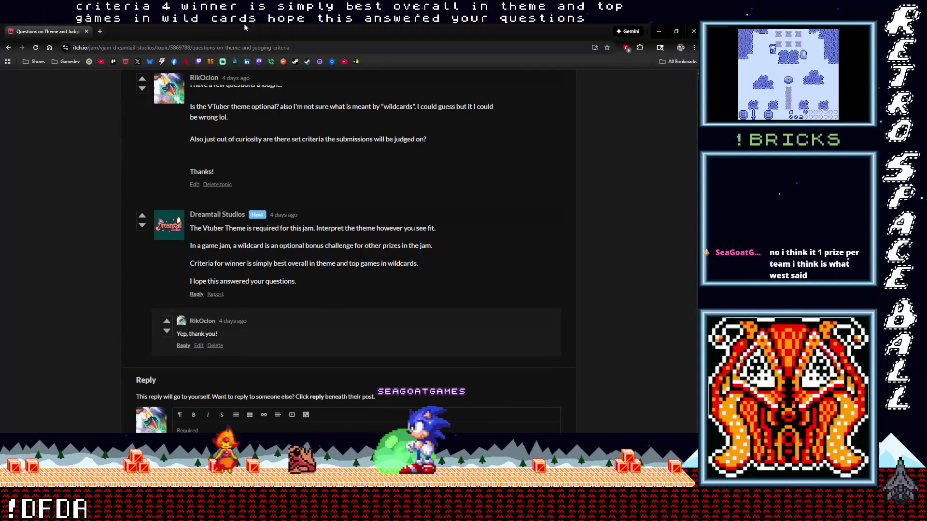
{"action": "double_click", "coordinate": [523, 36]}
{"action": "left_click", "coordinate": [657, 33]}
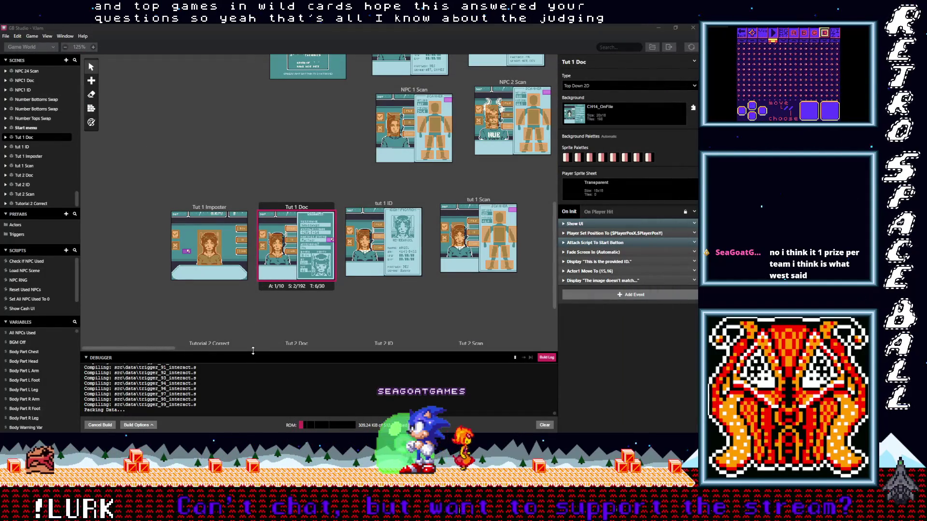
Drag the Debugger panel's top edge upward to enlarge the build log
{"action": "left_click_drag", "start_coordinate": [252, 353], "coordinate": [260, 315]}
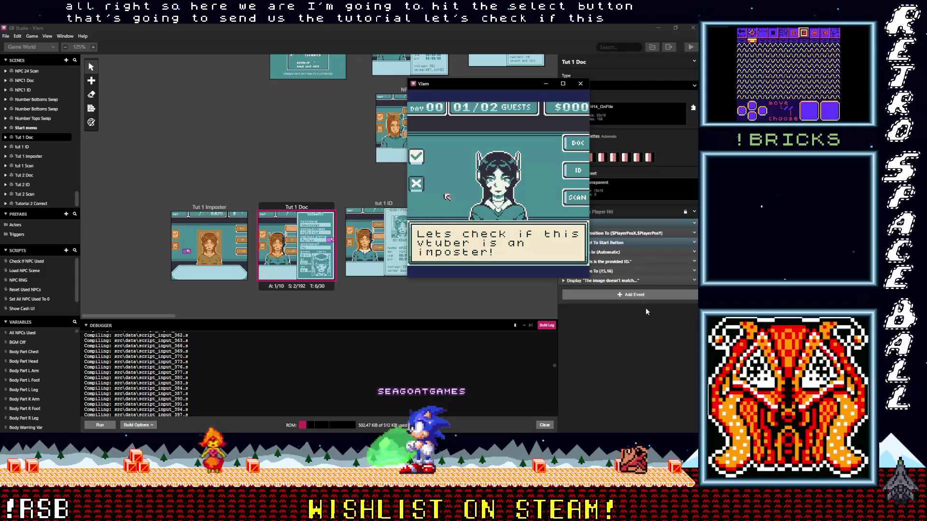
In the running game, skip the opening dialogue and reach the ID step, then dismiss the provided-ID and 'The image doesn't match...' dialogues
{"action": "key", "text": "z"}
{"action": "key", "text": "Up"}
{"action": "key", "text": "Right"}
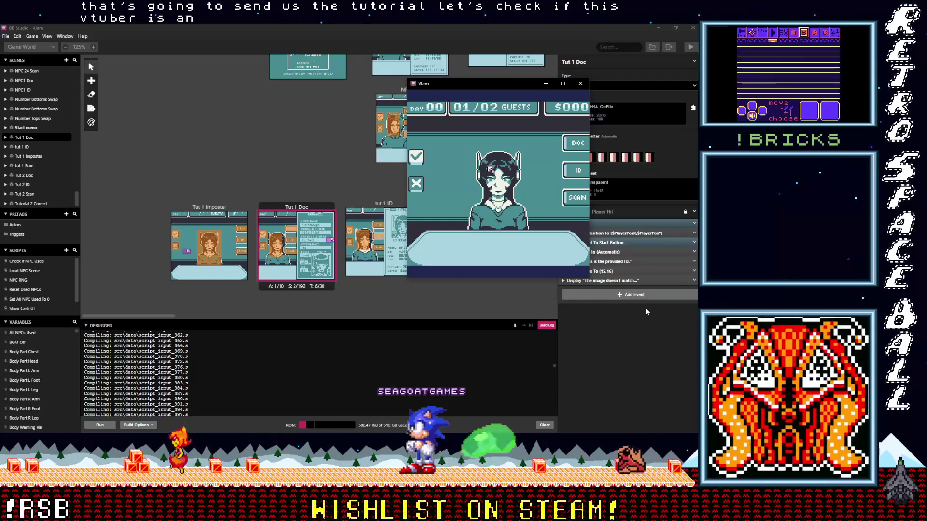
{"action": "key", "text": "z"}
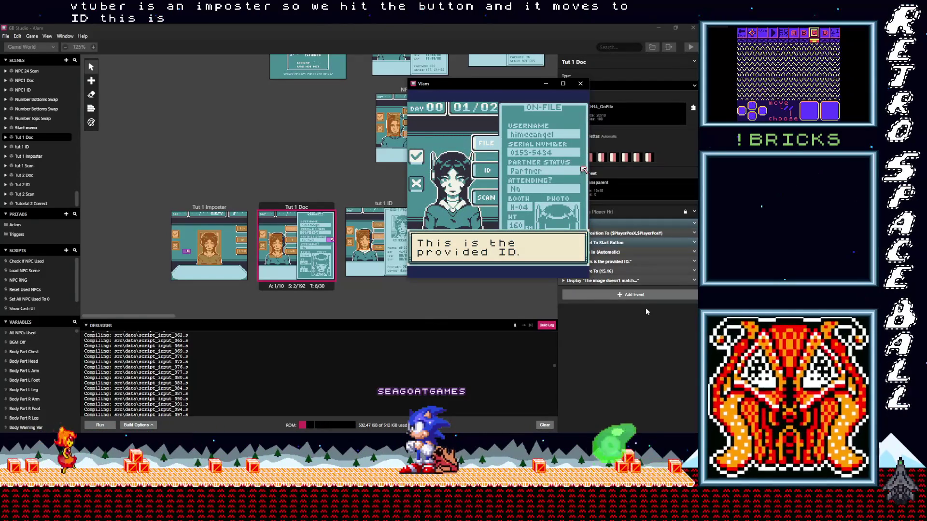
{"action": "key", "text": "z"}
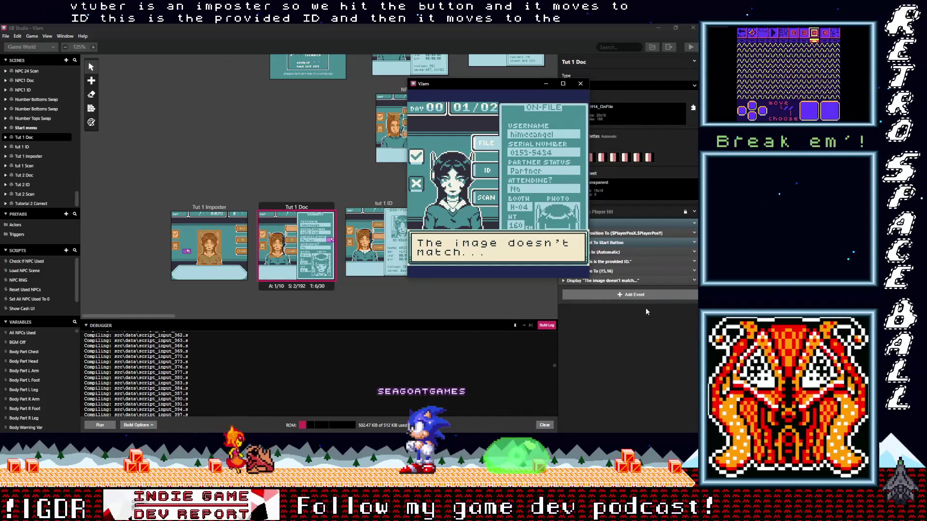
{"action": "key", "text": "z"}
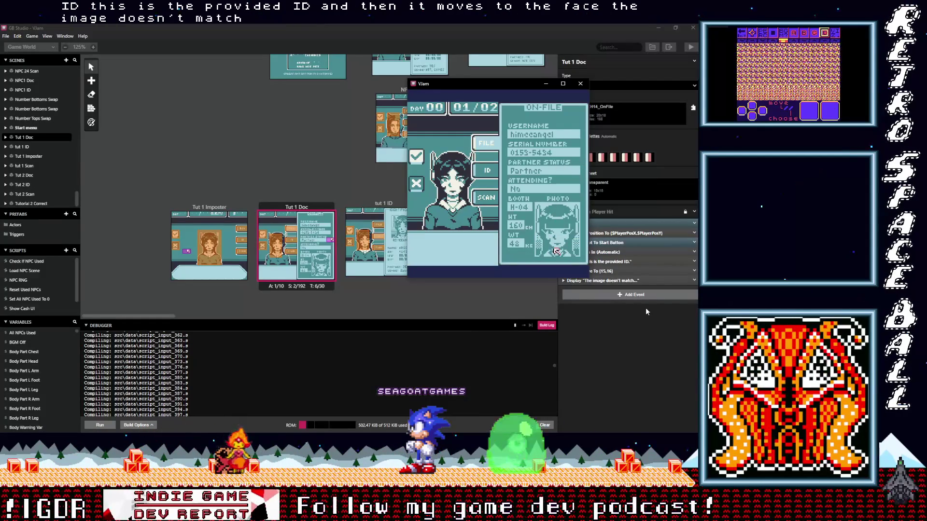